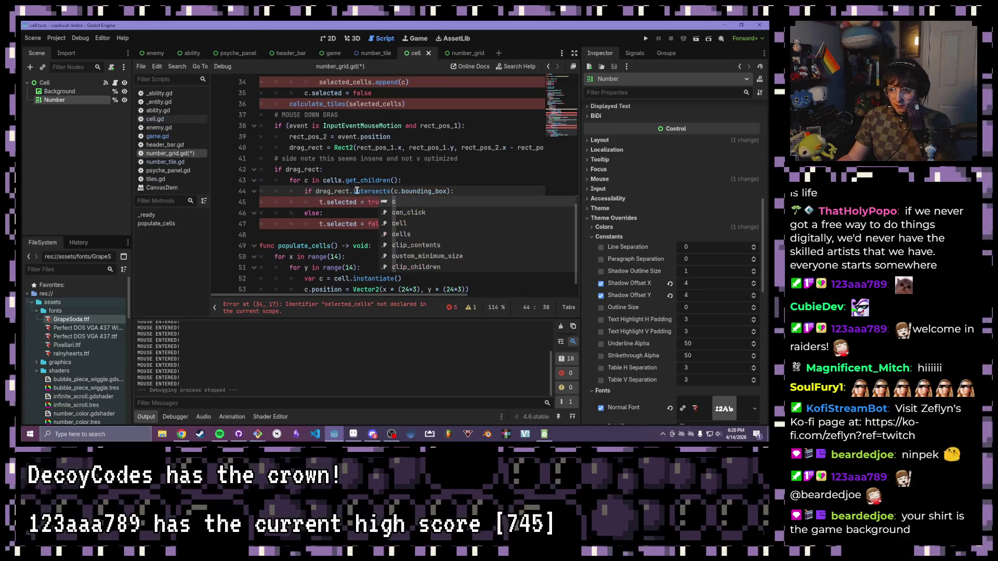
- Change t.selected to c.selected on lines 45 and 47 of the drag-select loop, then save
{"action": "left_click", "coordinate": [321, 202]}
{"action": "type", "text": "ccccccc"}
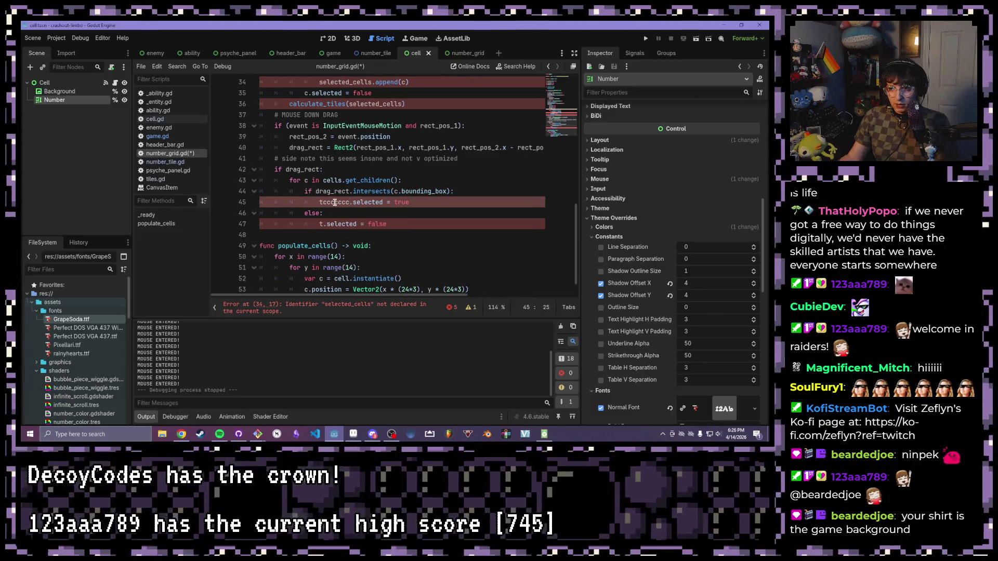
{"action": "key", "text": "BackSpace"}
{"action": "key", "text": "BackSpace"}
{"action": "key", "text": "BackSpace"}
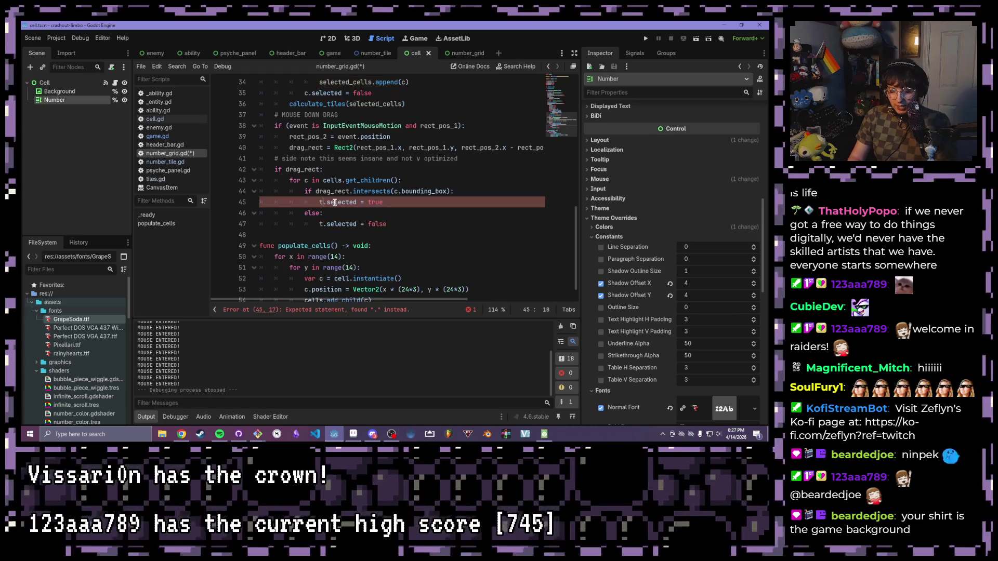
{"action": "type", "text": "t"}
{"action": "left_click", "coordinate": [313, 191]}
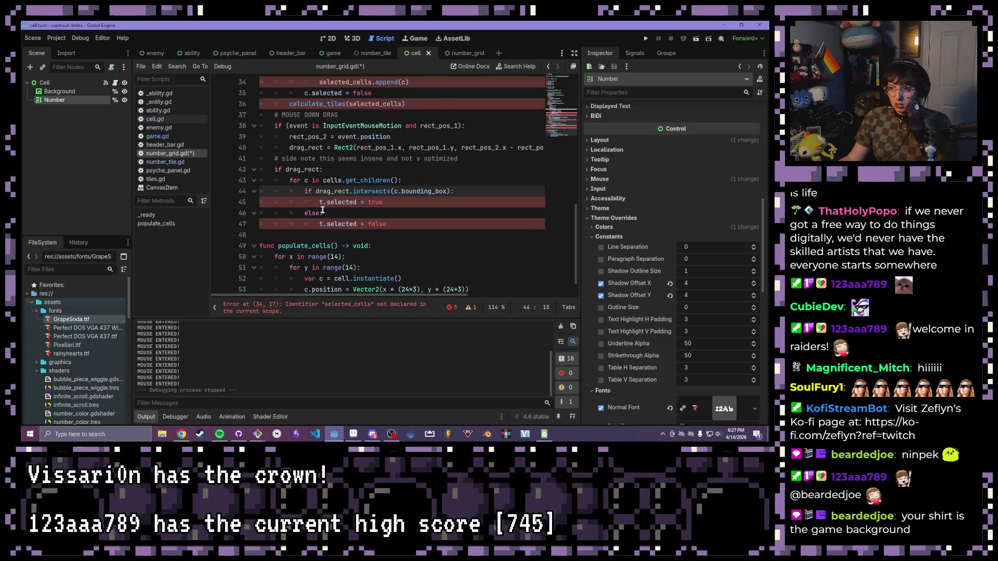
{"action": "left_click", "coordinate": [323, 202]}
{"action": "left_click", "coordinate": [323, 224], "text": "alt"}
{"action": "key", "text": "BackSpace"}
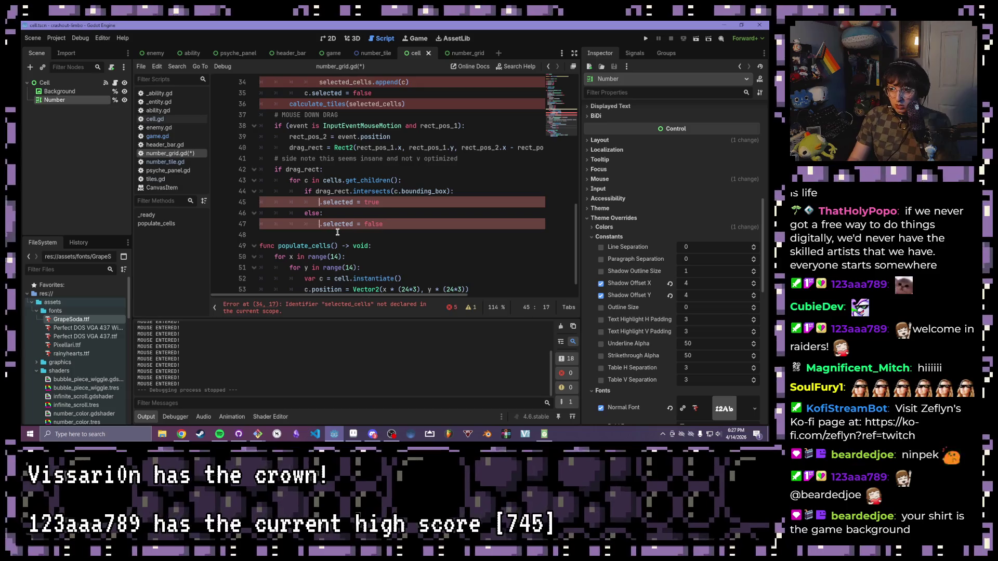
{"action": "type", "text": "c"}
{"action": "left_click", "coordinate": [404, 178]}
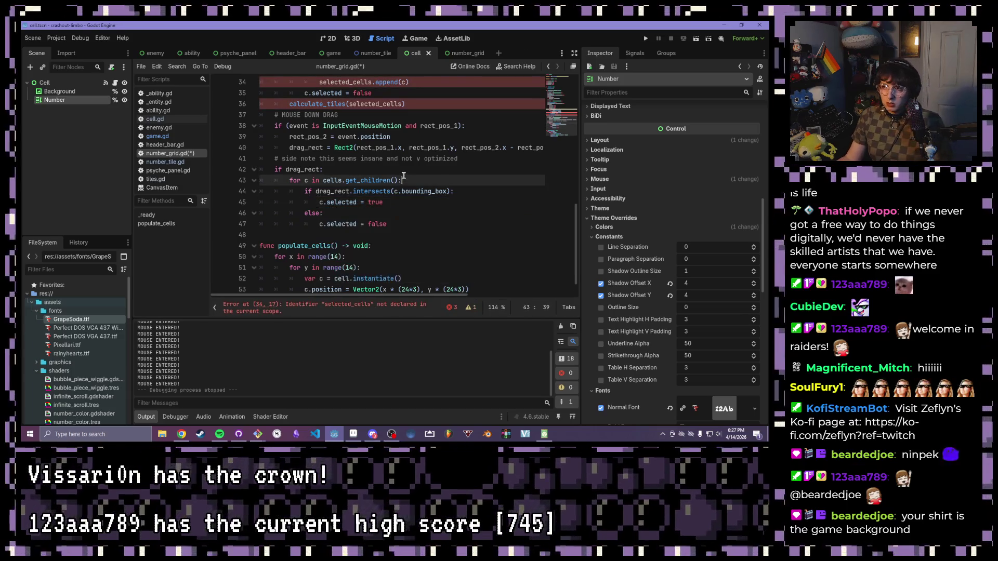
{"action": "key", "text": "ctrl+s"}
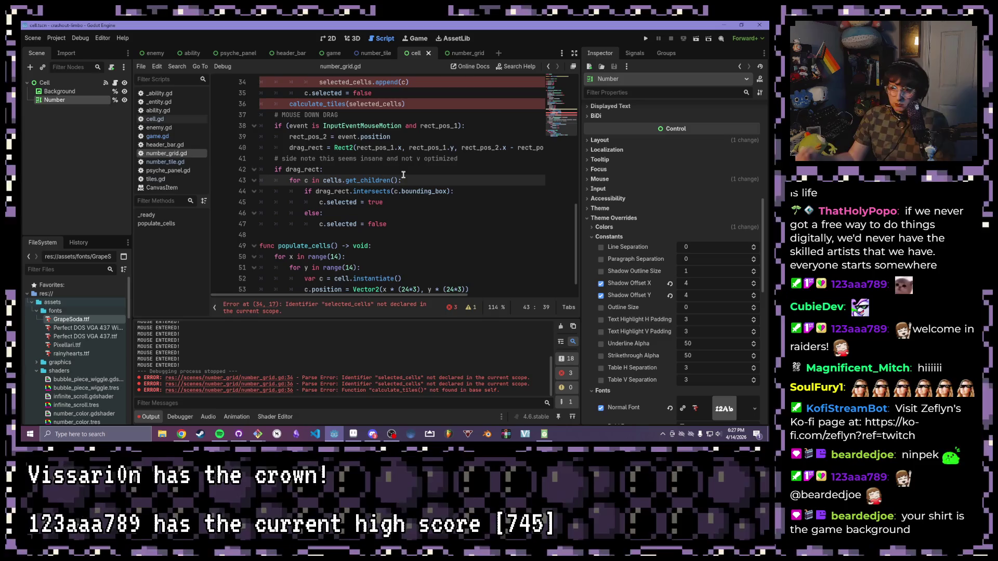
{"action": "scroll", "coordinate": [394, 168], "scroll_direction": "up", "scroll_amount": 5}
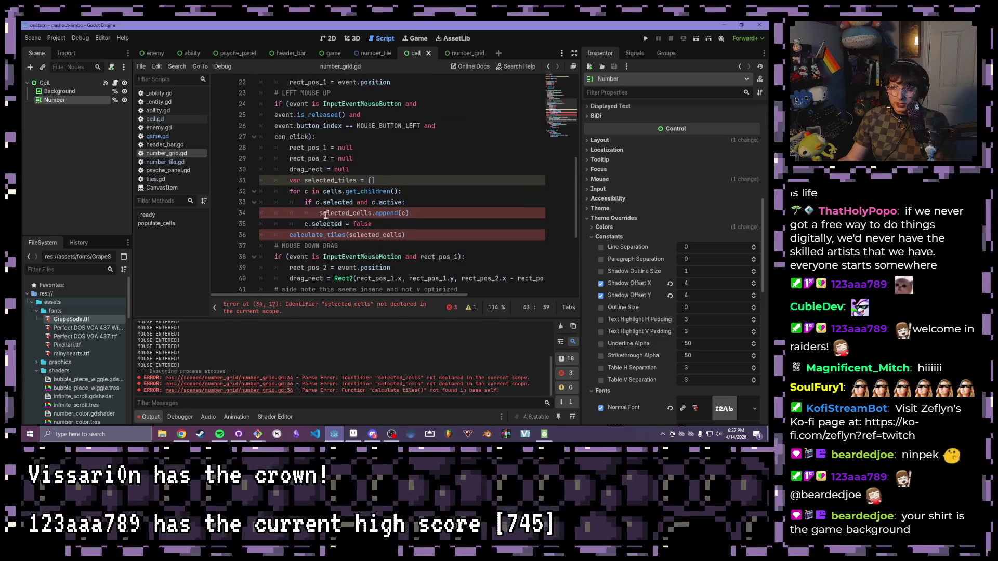
{"action": "scroll", "coordinate": [393, 200], "scroll_direction": "down", "scroll_amount": 1}
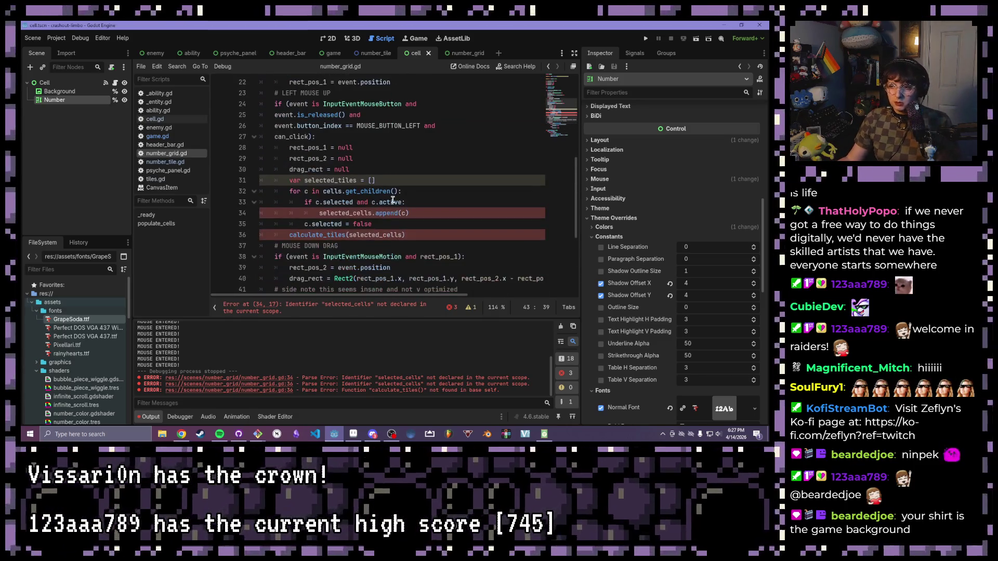
{"action": "left_click", "coordinate": [403, 177]}
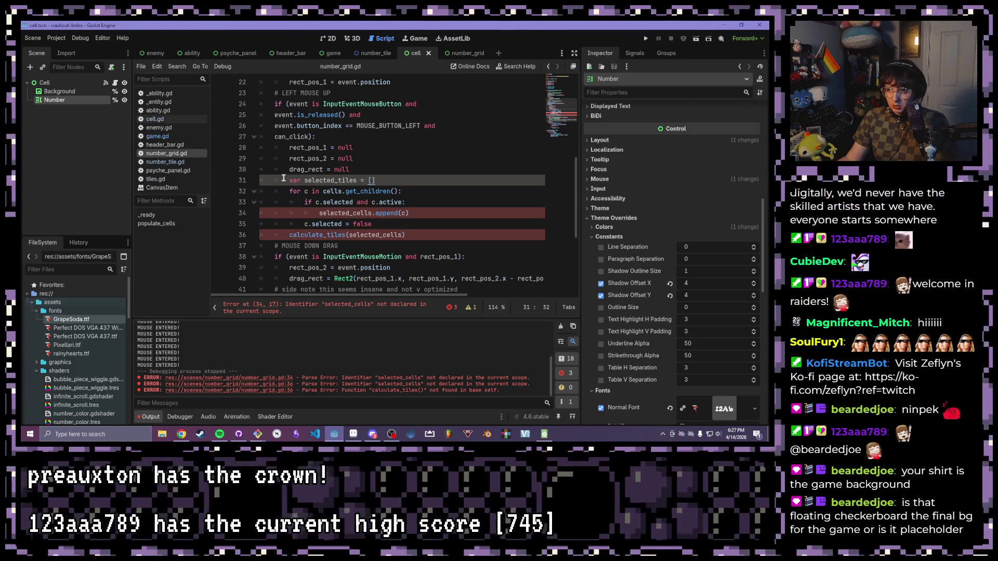
{"action": "scroll", "coordinate": [283, 179], "scroll_direction": "up", "scroll_amount": 2}
{"action": "left_click", "coordinate": [354, 246]}
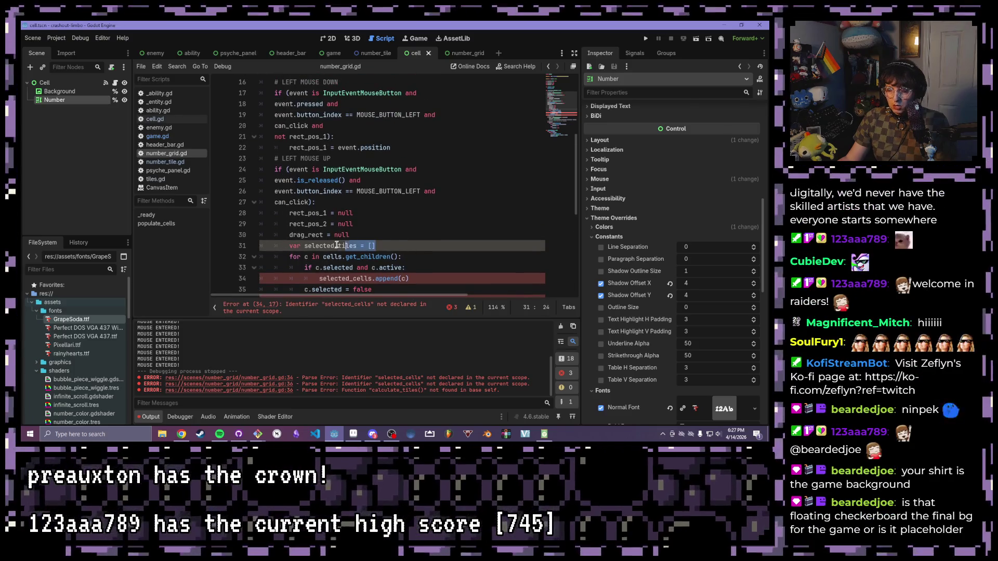
{"action": "scroll", "coordinate": [336, 241], "scroll_direction": "up", "scroll_amount": 4}
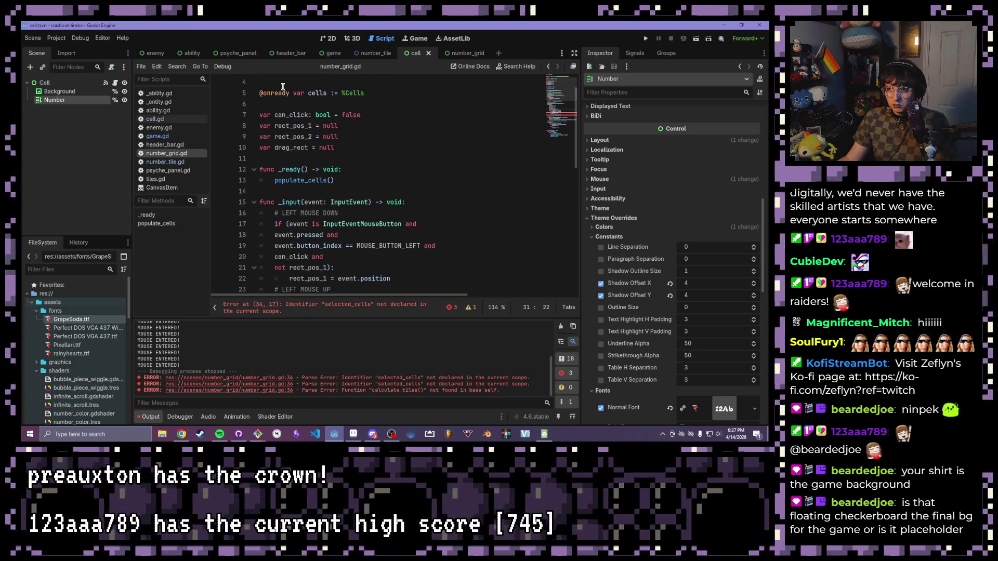
{"action": "left_click", "coordinate": [165, 162]}
{"action": "scroll", "coordinate": [359, 181], "scroll_direction": "down", "scroll_amount": 3}
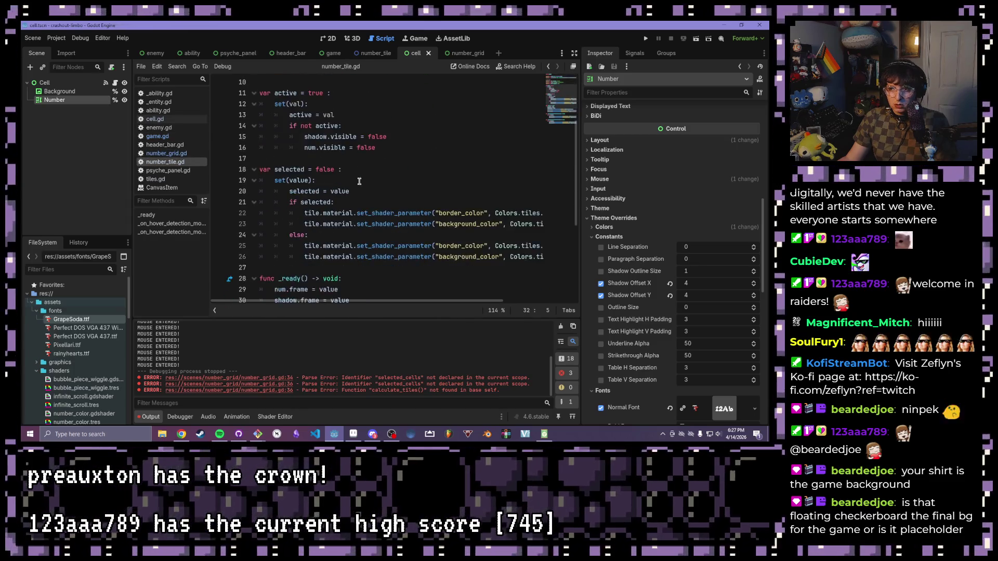
{"action": "scroll", "coordinate": [359, 182], "scroll_direction": "down", "scroll_amount": 5}
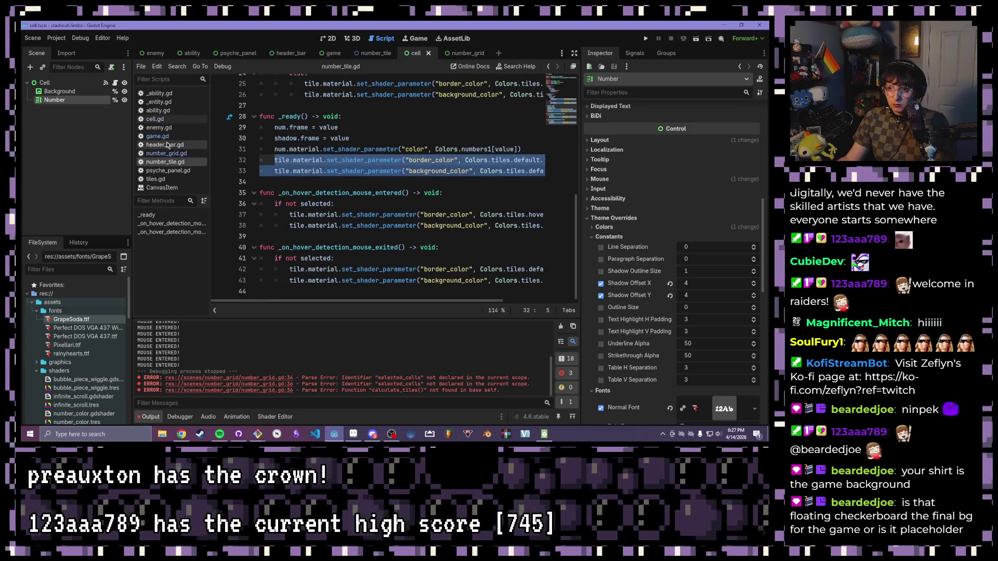
{"action": "left_click", "coordinate": [157, 136]}
{"action": "scroll", "coordinate": [357, 145], "scroll_direction": "down", "scroll_amount": 1}
{"action": "scroll", "coordinate": [357, 145], "scroll_direction": "up", "scroll_amount": 1}
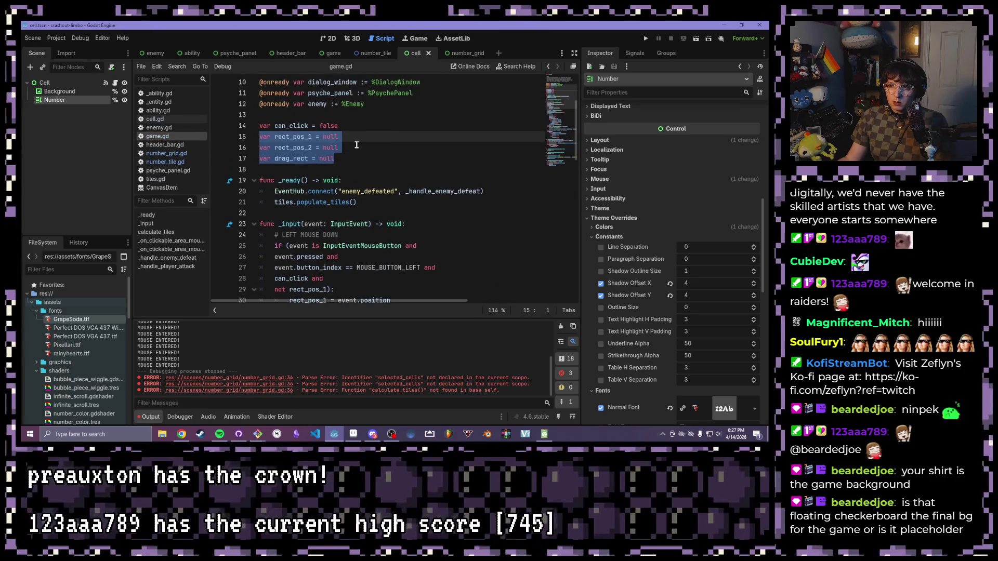
{"action": "scroll", "coordinate": [357, 145], "scroll_direction": "down", "scroll_amount": 5}
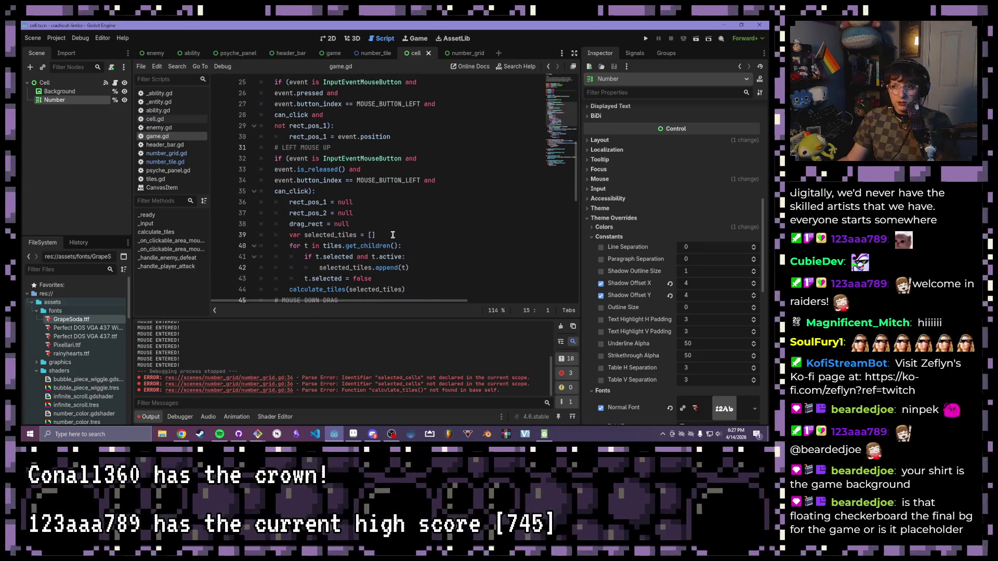
{"action": "left_click_drag", "start_coordinate": [393, 235], "coordinate": [295, 233]}
{"action": "scroll", "coordinate": [295, 233], "scroll_direction": "down", "scroll_amount": 2}
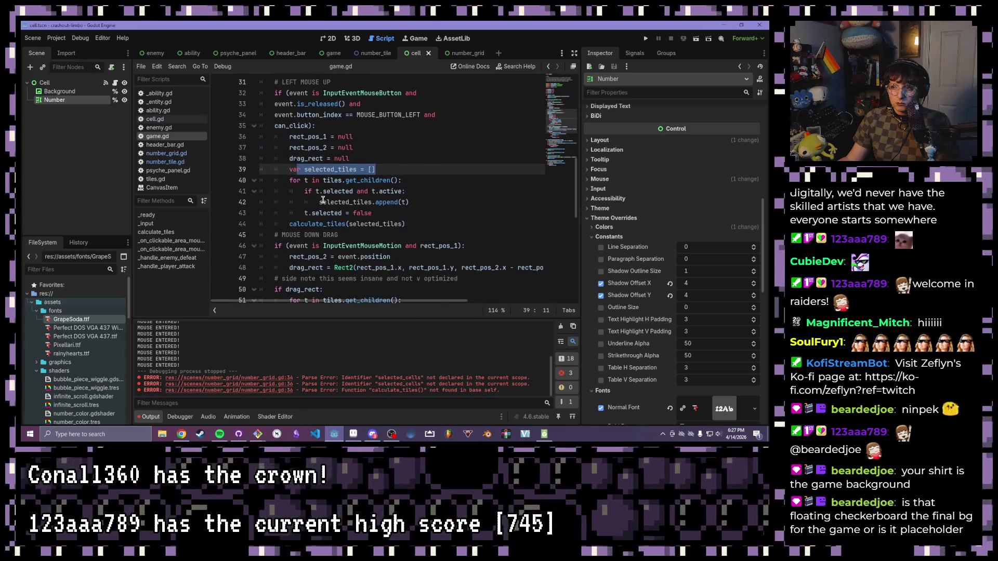
{"action": "left_click", "coordinate": [200, 162]}
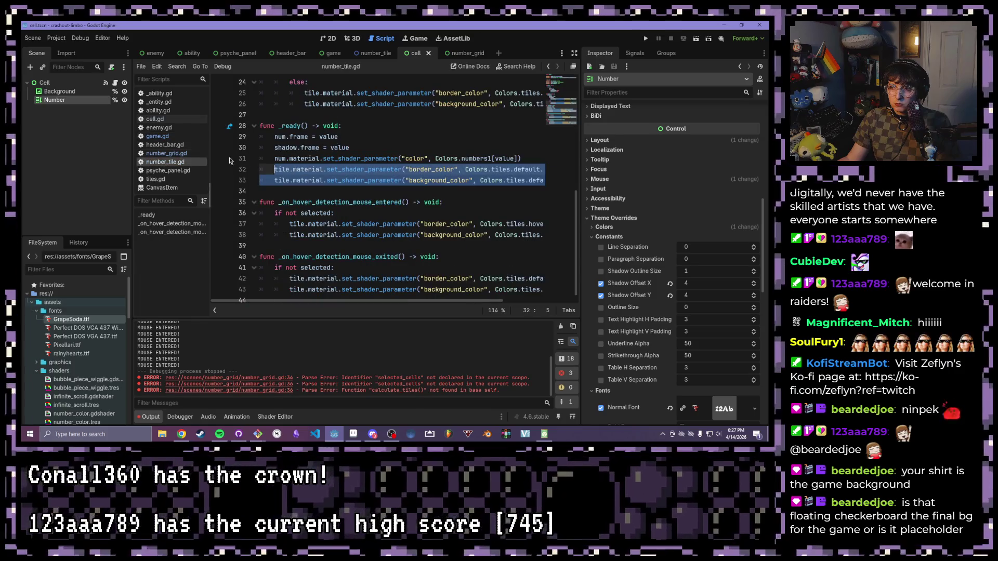
{"action": "left_click", "coordinate": [166, 154]}
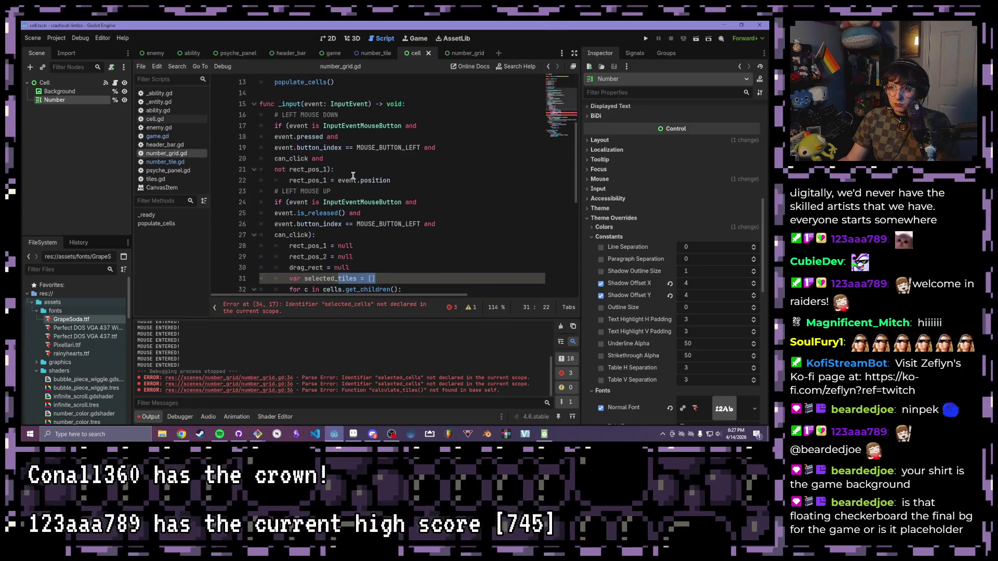
{"action": "scroll", "coordinate": [359, 178], "scroll_direction": "down", "scroll_amount": 1}
- Change the line-31 array name selected_tiles to selected_cells and save number_grid.gd
{"action": "left_click", "coordinate": [357, 246]}
{"action": "key", "text": "BackSpace"}
{"action": "key", "text": "BackSpace"}
{"action": "key", "text": "BackSpace"}
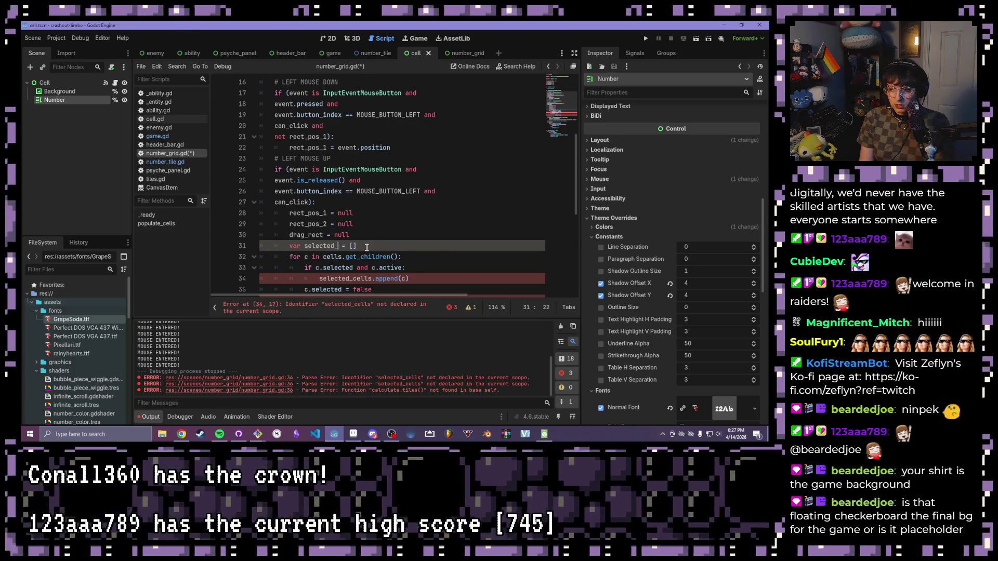
{"action": "type", "text": "cells"}
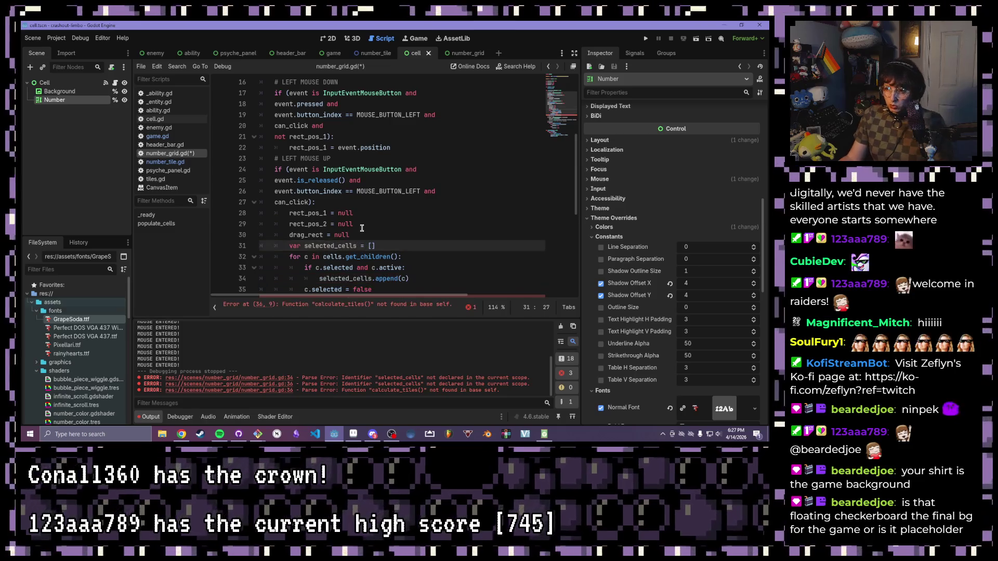
{"action": "key", "text": "Up"}
{"action": "key", "text": "Up"}
{"action": "scroll", "coordinate": [363, 227], "scroll_direction": "down", "scroll_amount": 1}
{"action": "scroll", "coordinate": [362, 228], "scroll_direction": "down", "scroll_amount": 1}
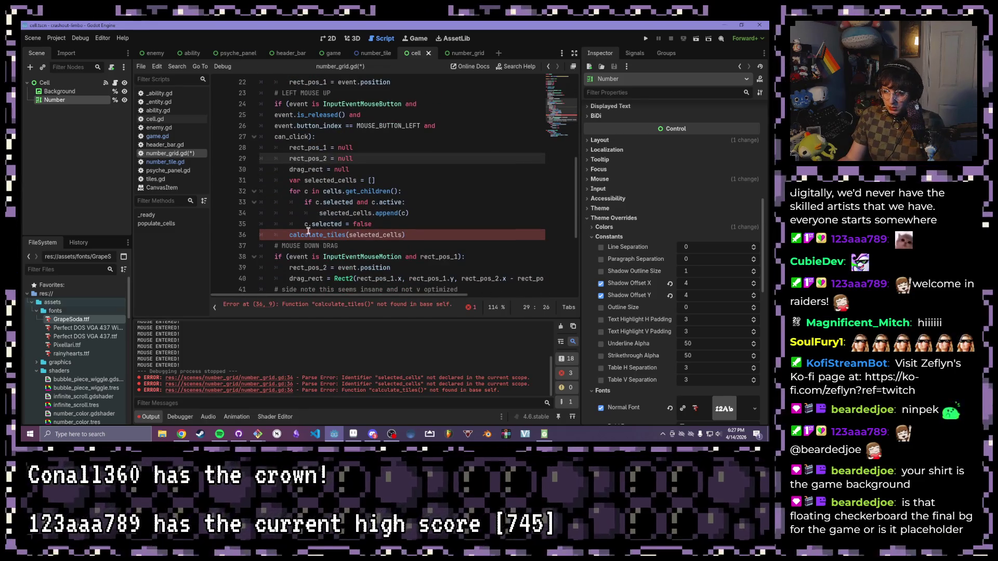
{"action": "key", "text": "ctrl+s"}
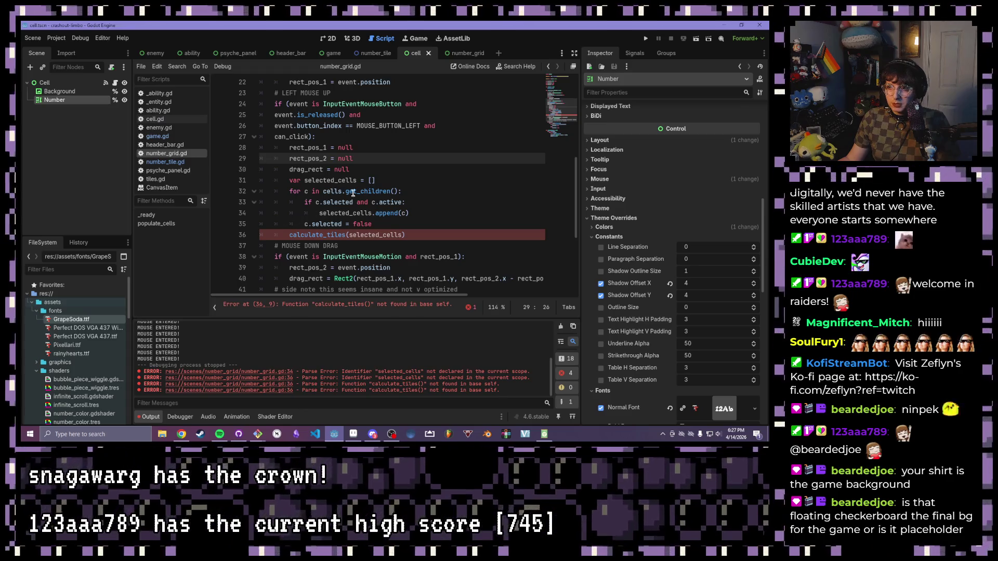
{"action": "scroll", "coordinate": [380, 145], "scroll_direction": "up", "scroll_amount": 1}
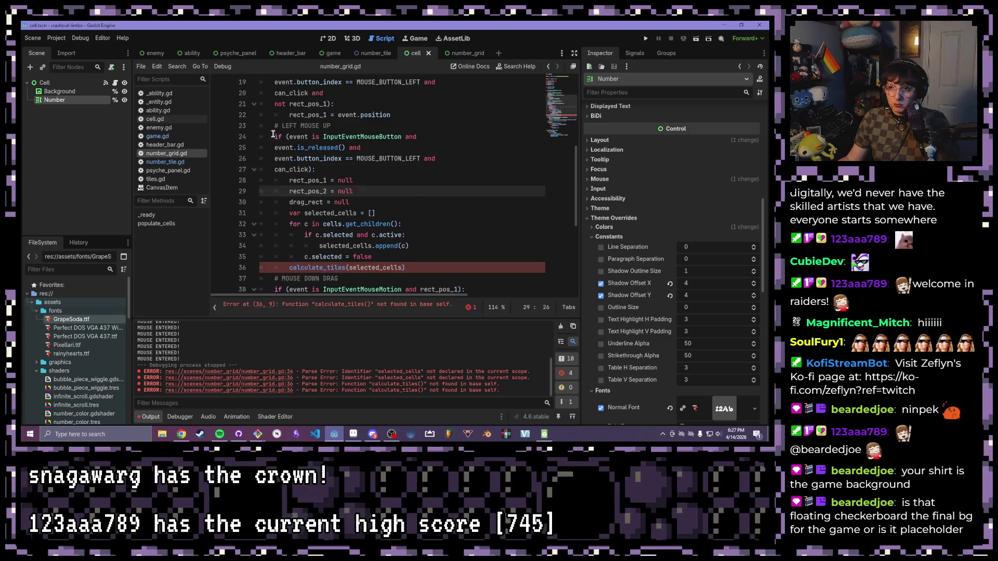
{"action": "left_click_drag", "start_coordinate": [273, 135], "coordinate": [407, 181]}
{"action": "scroll", "coordinate": [405, 183], "scroll_direction": "down", "scroll_amount": 1}
{"action": "mouse_move", "coordinate": [408, 235]}
{"action": "left_mouse_down"}
{"action": "mouse_move", "coordinate": [338, 219]}
{"action": "mouse_move", "coordinate": [287, 237]}
{"action": "left_mouse_up"}
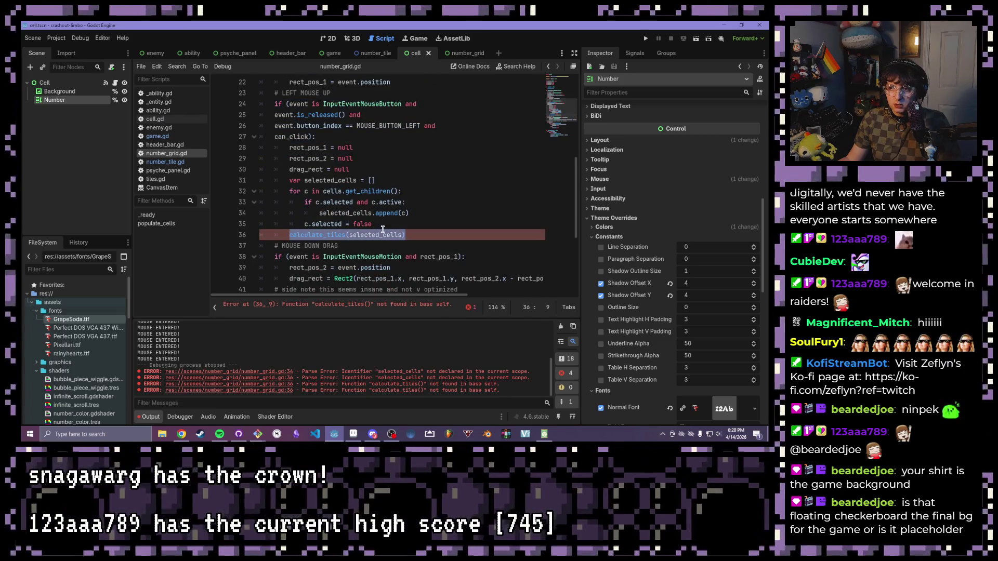
{"action": "left_click", "coordinate": [434, 235]}
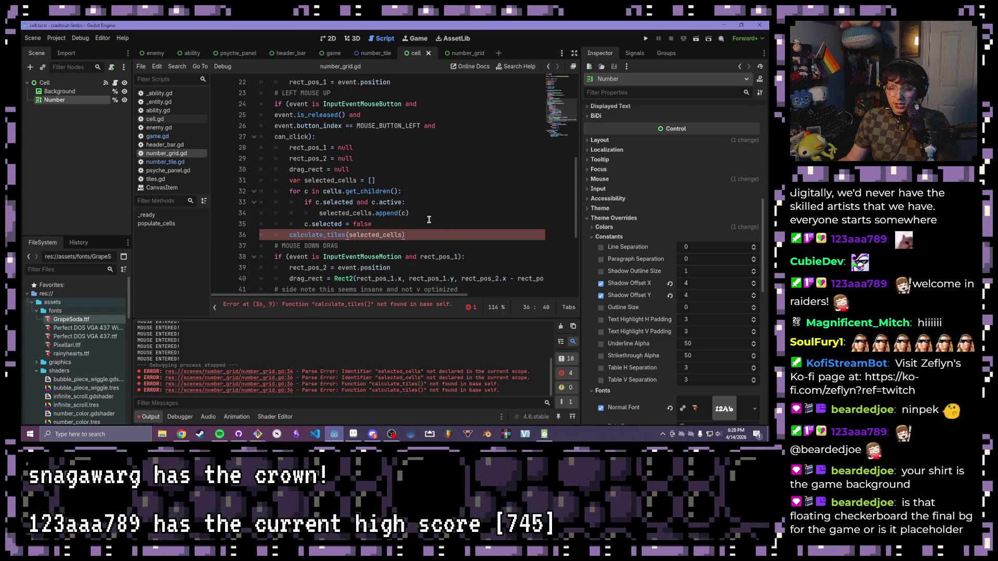
{"action": "scroll", "coordinate": [429, 219], "scroll_direction": "down", "scroll_amount": 2}
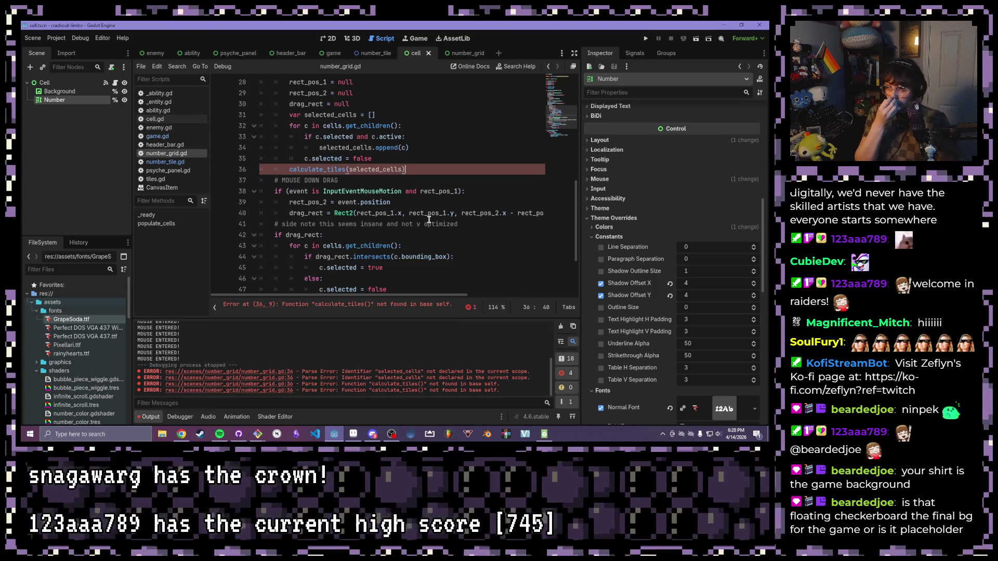
{"action": "left_click_drag", "start_coordinate": [423, 148], "coordinate": [312, 148]}
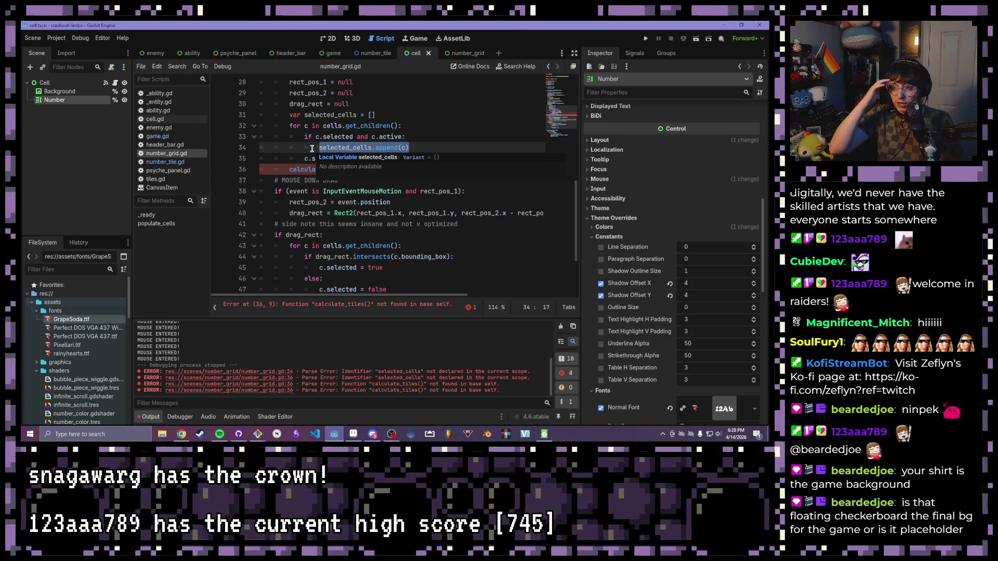
{"action": "left_click", "coordinate": [344, 135]}
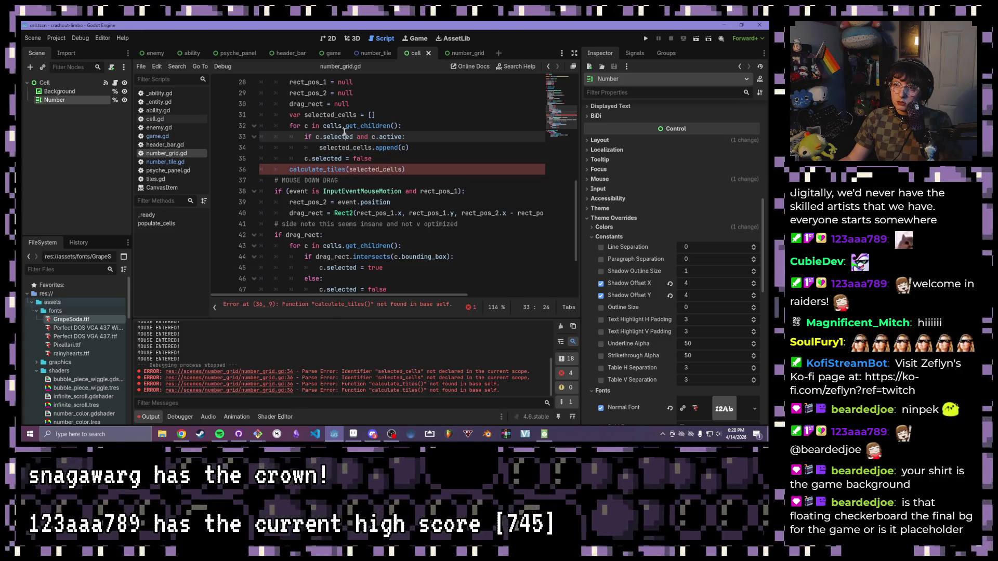
{"action": "scroll", "coordinate": [344, 132], "scroll_direction": "down", "scroll_amount": 1}
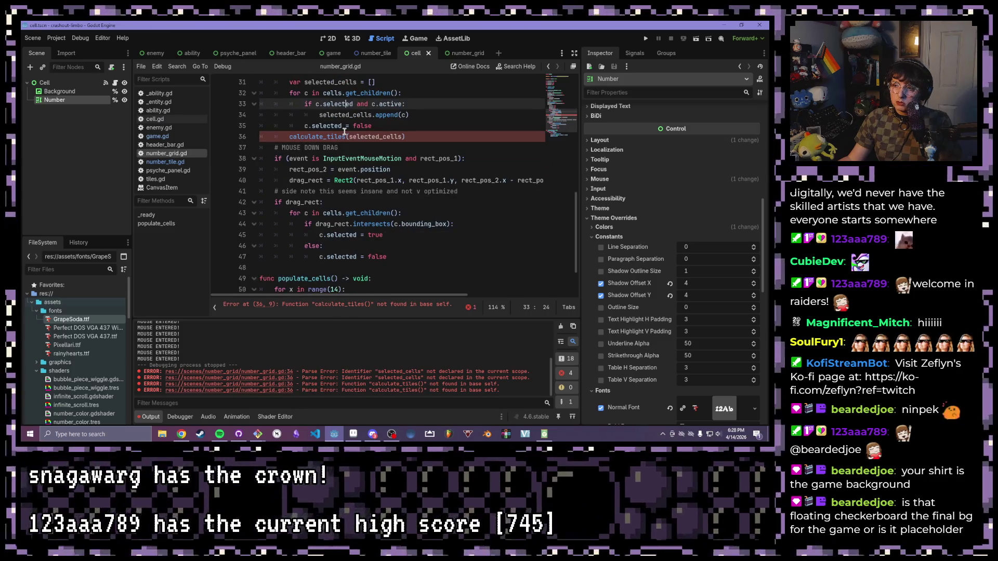
{"action": "scroll", "coordinate": [344, 133], "scroll_direction": "down", "scroll_amount": 2}
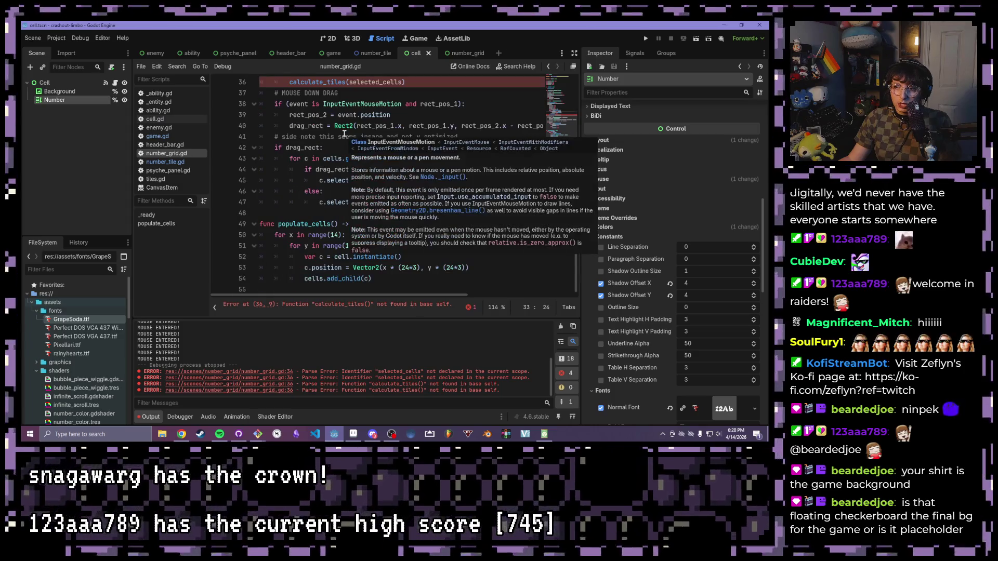
{"action": "scroll", "coordinate": [293, 162], "scroll_direction": "up", "scroll_amount": 3}
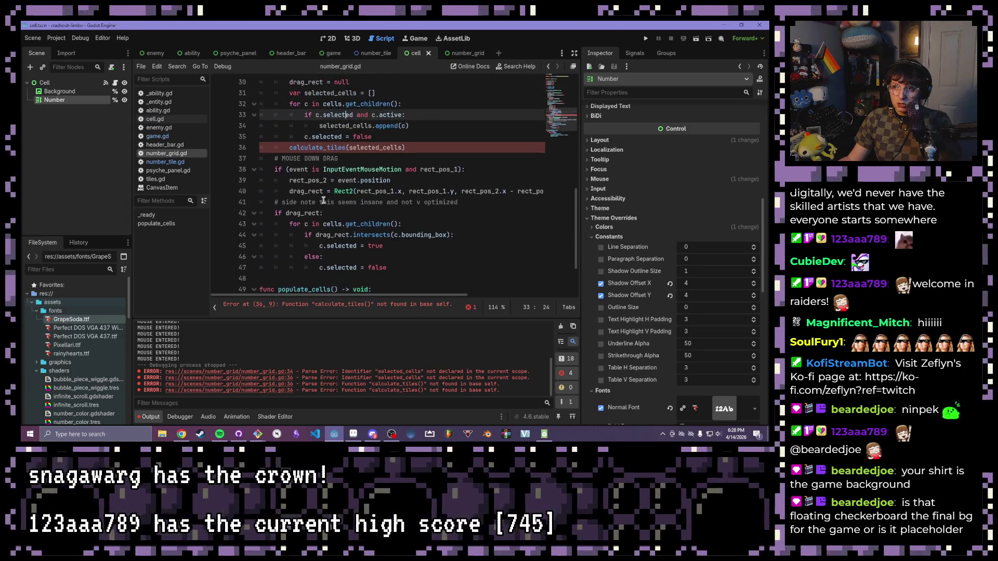
{"action": "scroll", "coordinate": [323, 200], "scroll_direction": "up", "scroll_amount": 4}
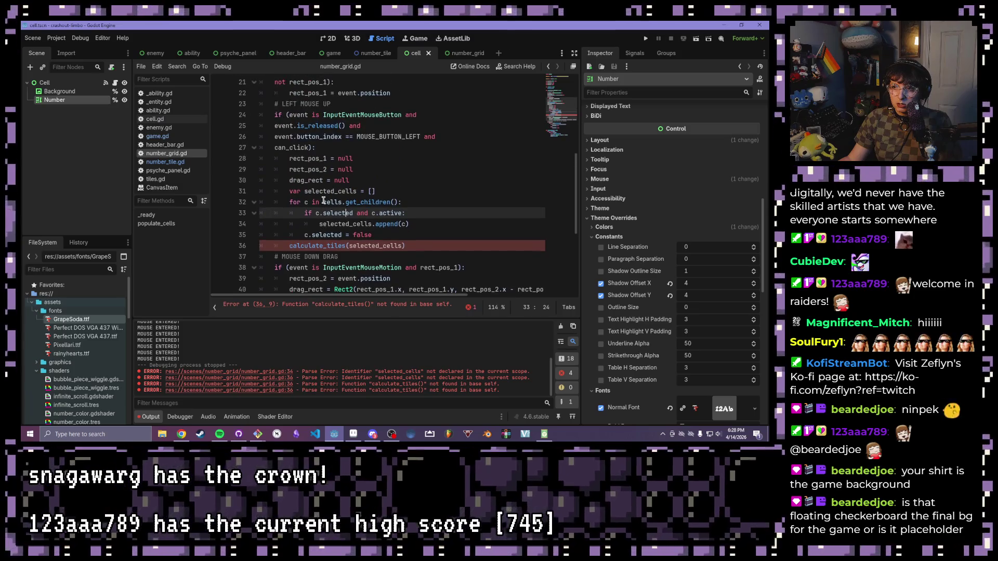
{"action": "scroll", "coordinate": [324, 200], "scroll_direction": "up", "scroll_amount": 1}
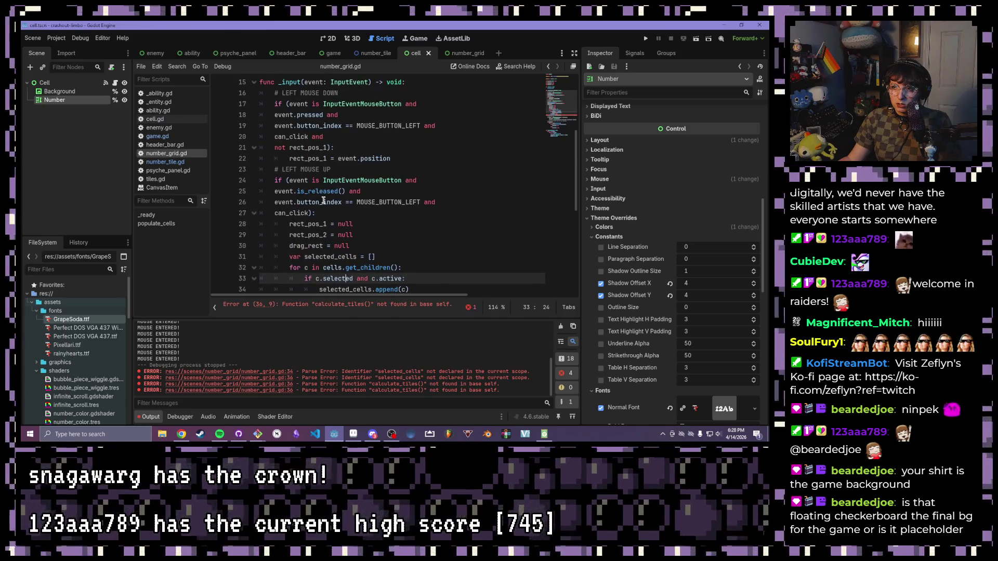
{"action": "scroll", "coordinate": [323, 200], "scroll_direction": "down", "scroll_amount": 3}
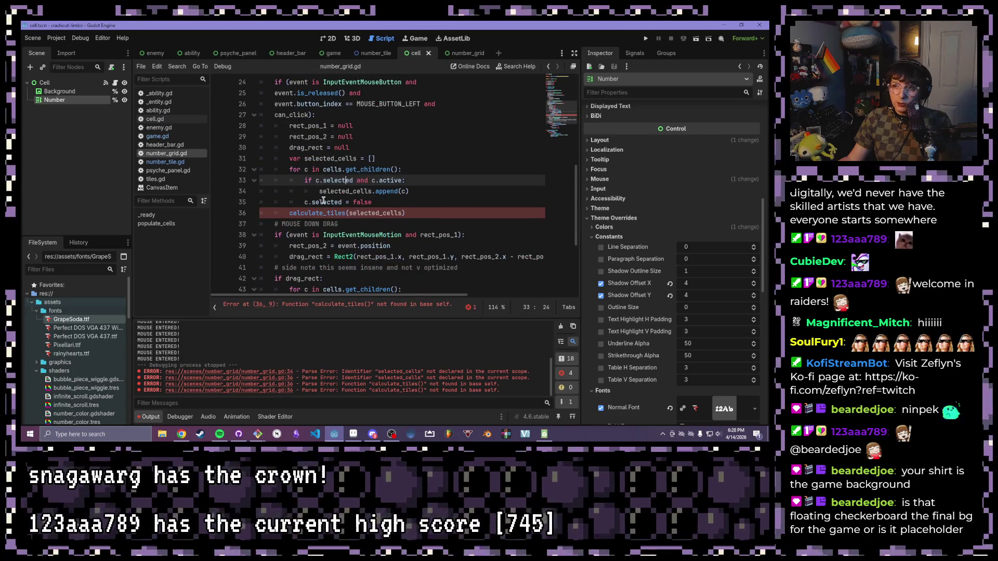
{"action": "left_click", "coordinate": [429, 193]}
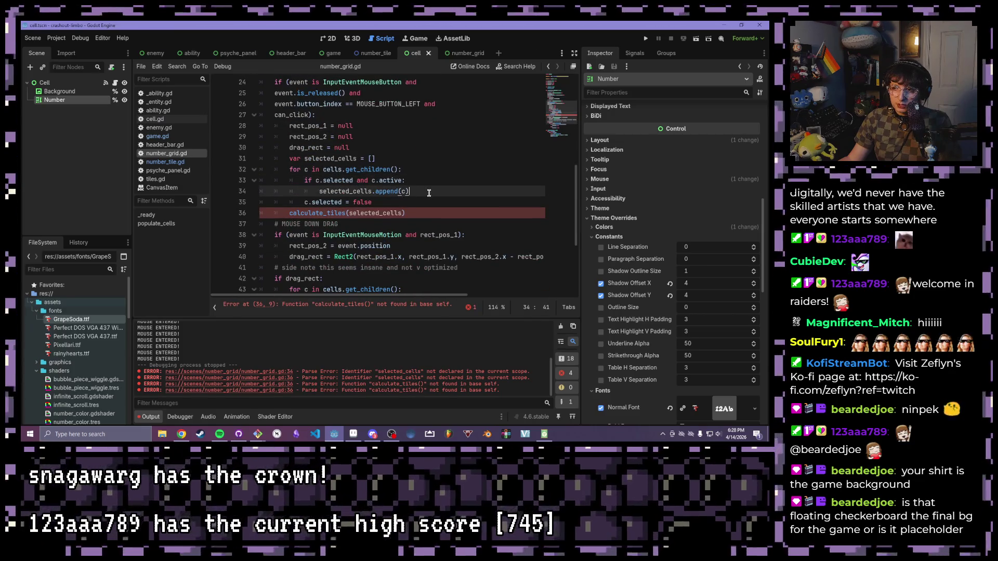
{"action": "left_click", "coordinate": [318, 191], "text": "shift"}
{"action": "scroll", "coordinate": [393, 193], "scroll_direction": "down", "scroll_amount": 1}
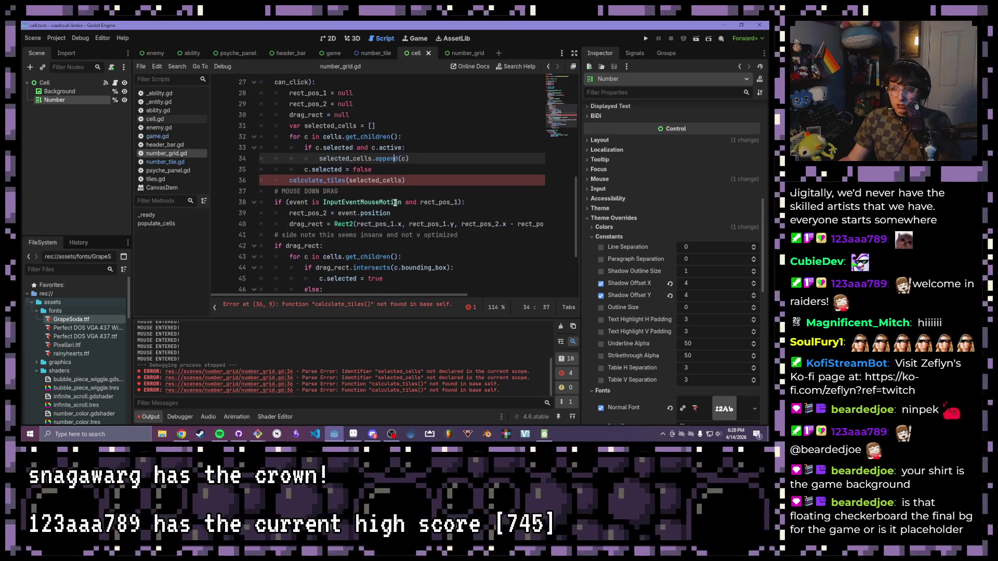
{"action": "left_click", "coordinate": [415, 177]}
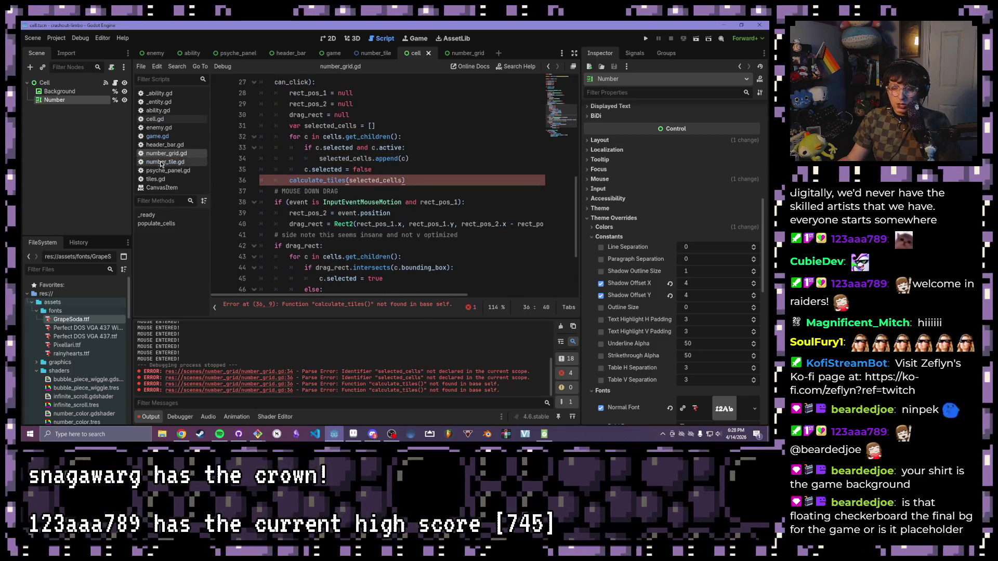
{"action": "left_click", "coordinate": [160, 163]}
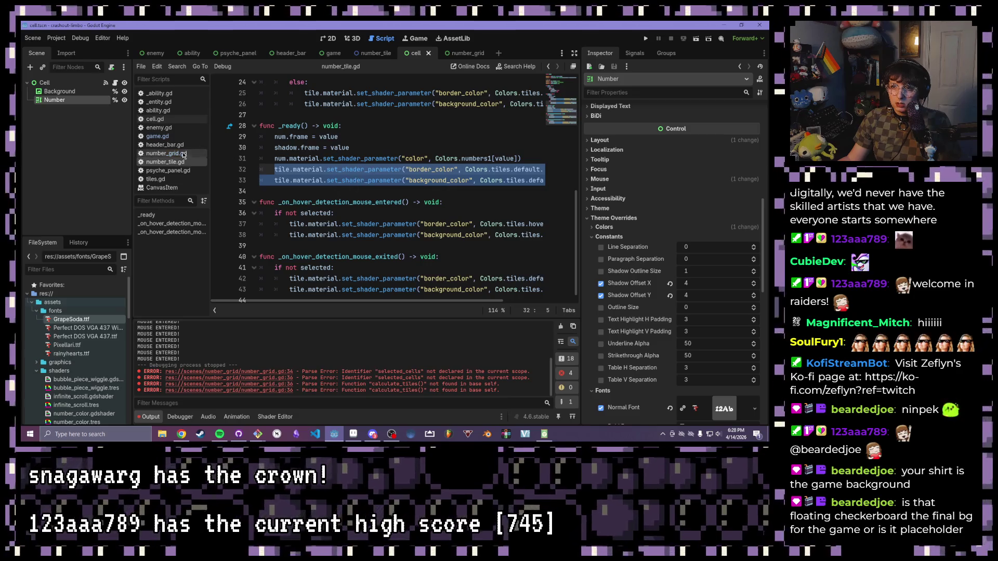
- Open game.gd and select the tile-sum line inside calculate_tiles
{"action": "left_click", "coordinate": [157, 136]}
{"action": "scroll", "coordinate": [395, 165], "scroll_direction": "down", "scroll_amount": 7}
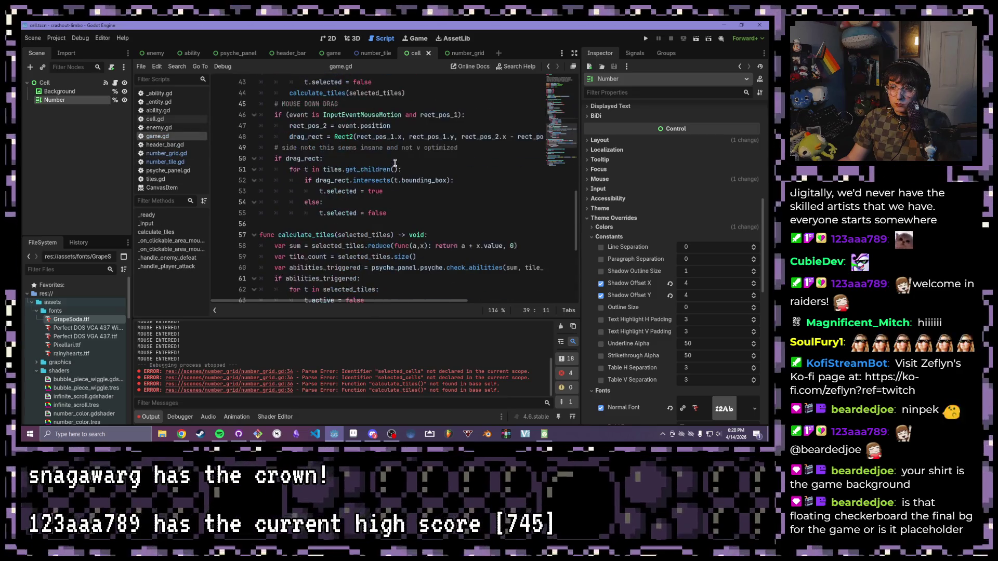
{"action": "left_click", "coordinate": [391, 169]}
{"action": "mouse_move", "coordinate": [391, 170]}
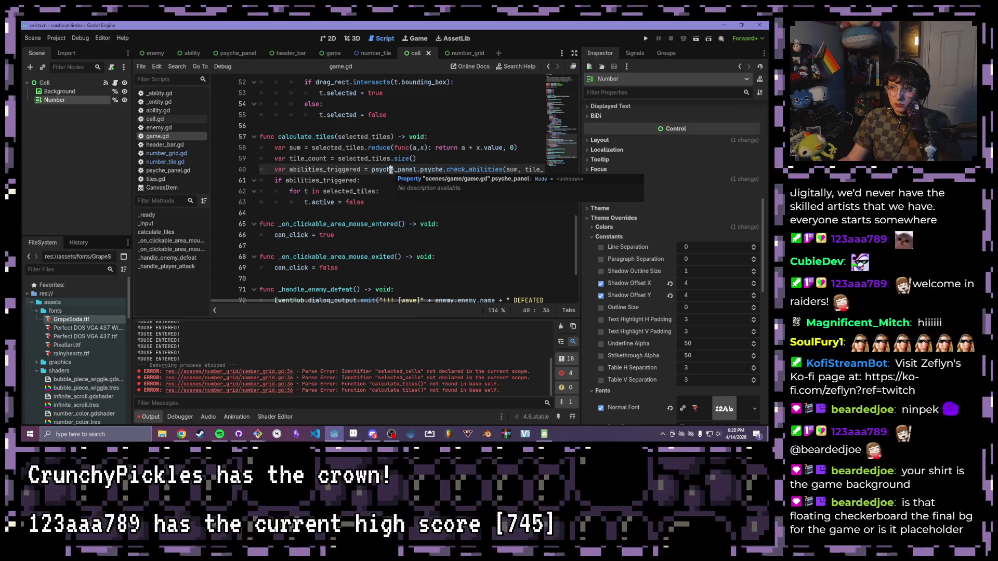
{"action": "left_click_drag", "start_coordinate": [269, 150], "coordinate": [527, 147]}
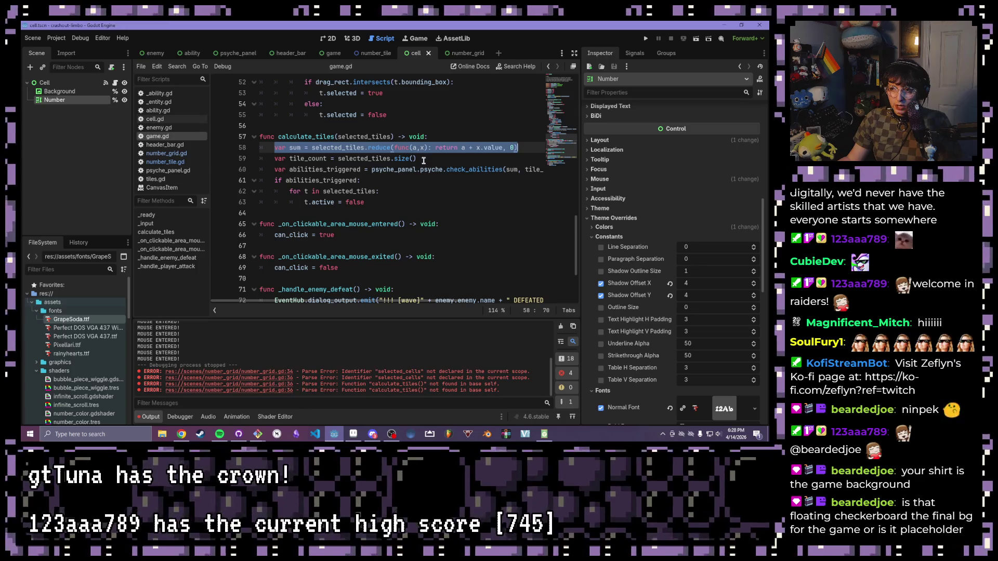
- Inspect the abilities_triggered check, tile_count line and psyche_panel call on lines 57–62
{"action": "left_click", "coordinate": [366, 170]}
{"action": "left_click", "coordinate": [372, 172]}
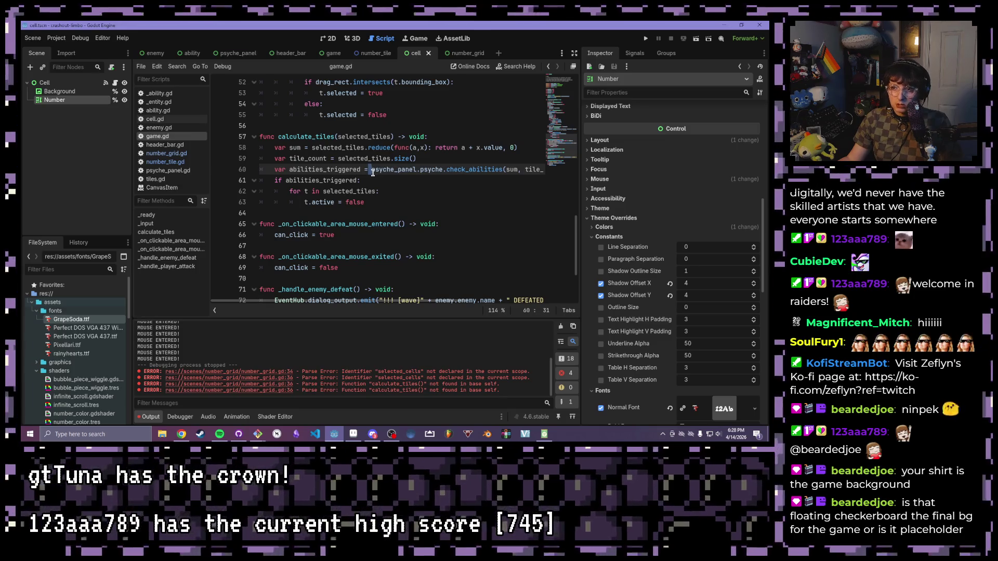
{"action": "left_click", "coordinate": [438, 178]}
{"action": "left_click", "coordinate": [437, 159]}
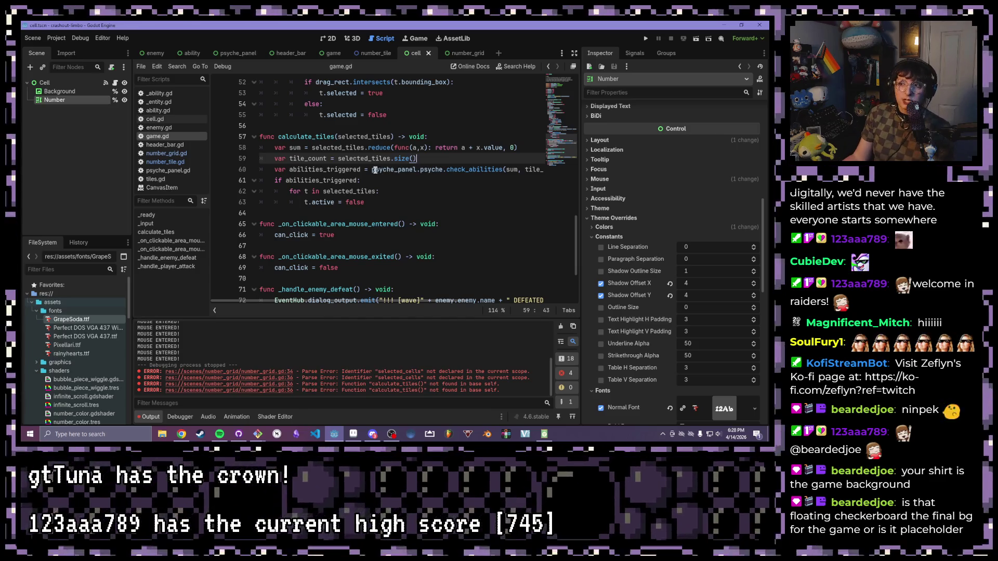
{"action": "left_click", "coordinate": [382, 169]}
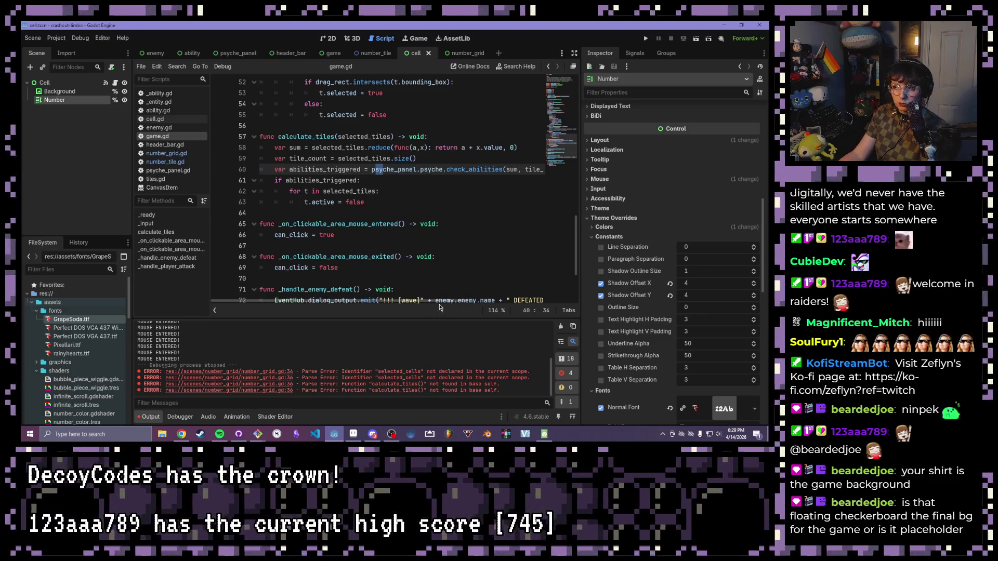
{"action": "scroll", "coordinate": [452, 301], "scroll_direction": "right", "scroll_amount": 2}
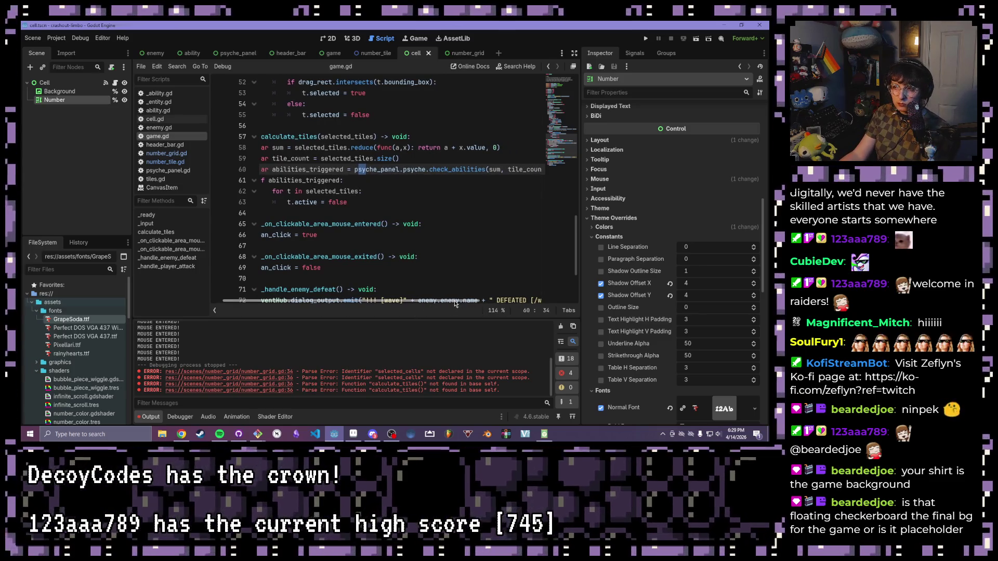
{"action": "scroll", "coordinate": [427, 297], "scroll_direction": "left", "scroll_amount": 2}
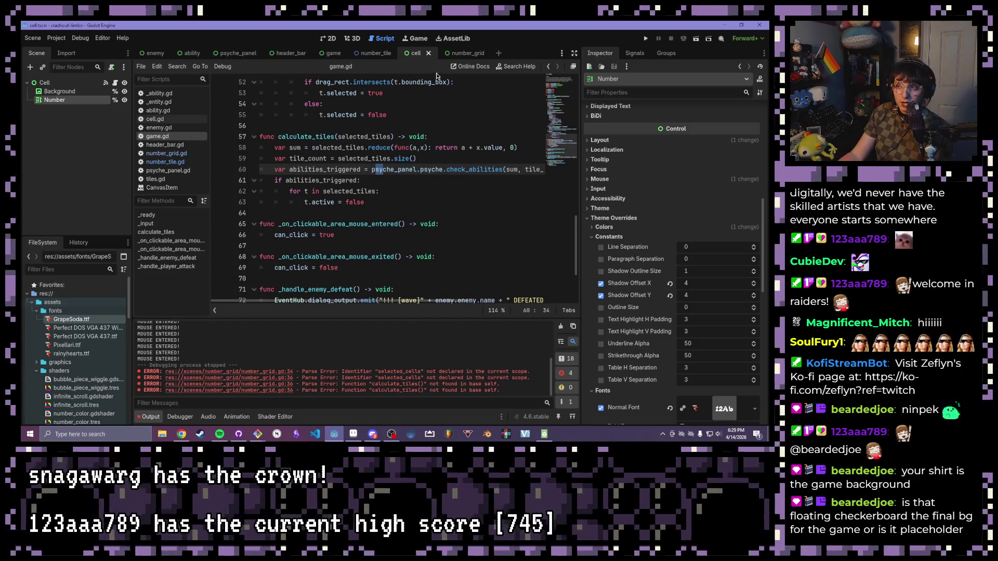
- In number_grid.gd, rename the calculate_tiles call to calculate_cells
{"action": "left_click", "coordinate": [459, 57]}
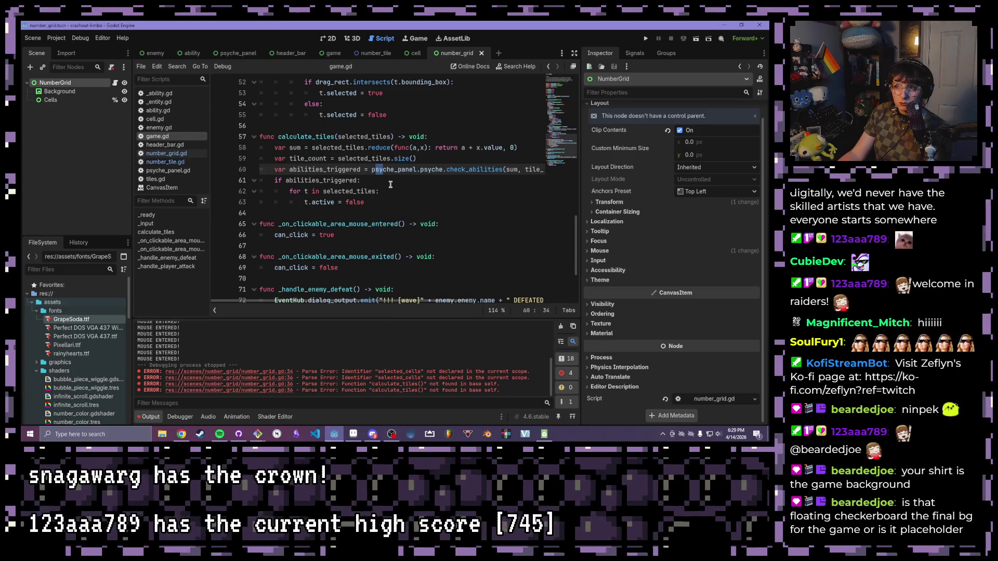
{"action": "left_click", "coordinate": [155, 119]}
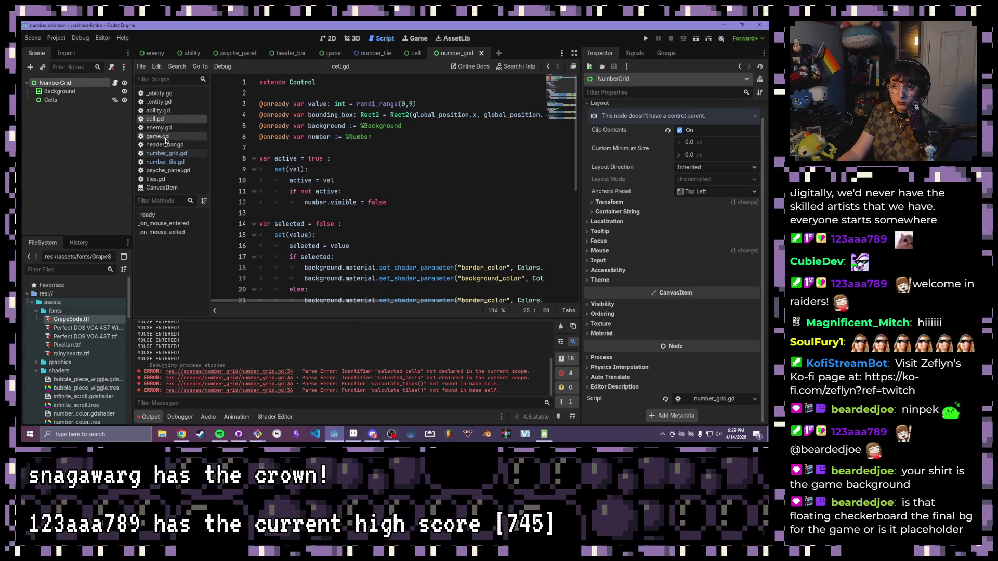
{"action": "left_click", "coordinate": [158, 155]}
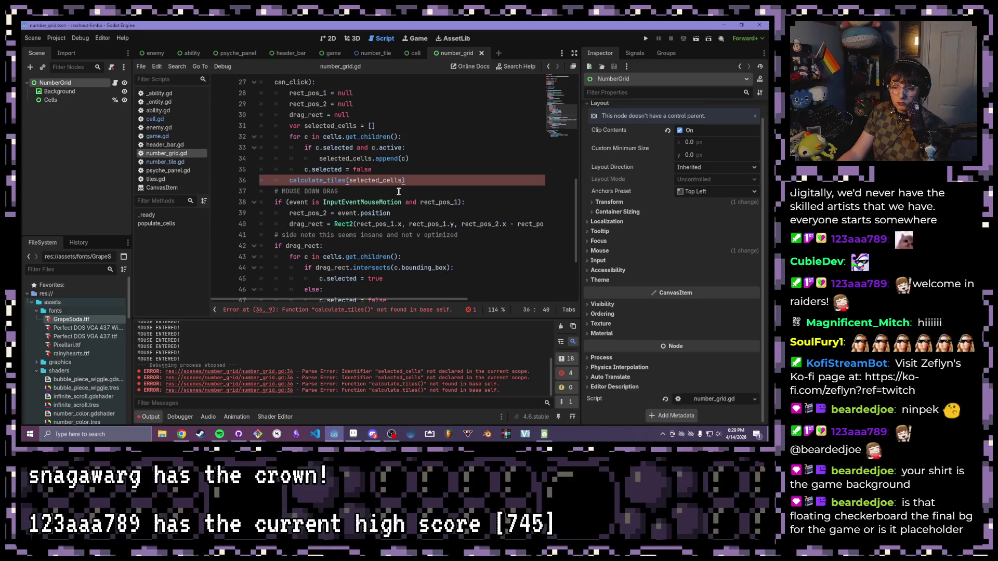
{"action": "double_click", "coordinate": [327, 181]}
{"action": "type", "text": "cells"}
{"action": "left_click", "coordinate": [442, 171]}
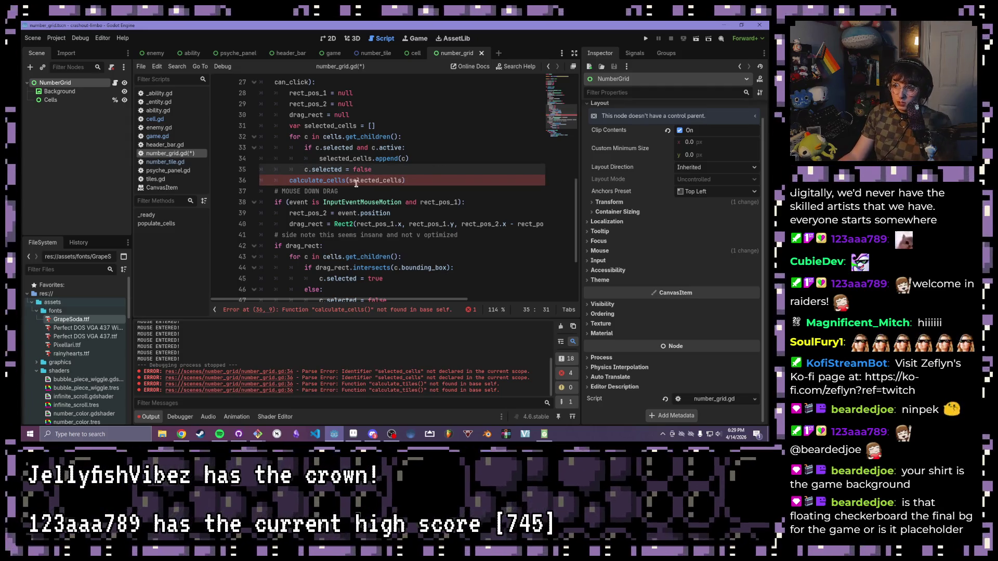
- Add a 'func calculate_cells(cells) -> void:' stub with pass below the drag-rect block
{"action": "scroll", "coordinate": [356, 183], "scroll_direction": "down", "scroll_amount": 2}
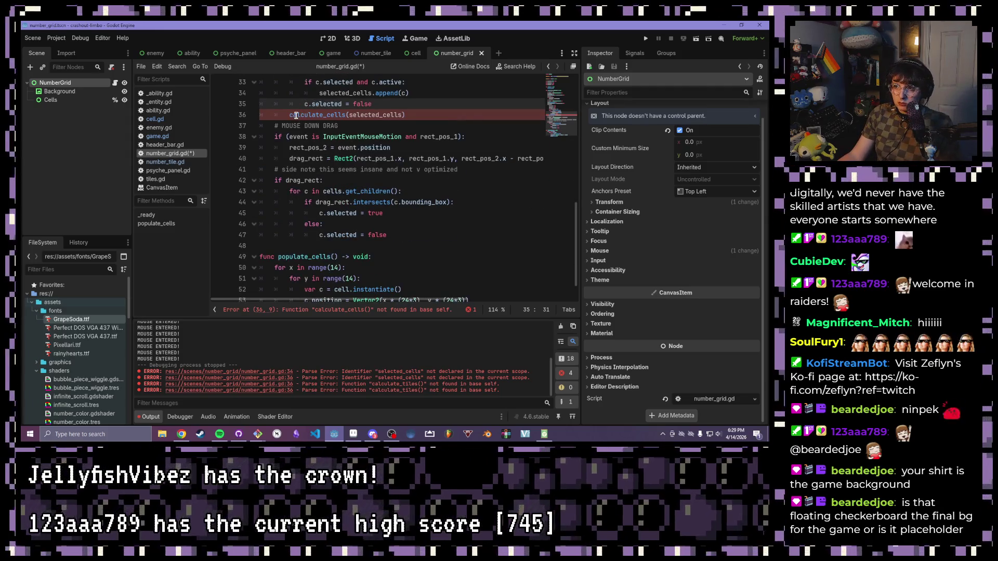
{"action": "scroll", "coordinate": [362, 137], "scroll_direction": "down", "scroll_amount": 1}
{"action": "left_click", "coordinate": [389, 210]}
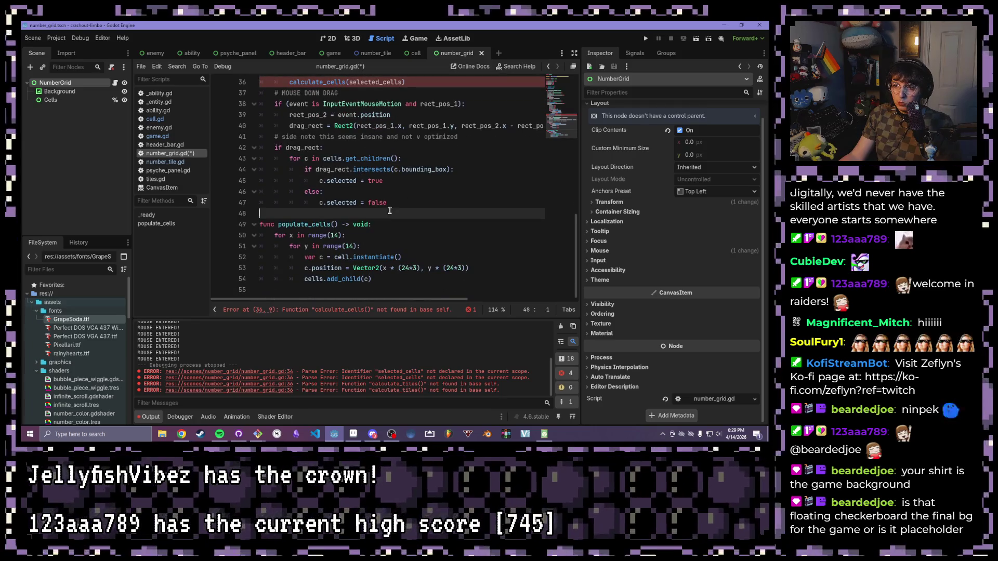
{"action": "key", "text": "Return"}
{"action": "key", "text": "Return"}
{"action": "key", "text": "Up"}
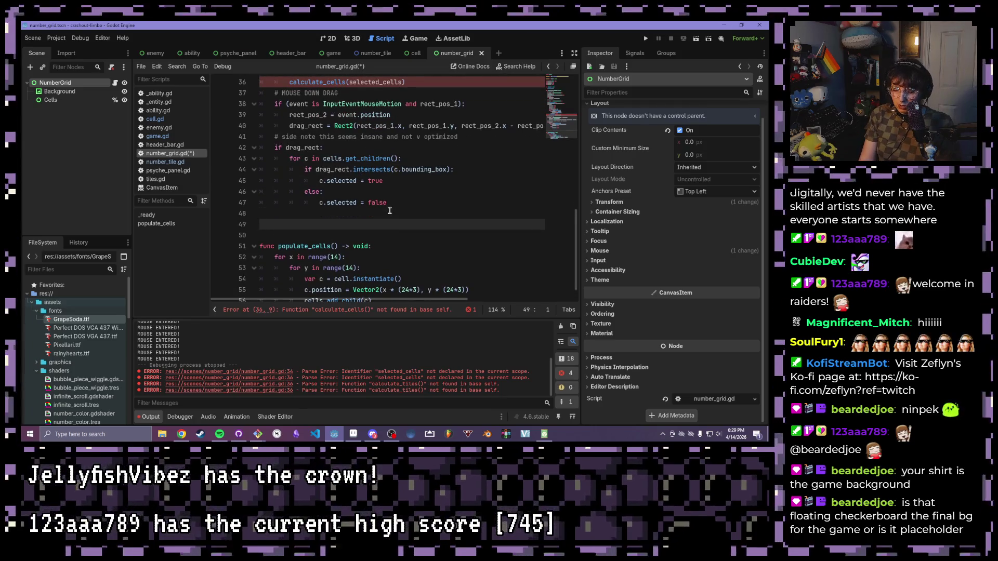
{"action": "type", "text": "alculate_cells("}
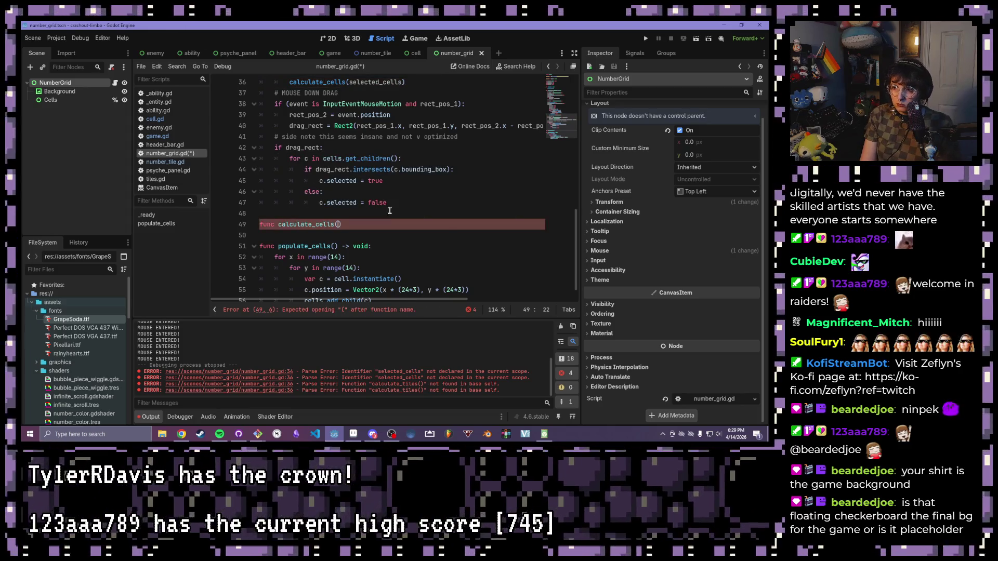
{"action": "scroll", "coordinate": [389, 211], "scroll_direction": "up", "scroll_amount": 1}
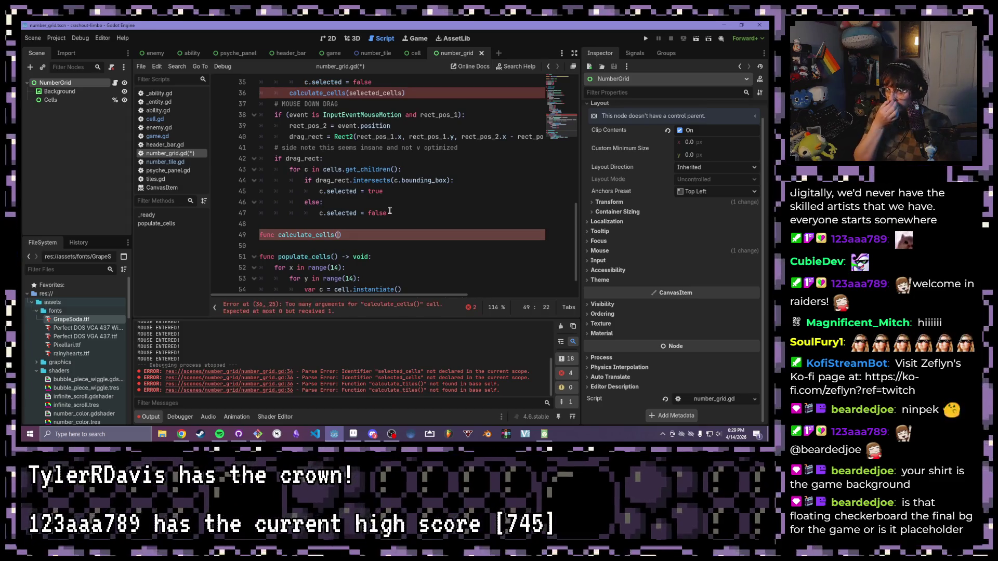
{"action": "scroll", "coordinate": [392, 203], "scroll_direction": "up", "scroll_amount": 1}
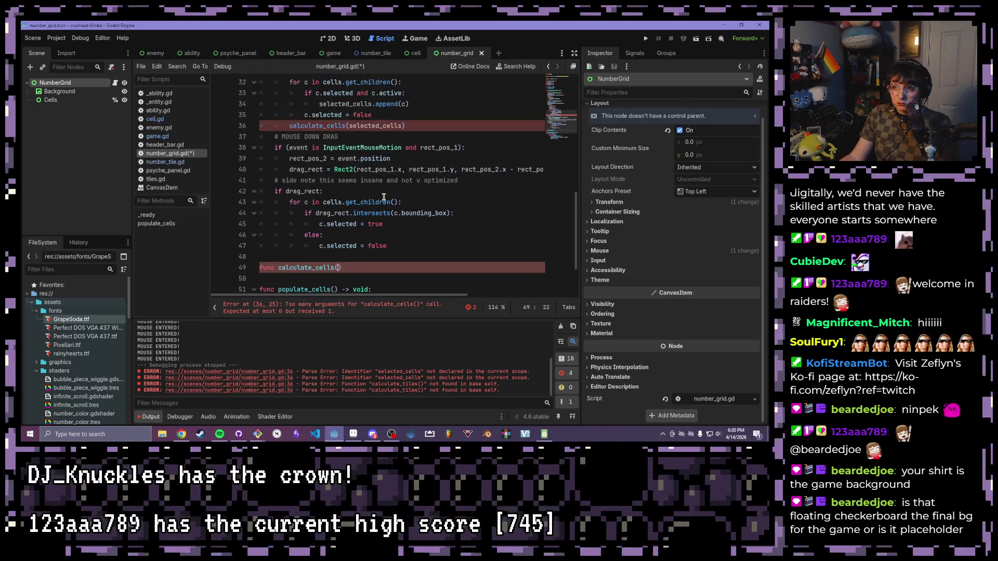
{"action": "scroll", "coordinate": [383, 198], "scroll_direction": "down", "scroll_amount": 2}
{"action": "type", "text": "cells"}
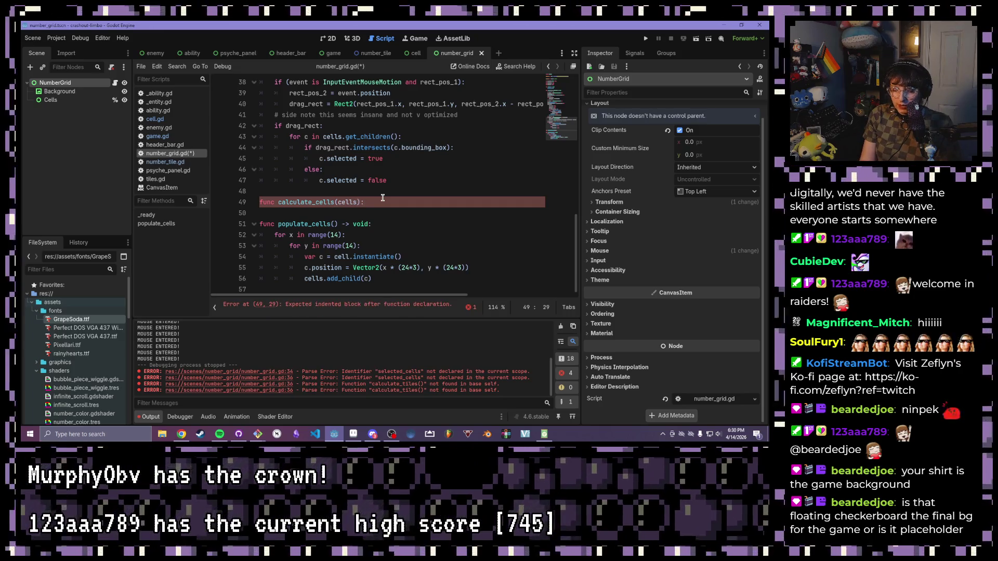
{"action": "type", "text": "-"}
{"action": "key", "text": "BackSpace"}
{"action": "key", "text": "BackSpace"}
{"action": "key", "text": "Return"}
{"action": "type", "text": "pass"}
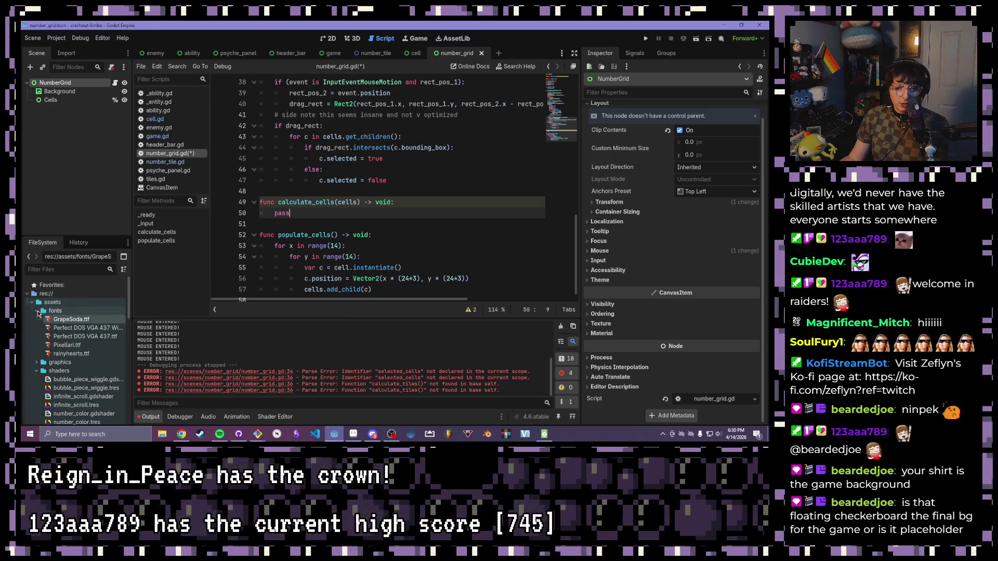
- Collapse the fonts, shaders, globals, resources, scenes and assets folders in FileSystem
{"action": "left_click", "coordinate": [36, 311]}
{"action": "scroll", "coordinate": [38, 314], "scroll_direction": "down", "scroll_amount": 1}
{"action": "left_click", "coordinate": [37, 311]}
{"action": "scroll", "coordinate": [36, 317], "scroll_direction": "up", "scroll_amount": 1}
{"action": "left_click", "coordinate": [31, 337]}
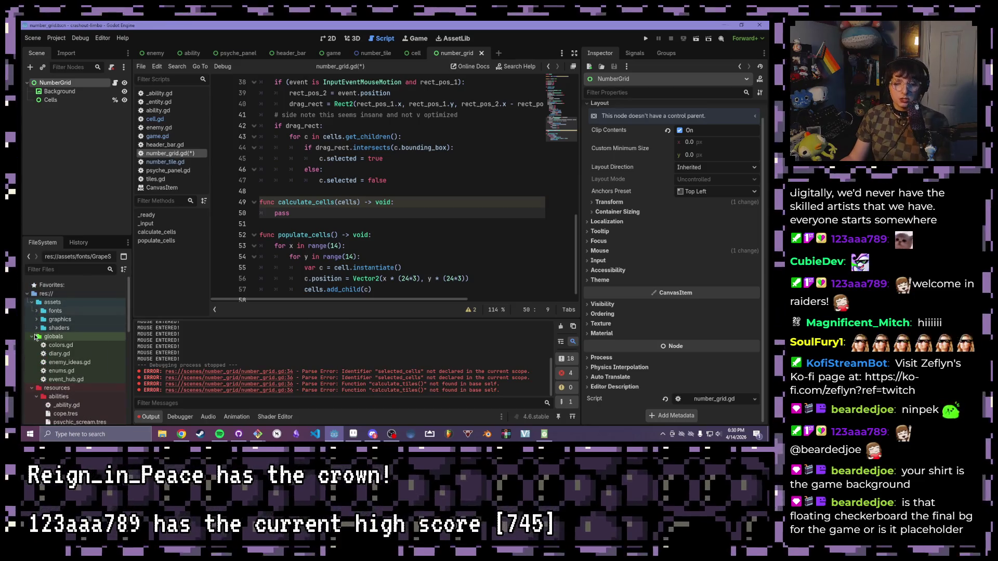
{"action": "left_click", "coordinate": [31, 345]}
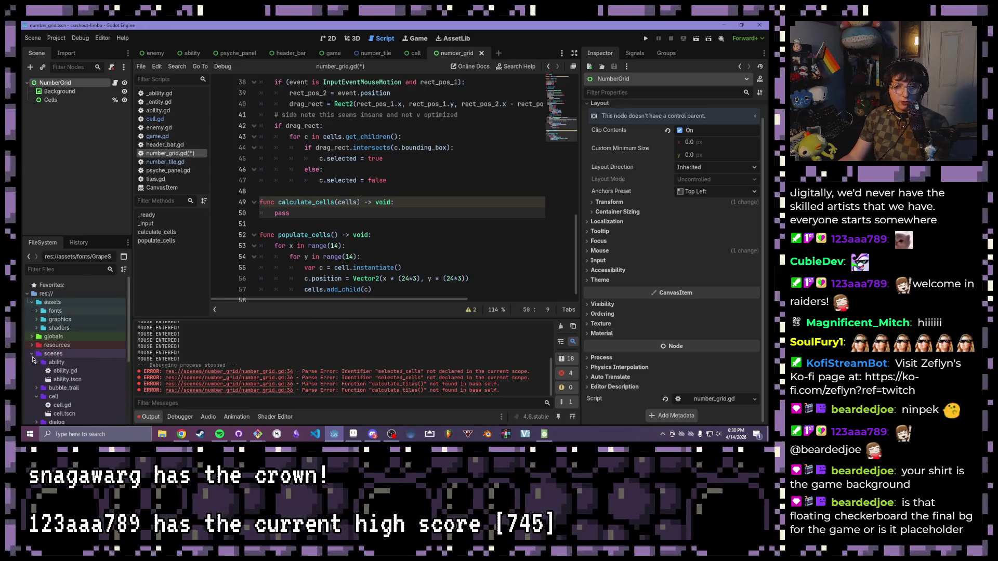
{"action": "left_click", "coordinate": [32, 353]}
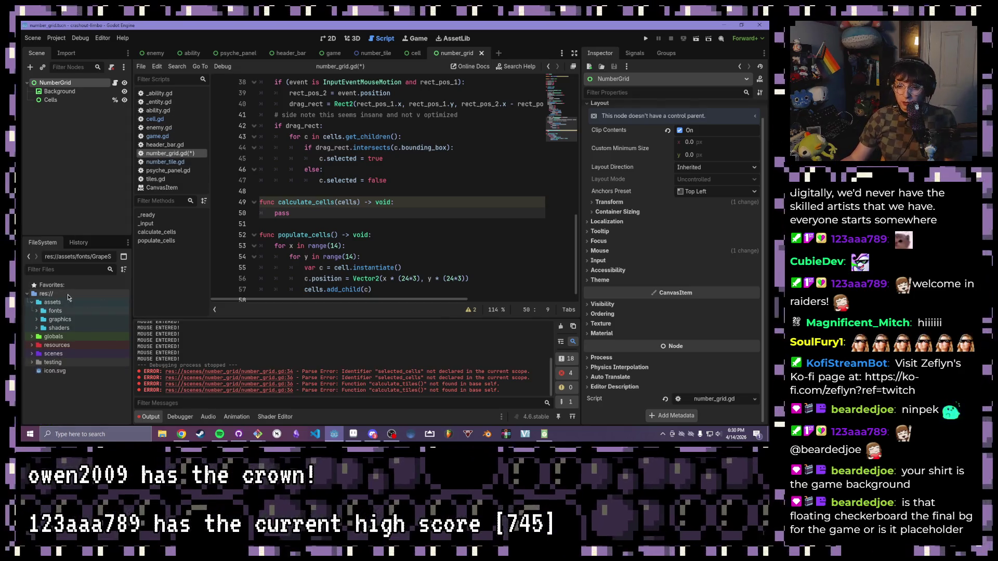
{"action": "left_click", "coordinate": [32, 302]}
- Check the calculate_cells pass line in number_grid.gd, then switch to number_tile.gd
{"action": "left_click", "coordinate": [375, 158]}
{"action": "scroll", "coordinate": [375, 159], "scroll_direction": "up", "scroll_amount": 8}
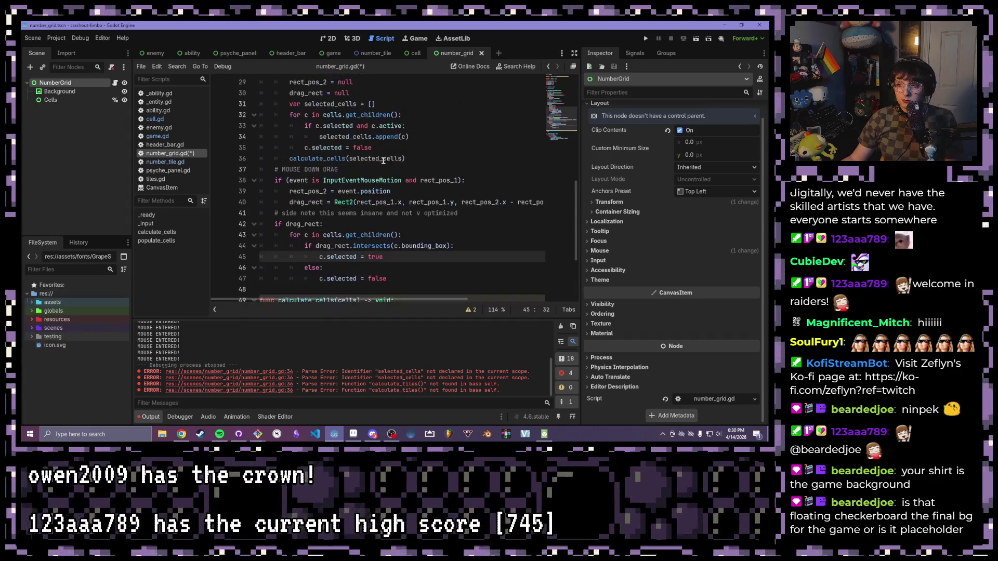
{"action": "scroll", "coordinate": [376, 174], "scroll_direction": "down", "scroll_amount": 9}
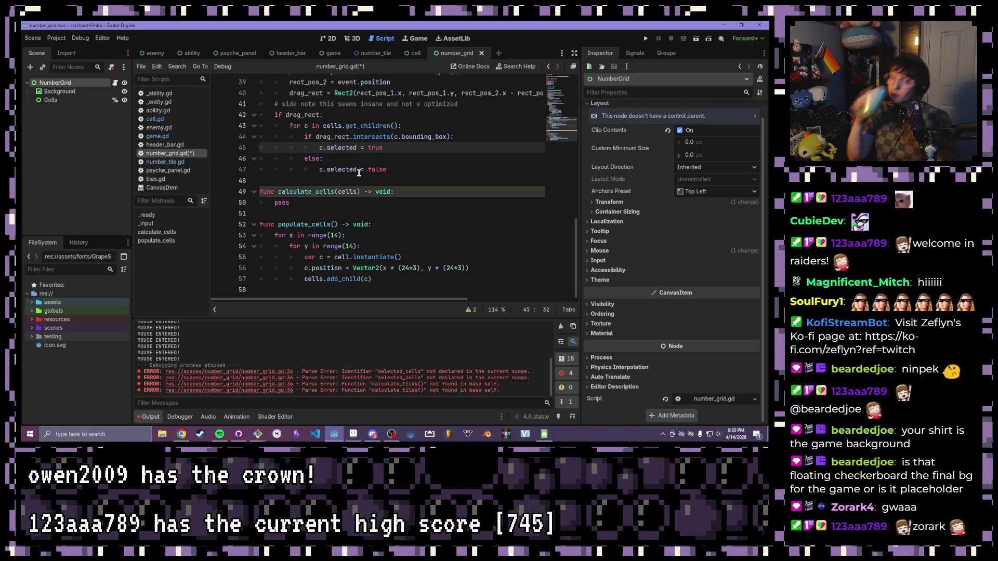
{"action": "left_click", "coordinate": [358, 183]}
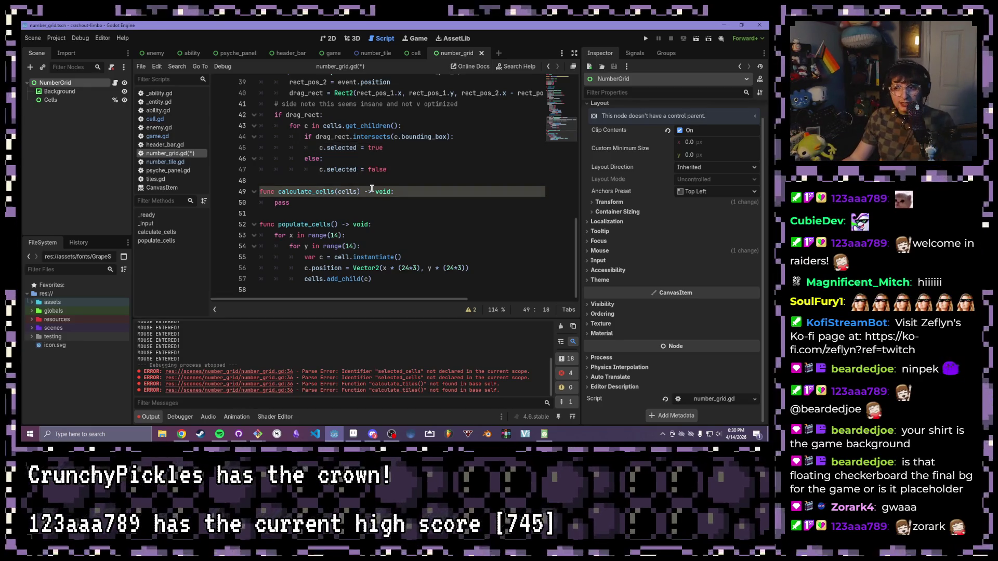
{"action": "left_click", "coordinate": [367, 202]}
{"action": "scroll", "coordinate": [354, 213], "scroll_direction": "up", "scroll_amount": 1}
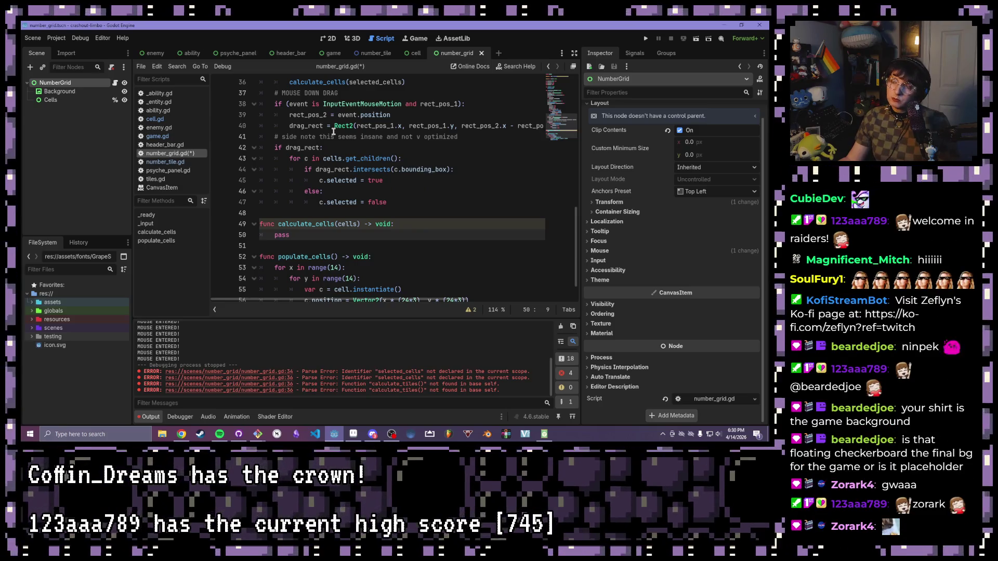
{"action": "left_click", "coordinate": [163, 162]}
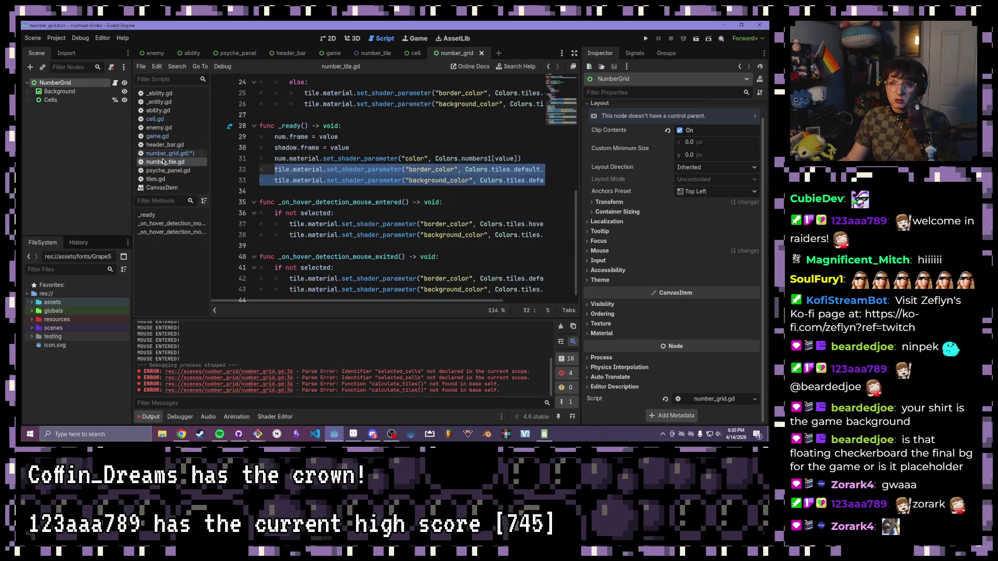
- Review the tile_count line of game.gd's calculate_tiles, then return to number_grid.gd
{"action": "left_click", "coordinate": [157, 136]}
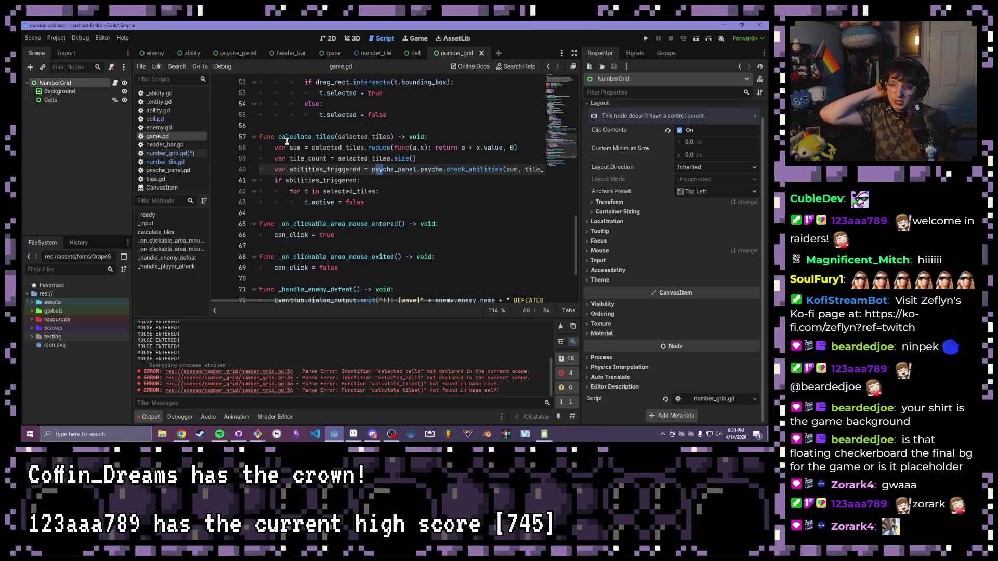
{"action": "left_click", "coordinate": [436, 159]}
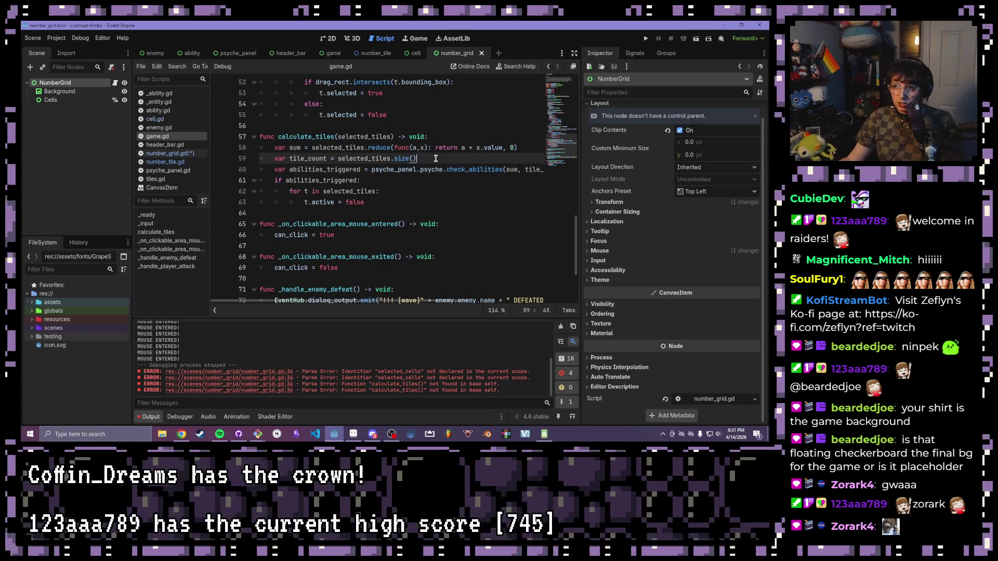
{"action": "mouse_move", "coordinate": [405, 174]}
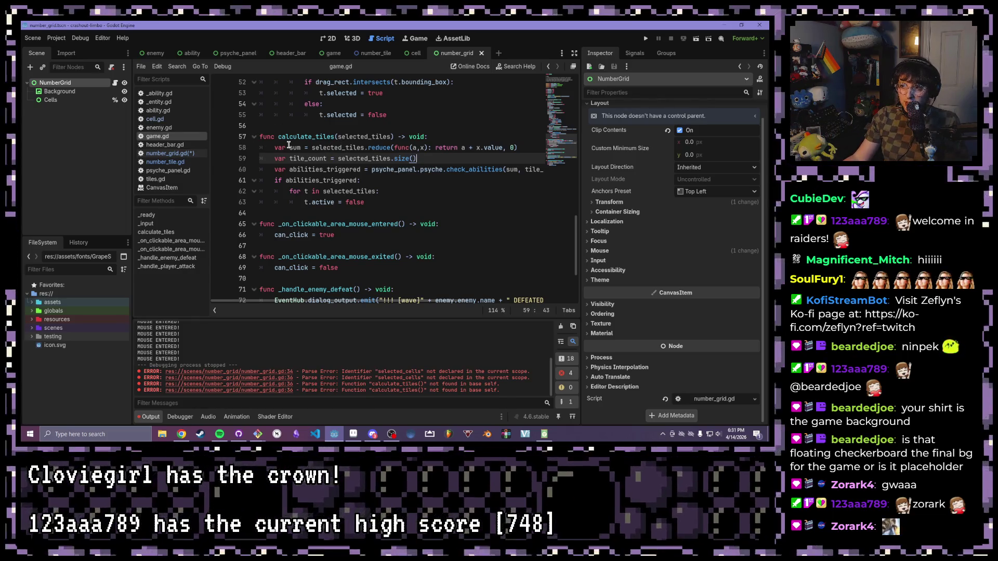
{"action": "left_click", "coordinate": [176, 154]}
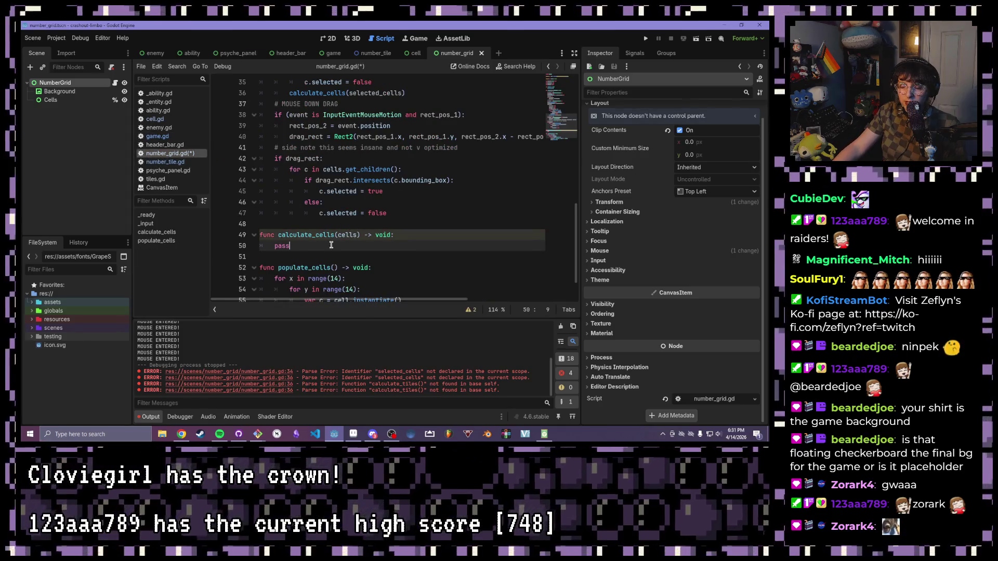
- Expand the globals folder and open event_hub.gd
{"action": "scroll", "coordinate": [330, 246], "scroll_direction": "up", "scroll_amount": 10}
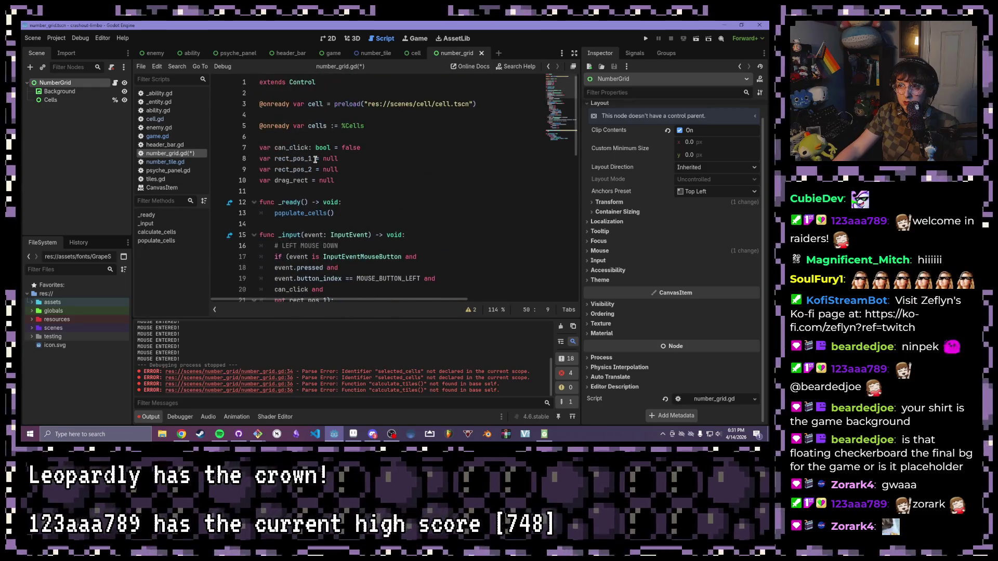
{"action": "left_click", "coordinate": [265, 115]}
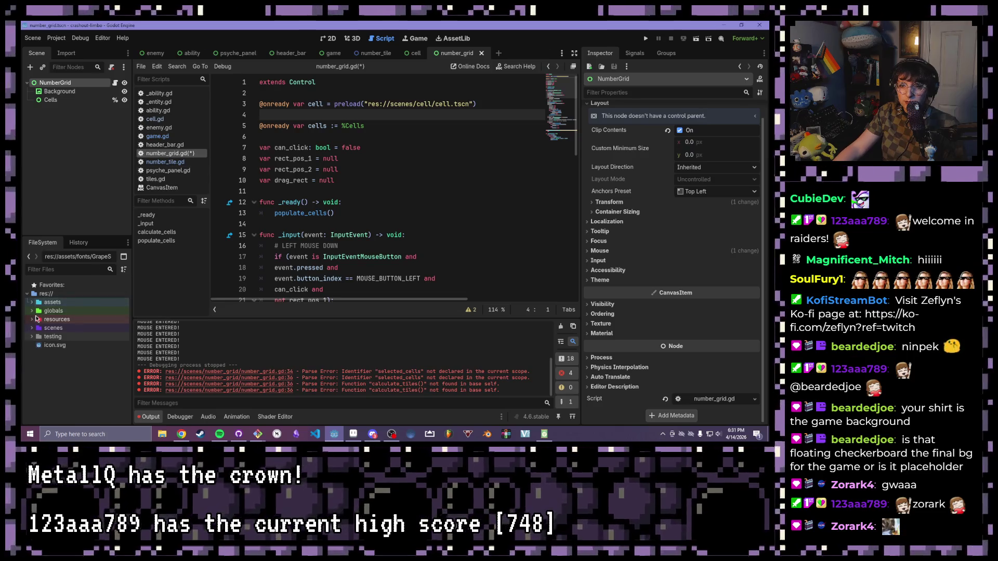
{"action": "left_click", "coordinate": [32, 311]}
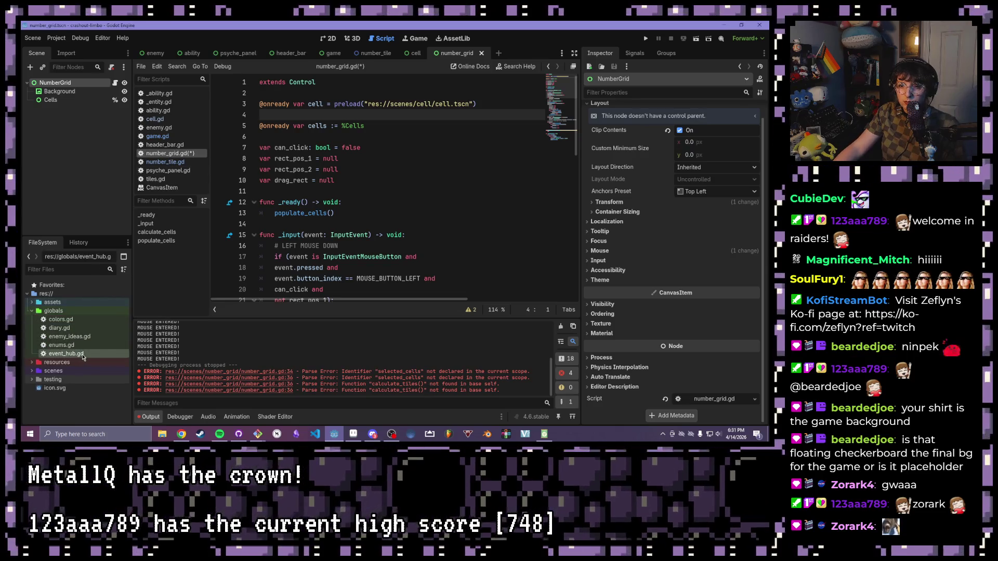
{"action": "double_click", "coordinate": [66, 353]}
- Duplicate the dialog_output signal lines below the end of the signal list
{"action": "left_click_drag", "start_coordinate": [399, 267], "coordinate": [227, 260]}
{"action": "key", "text": "ctrl+c"}
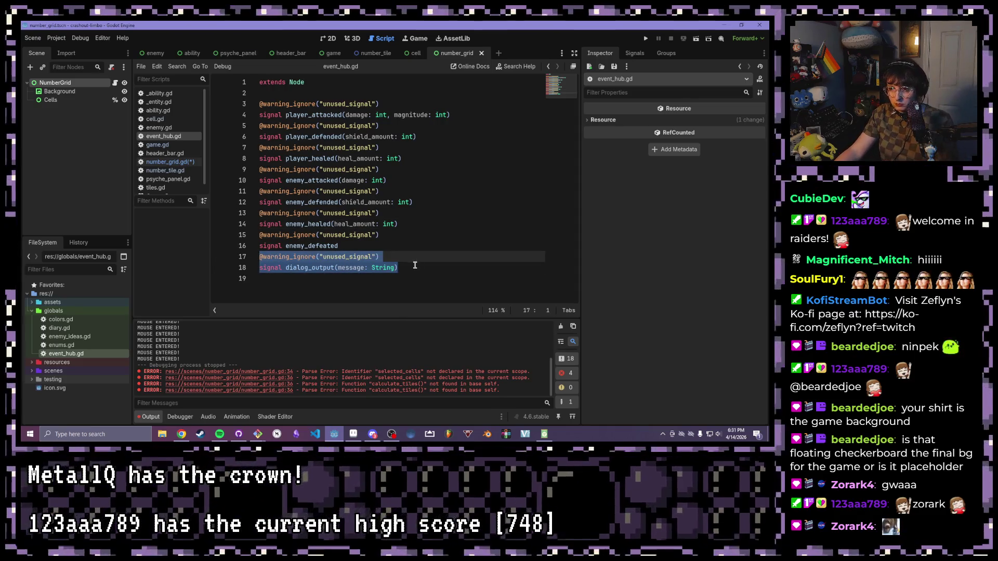
{"action": "left_click", "coordinate": [419, 268]}
{"action": "key", "text": "Return"}
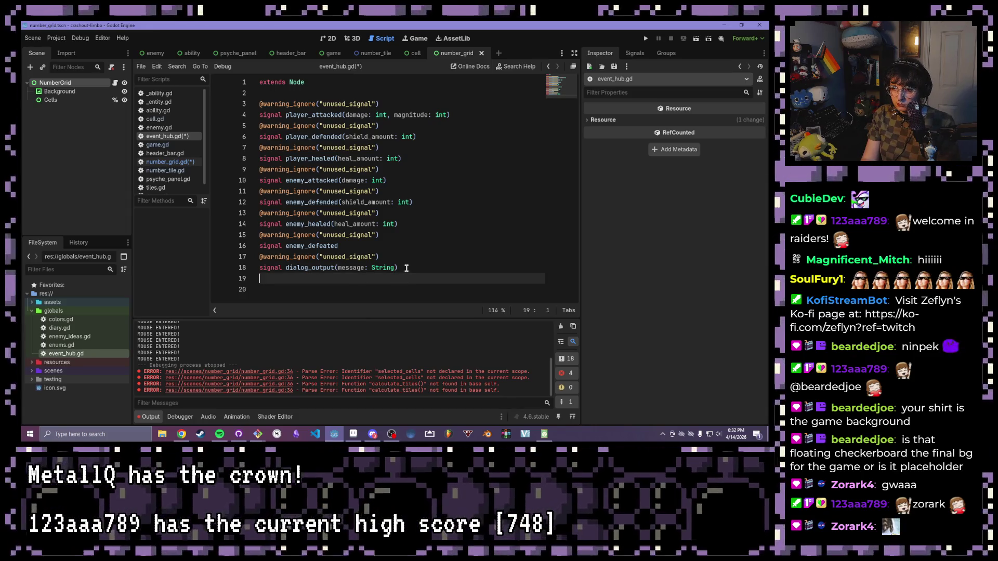
{"action": "key", "text": "Return"}
{"action": "key", "text": "ctrl+v"}
- Add '# PLAYER SIANALS' and 'ENEMY SIGNALS' section comments above the player and enemy signals
{"action": "scroll", "coordinate": [364, 182], "scroll_direction": "up", "scroll_amount": 1}
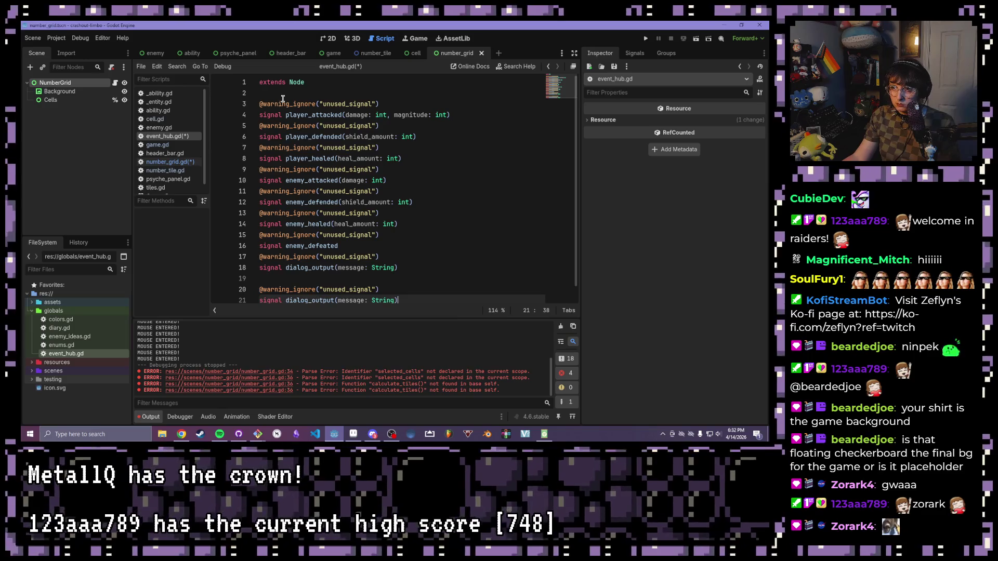
{"action": "left_click", "coordinate": [281, 93]}
{"action": "key", "text": "Return"}
{"action": "type", "text": "# PLAY"}
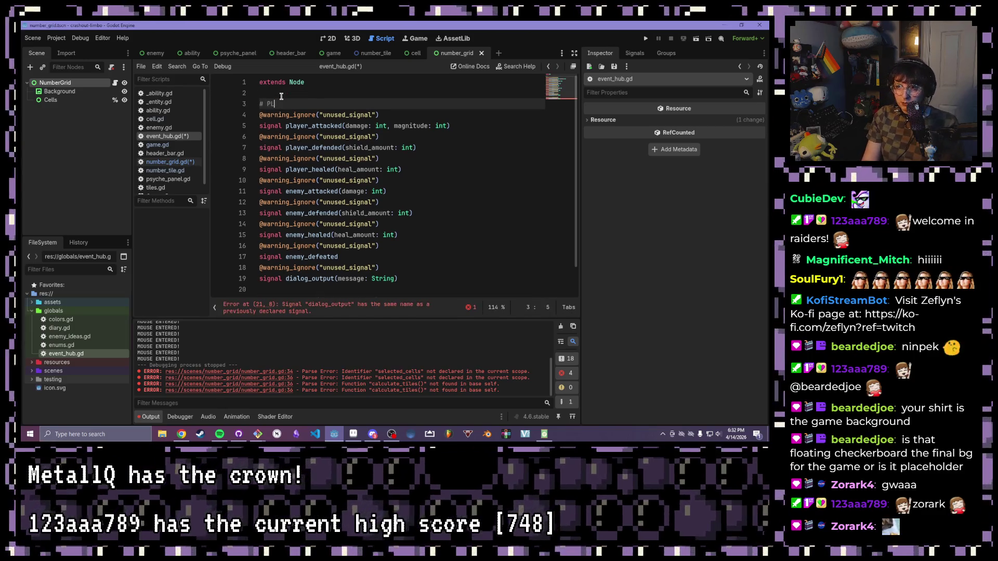
{"action": "type", "text": "ER SI"}
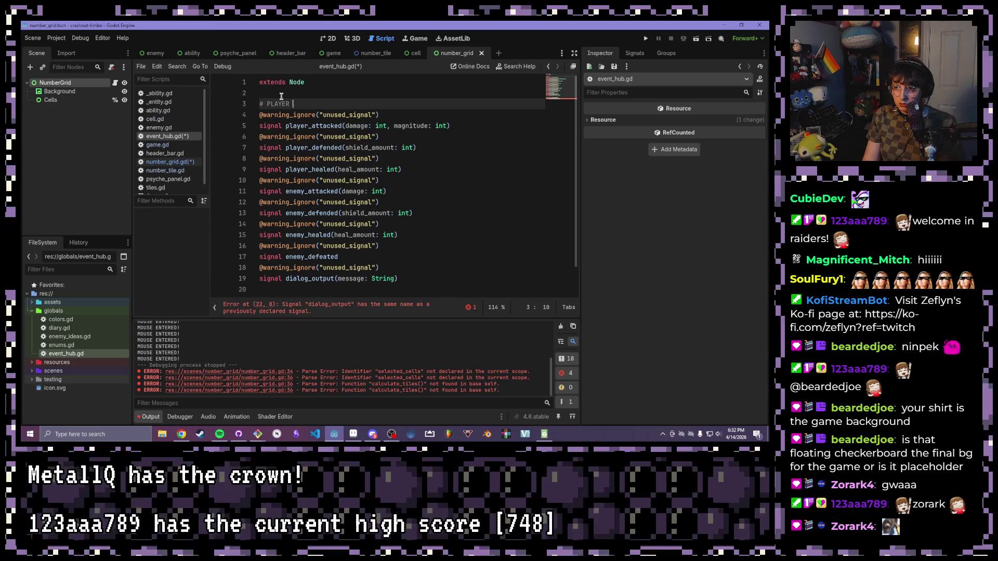
{"action": "type", "text": "A"}
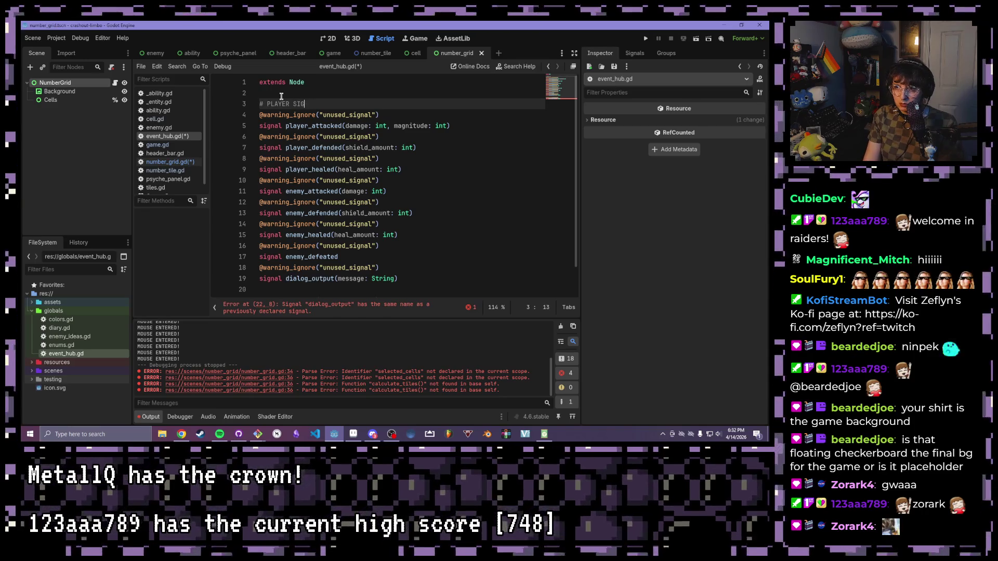
{"action": "type", "text": "NALS"}
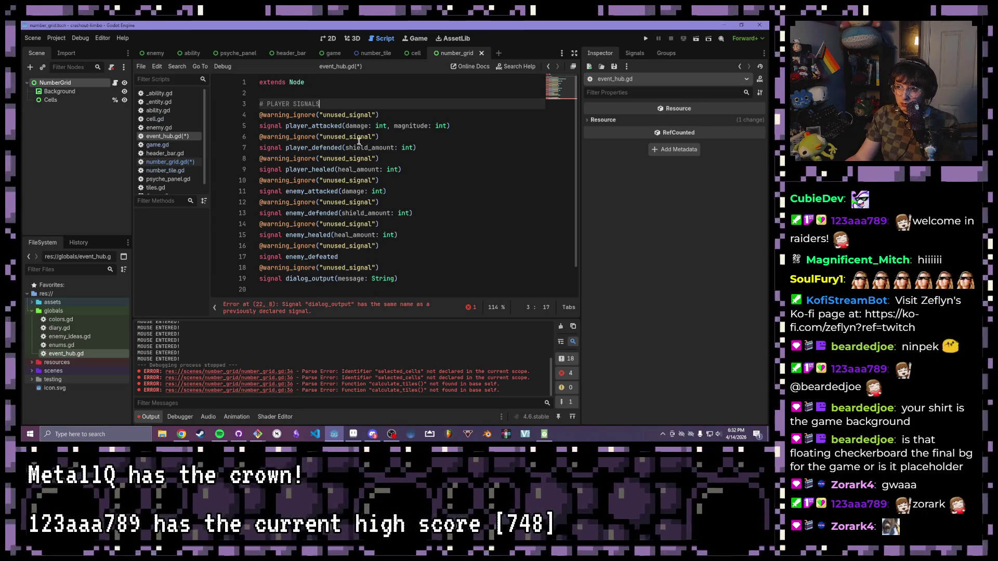
{"action": "left_click", "coordinate": [416, 170]}
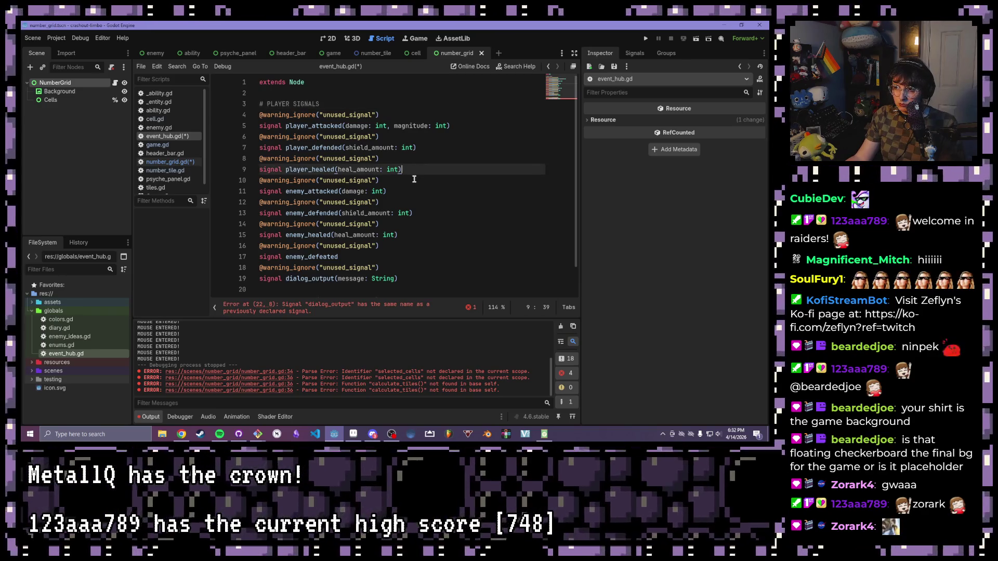
{"action": "key", "text": "Return"}
{"action": "key", "text": "Return"}
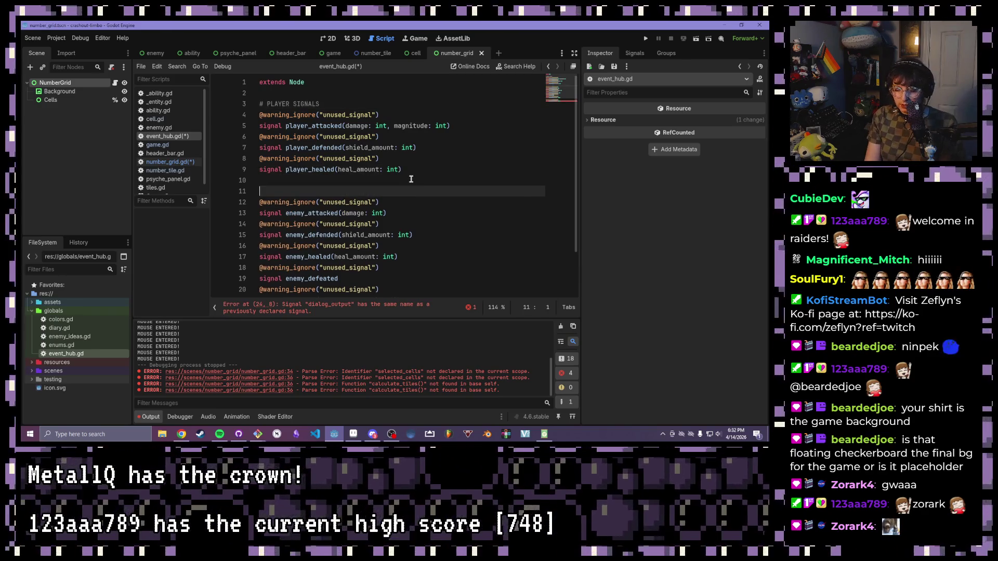
{"action": "type", "text": "ENEMY SIGNA"}
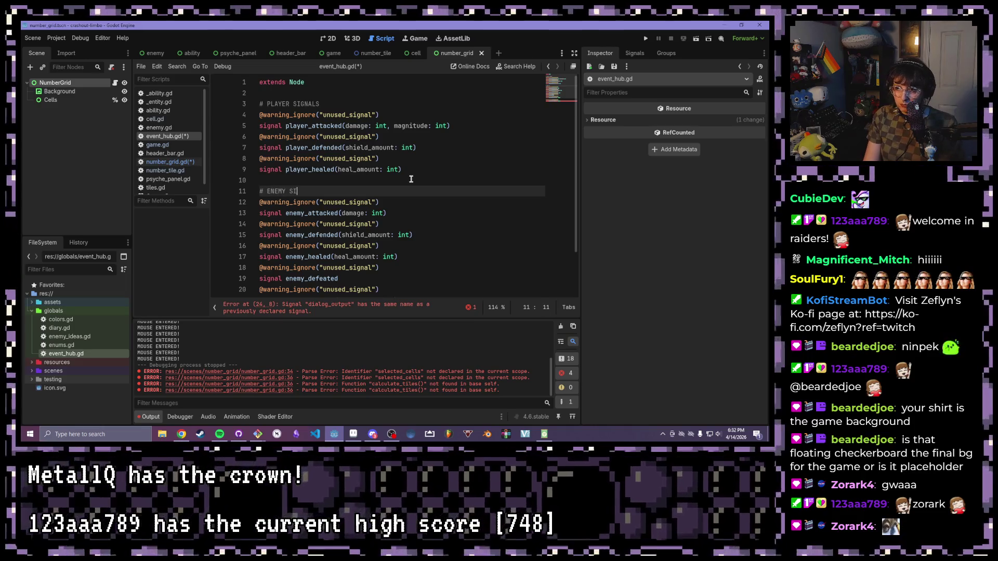
{"action": "type", "text": "LS"}
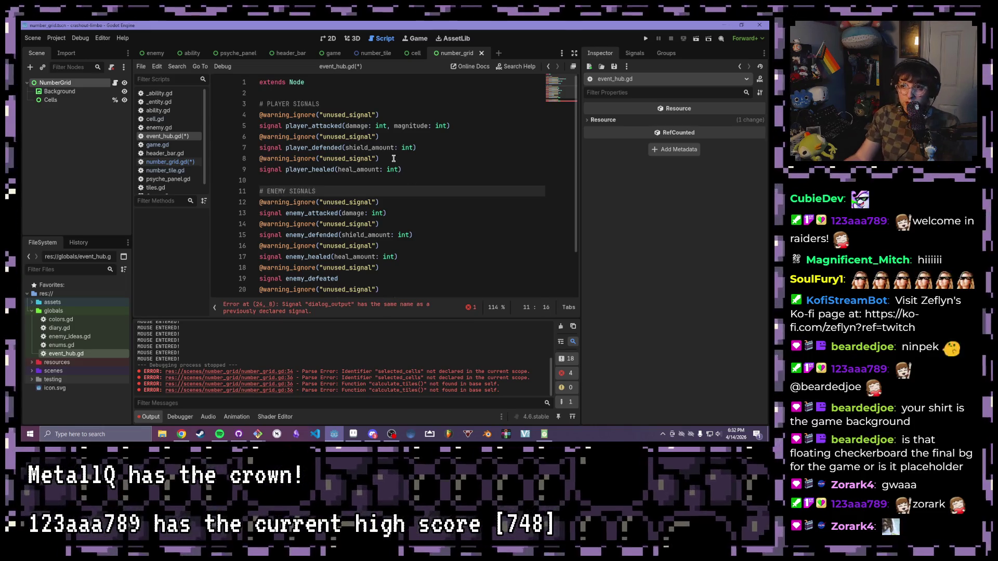
- Label the dialog signals with a DIALOG section comment after enemy_defeated
{"action": "scroll", "coordinate": [364, 202], "scroll_direction": "down", "scroll_amount": 2}
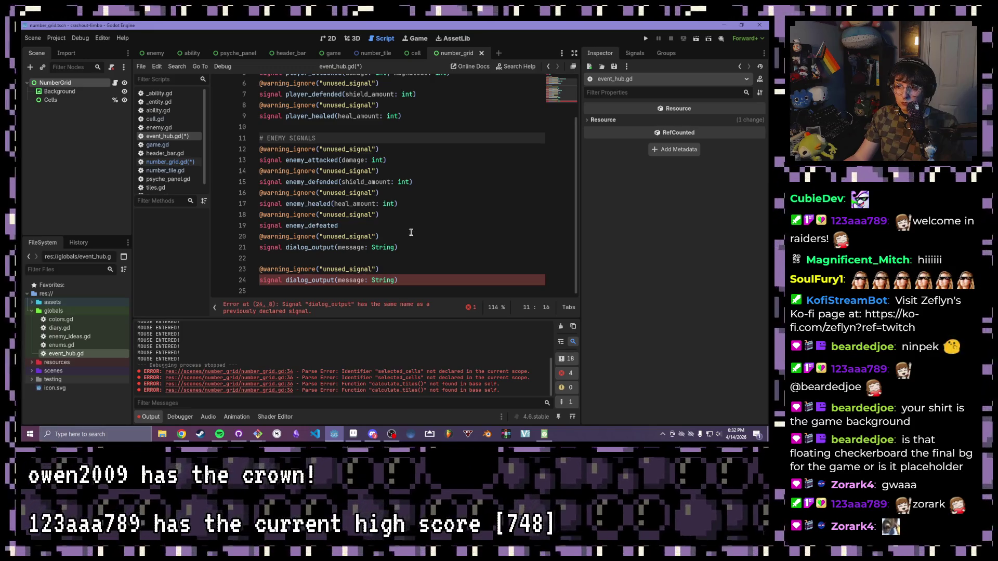
{"action": "left_click", "coordinate": [411, 232]}
{"action": "left_click", "coordinate": [404, 222]}
{"action": "left_click", "coordinate": [430, 246]}
{"action": "left_click", "coordinate": [377, 224]}
{"action": "key", "text": "Return"}
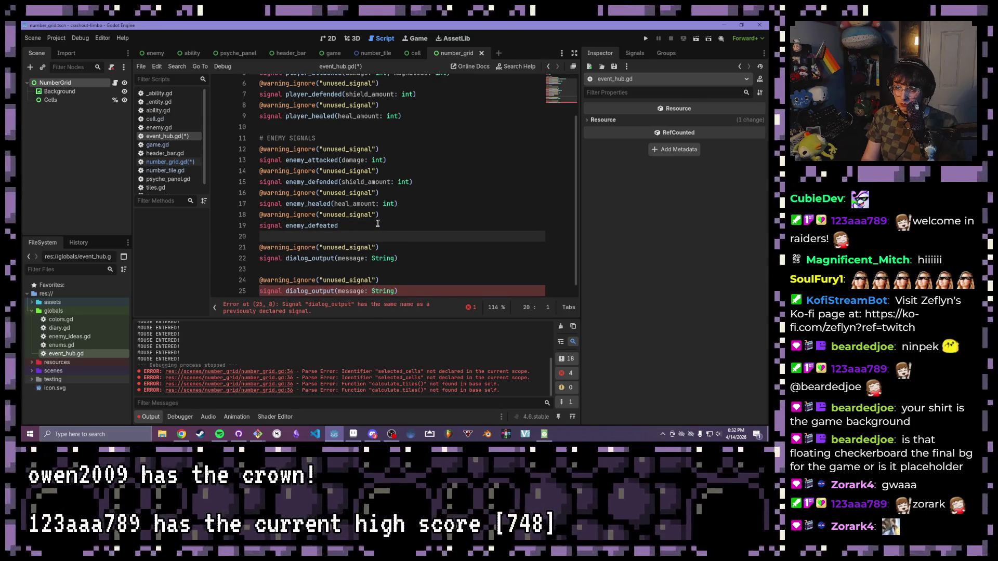
{"action": "key", "text": "Return"}
{"action": "type", "text": "ENEMY"}
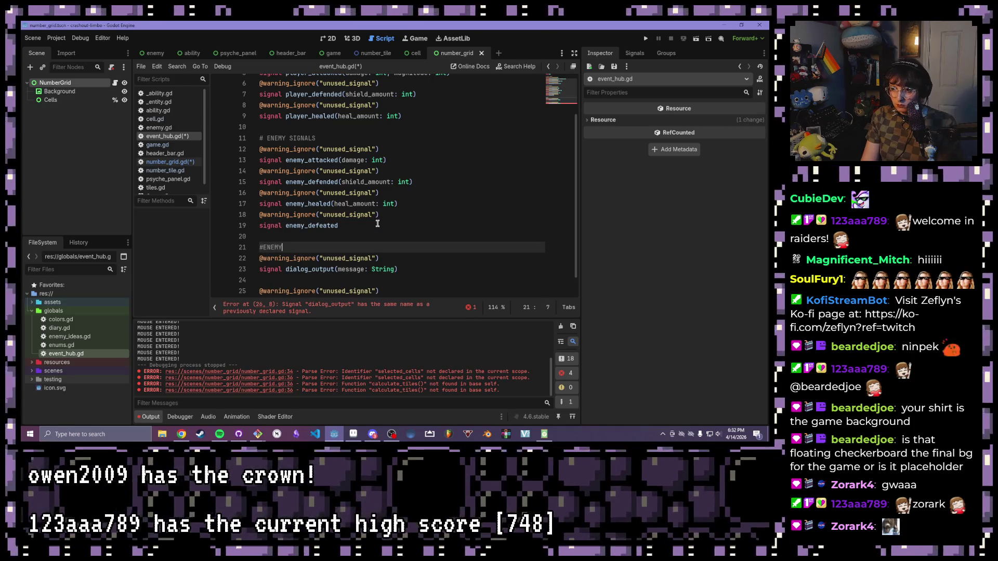
{"action": "key", "text": "BackSpace"}
{"action": "key", "text": "BackSpace"}
{"action": "key", "text": "BackSpace"}
{"action": "type", "text": "DIALOG"}
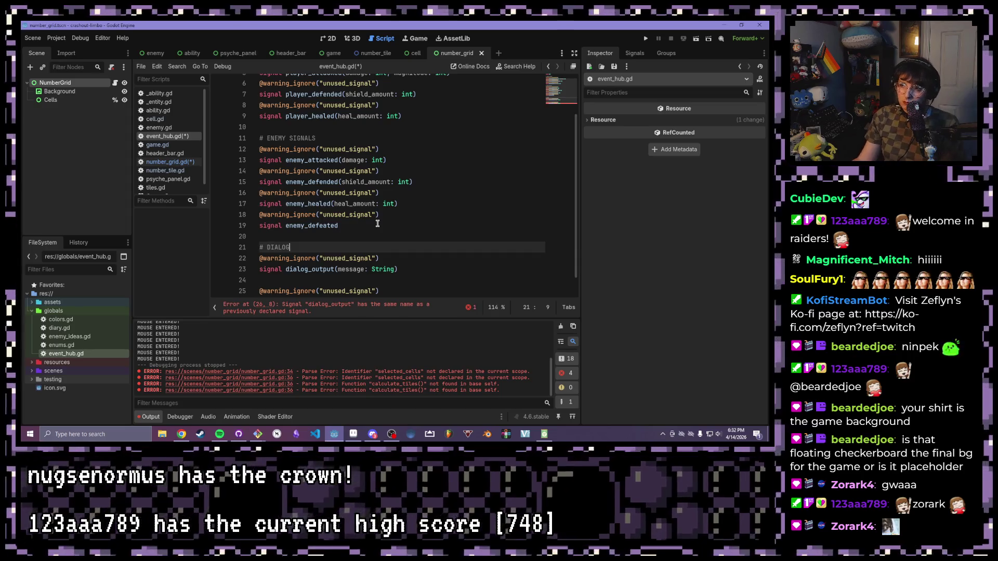
- Add a '# NUMBER GRID' comment above the duplicated signal on line 27
{"action": "scroll", "coordinate": [377, 224], "scroll_direction": "down", "scroll_amount": 1}
{"action": "left_click", "coordinate": [388, 259]}
{"action": "key", "text": "Return"}
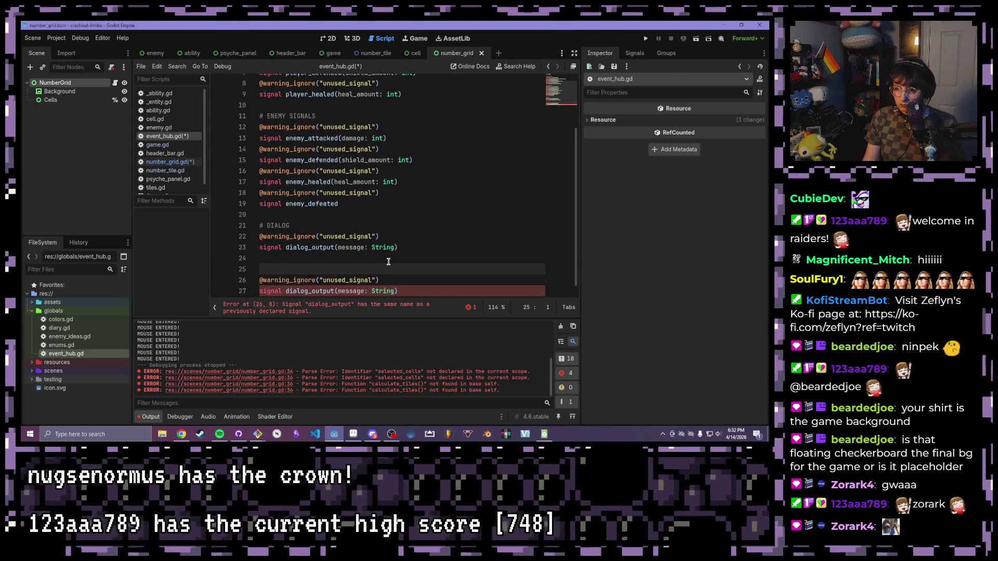
{"action": "key", "text": "BackSpace"}
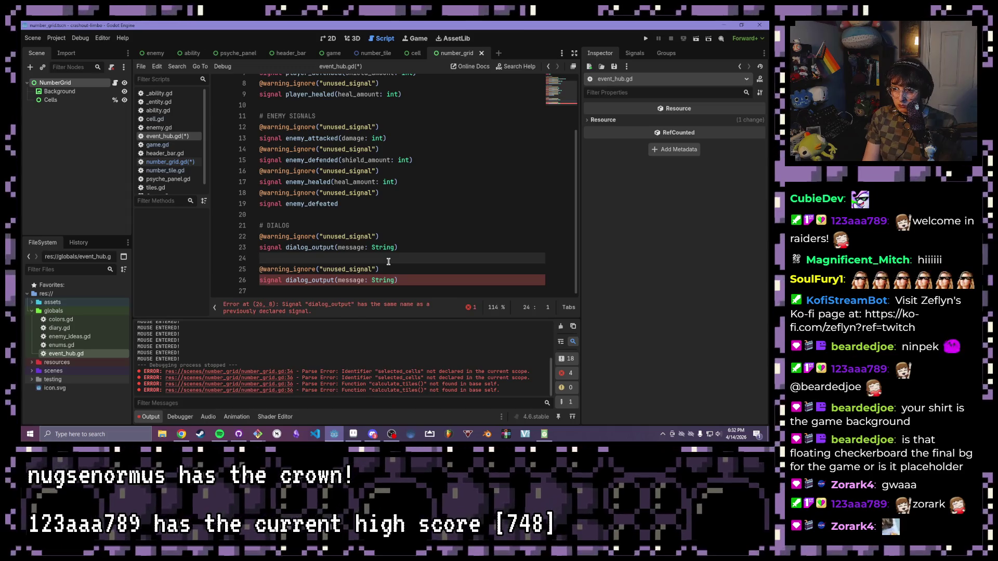
{"action": "key", "text": "Return"}
{"action": "type", "text": "# "}
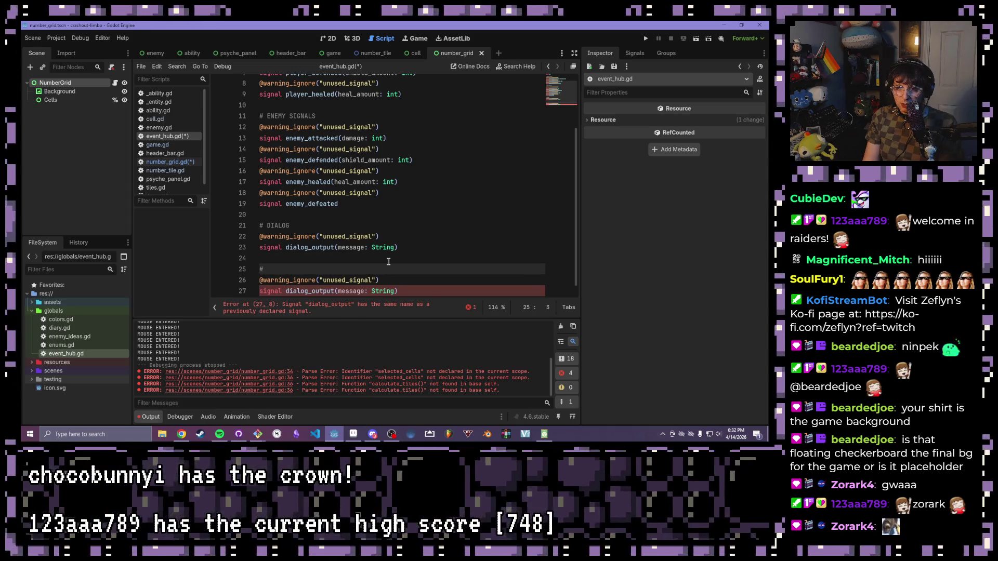
{"action": "type", "text": "NUMBER "}
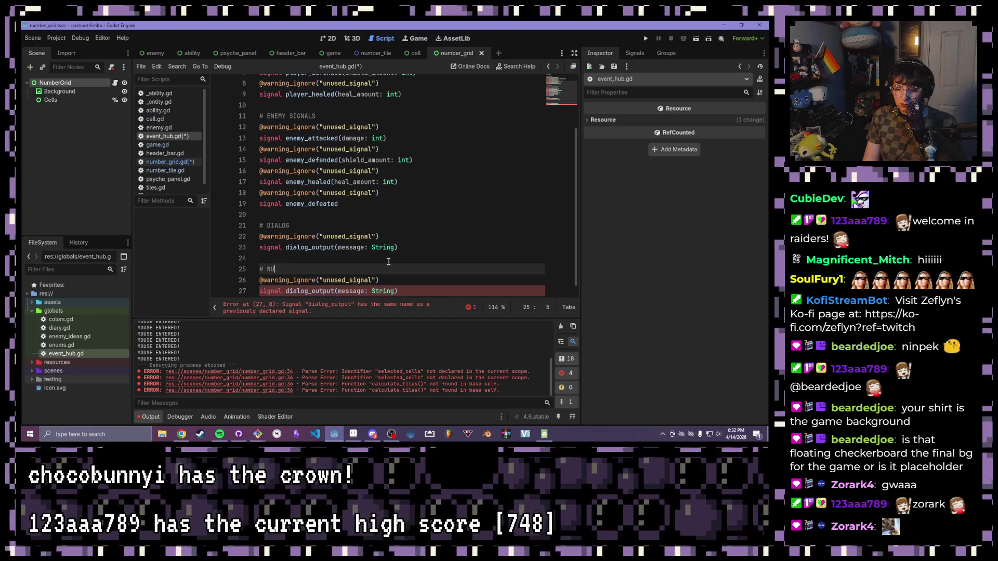
{"action": "type", "text": "GRID"}
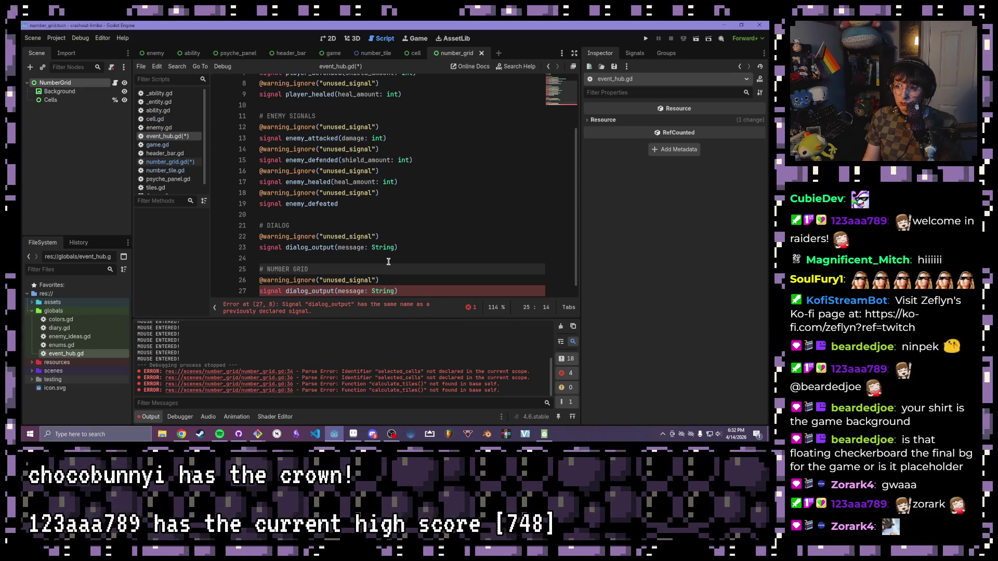
{"action": "scroll", "coordinate": [389, 262], "scroll_direction": "down", "scroll_amount": 1}
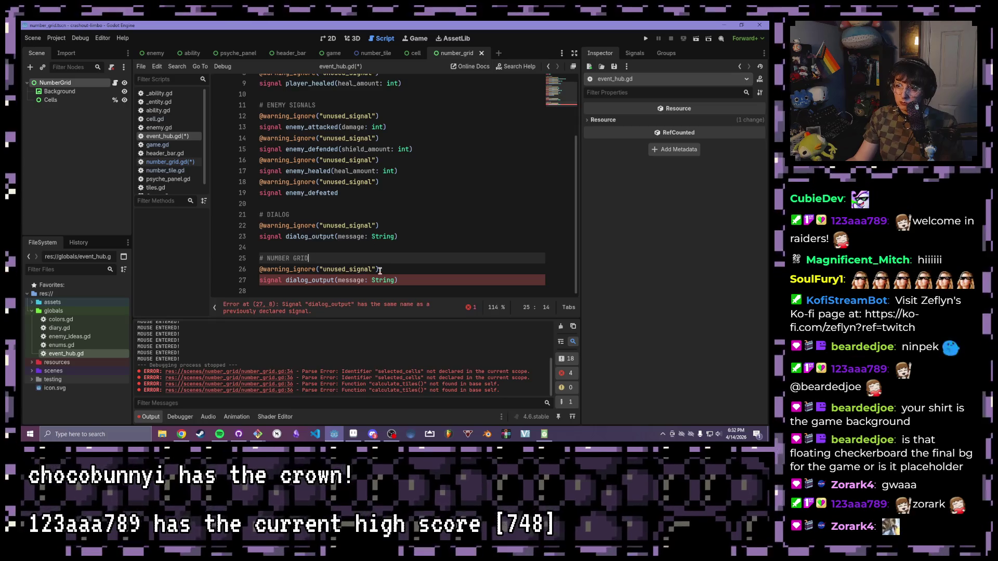
{"action": "left_click", "coordinate": [381, 281]}
- Rename the line-27 dialog_output duplicate to cells_selected, then switch to the cell scene
{"action": "left_click_drag", "start_coordinate": [335, 280], "coordinate": [286, 280]}
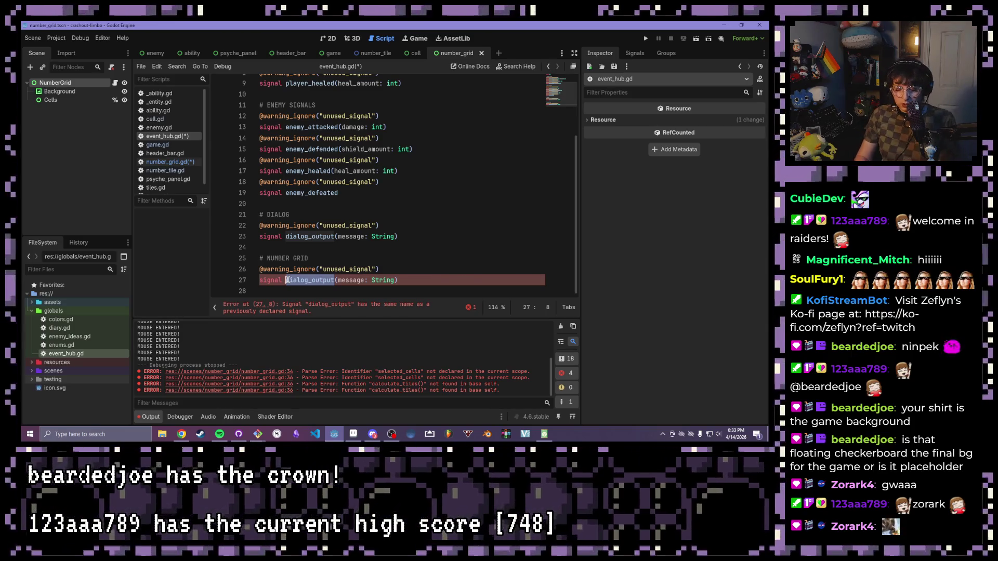
{"action": "type", "text": "cells_selected"}
{"action": "left_click", "coordinate": [403, 290]}
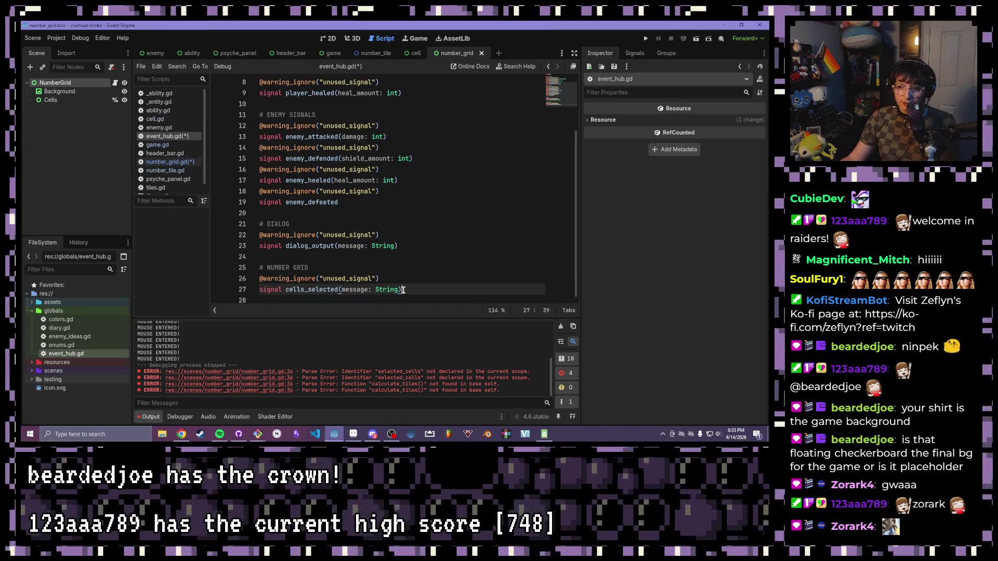
{"action": "left_click_drag", "start_coordinate": [399, 290], "coordinate": [341, 289]}
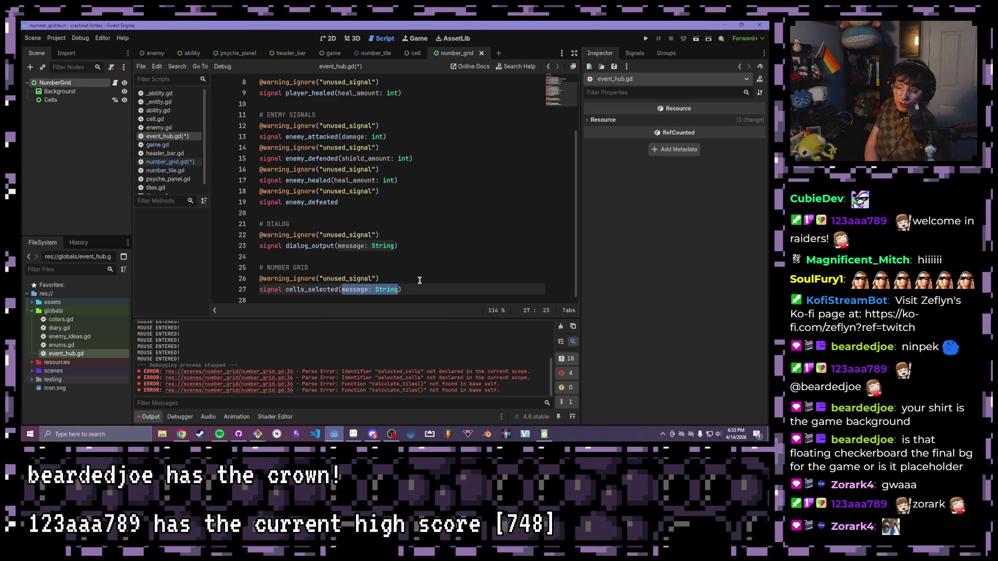
{"action": "left_click", "coordinate": [415, 54]}
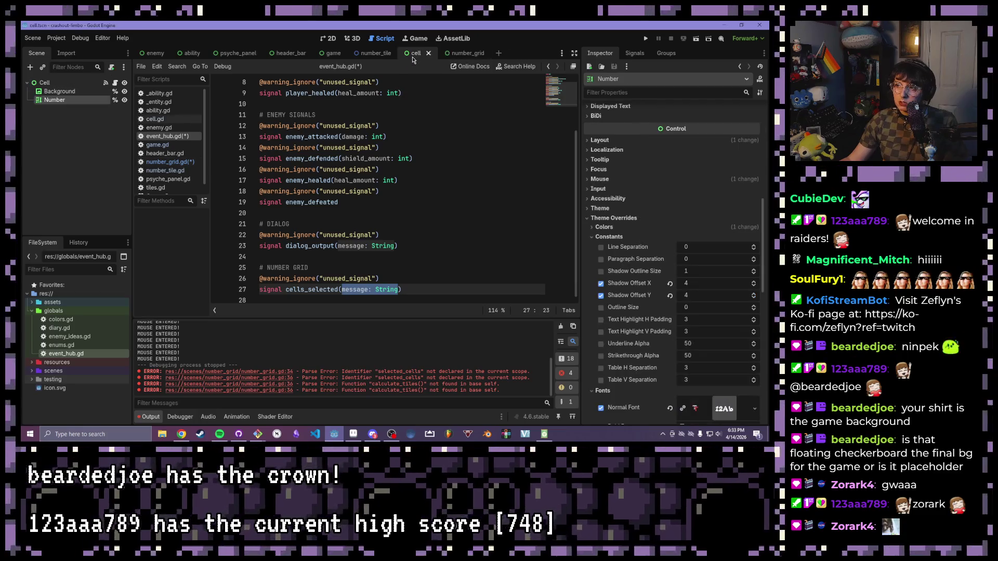
- Save all scripts, glance at game.gd, and reopen event_hub.gd
{"action": "left_click", "coordinate": [403, 279]}
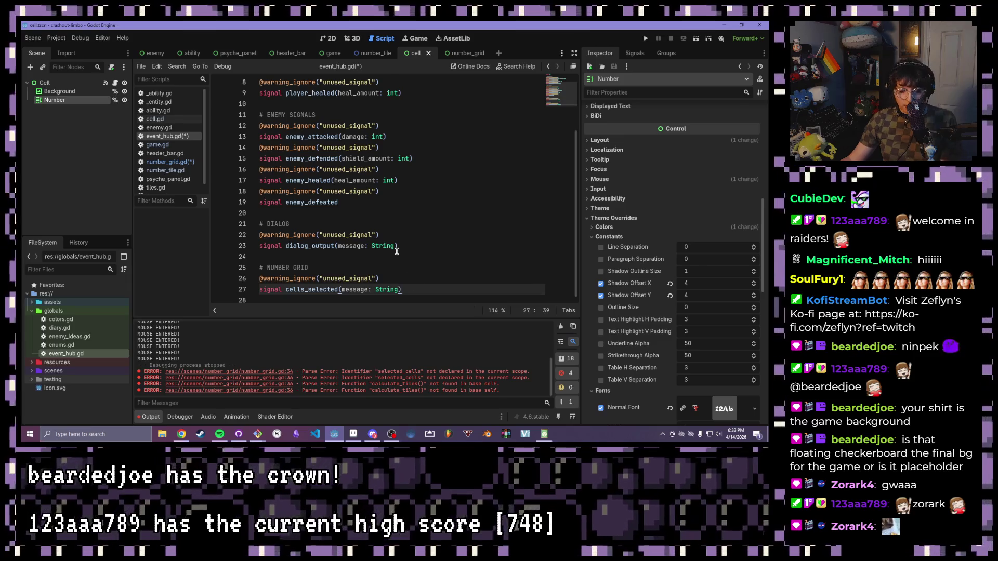
{"action": "key", "text": "ctrl+s"}
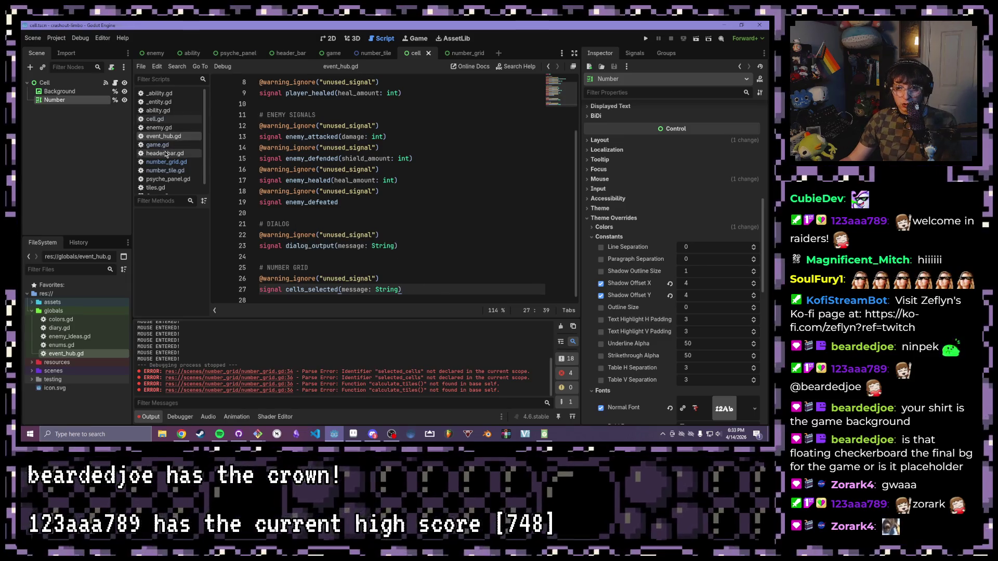
{"action": "left_click", "coordinate": [159, 145]}
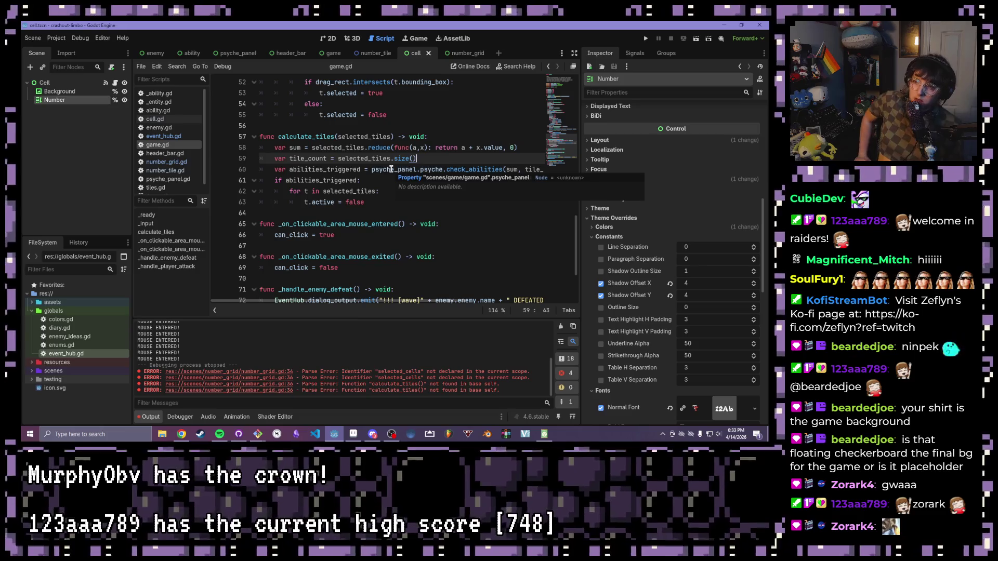
{"action": "left_click", "coordinate": [469, 54]}
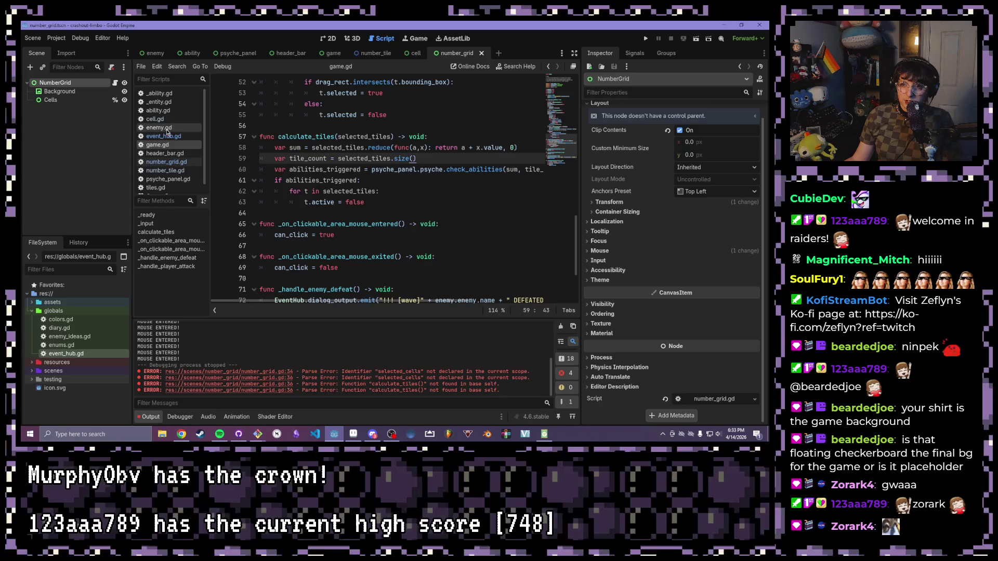
{"action": "left_click", "coordinate": [167, 136]}
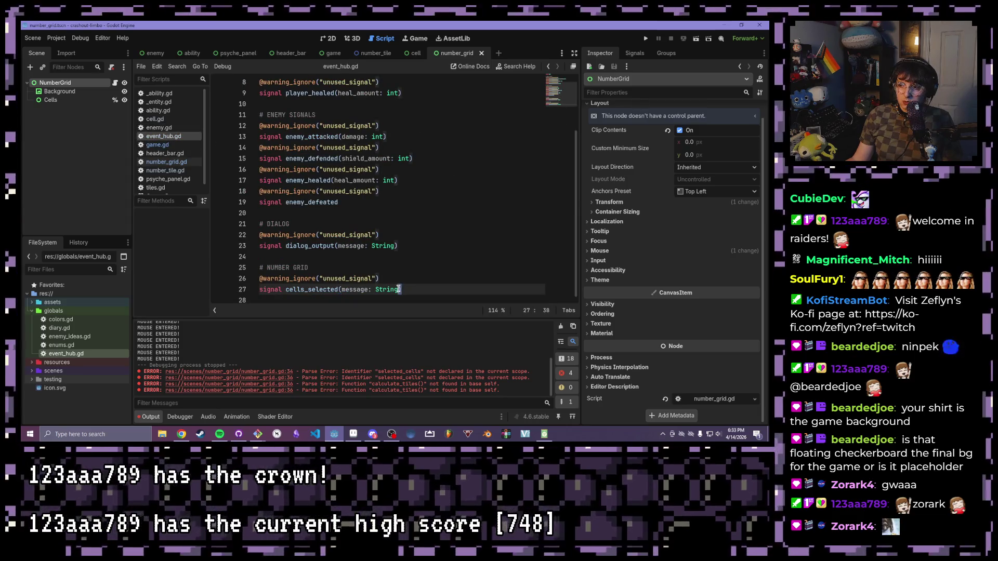
- Replace 'message: String' with 'sum: int, magnitude: int' in cells_selected and save
{"action": "left_click_drag", "start_coordinate": [400, 290], "coordinate": [343, 292]}
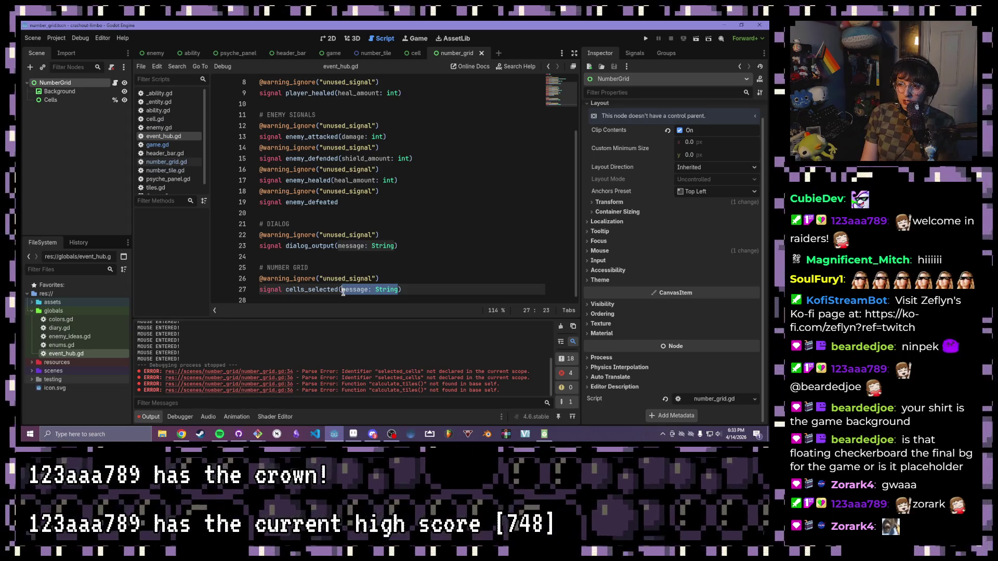
{"action": "type", "text": "nal cells_selected(sum: int,"}
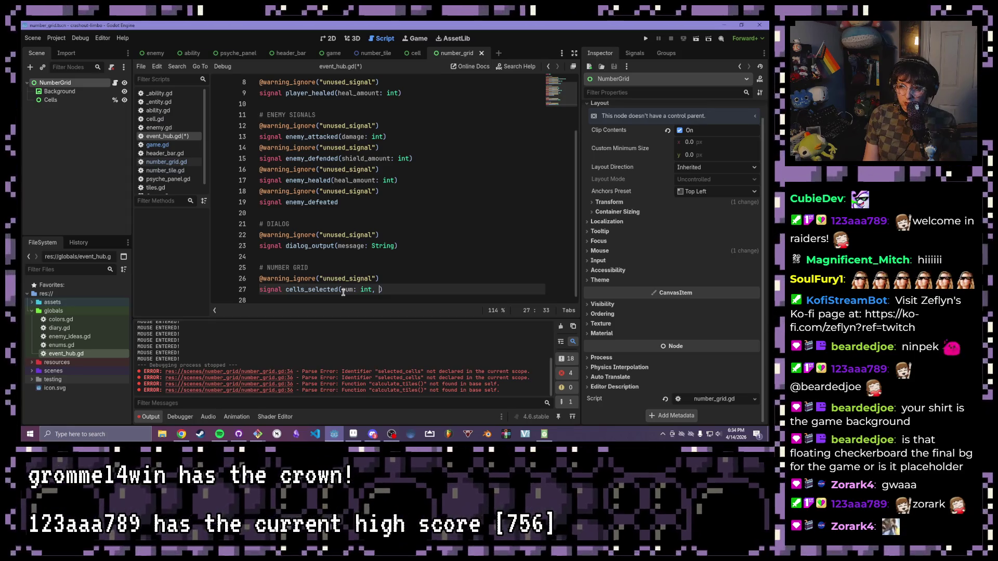
{"action": "type", "text": " m"}
{"action": "type", "text": "agnitude: "}
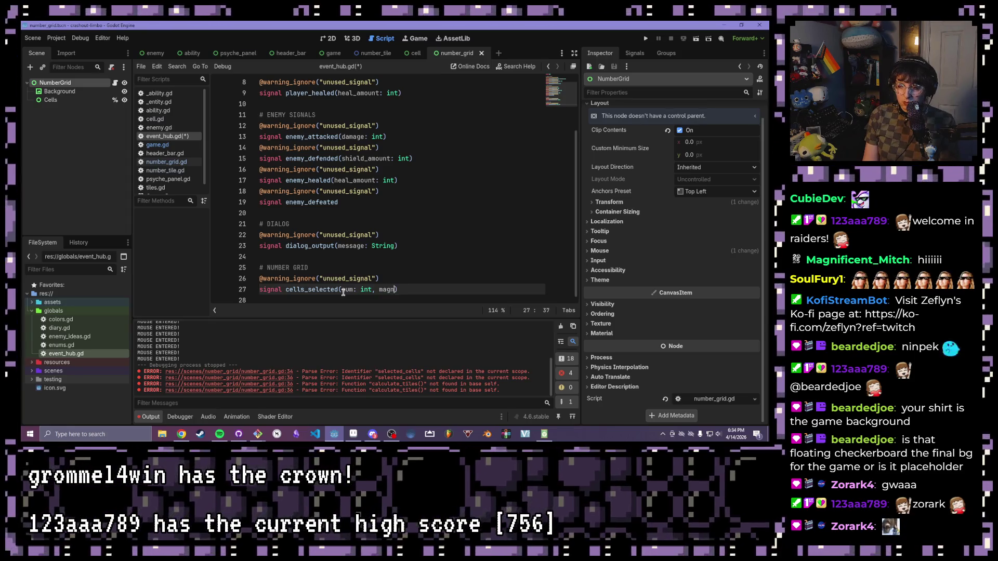
{"action": "type", "text": "int"}
{"action": "key", "text": "ctrl+s"}
{"action": "key", "text": "Escape"}
{"action": "left_click", "coordinate": [440, 288]}
{"action": "left_click_drag", "start_coordinate": [441, 288], "coordinate": [251, 287]}
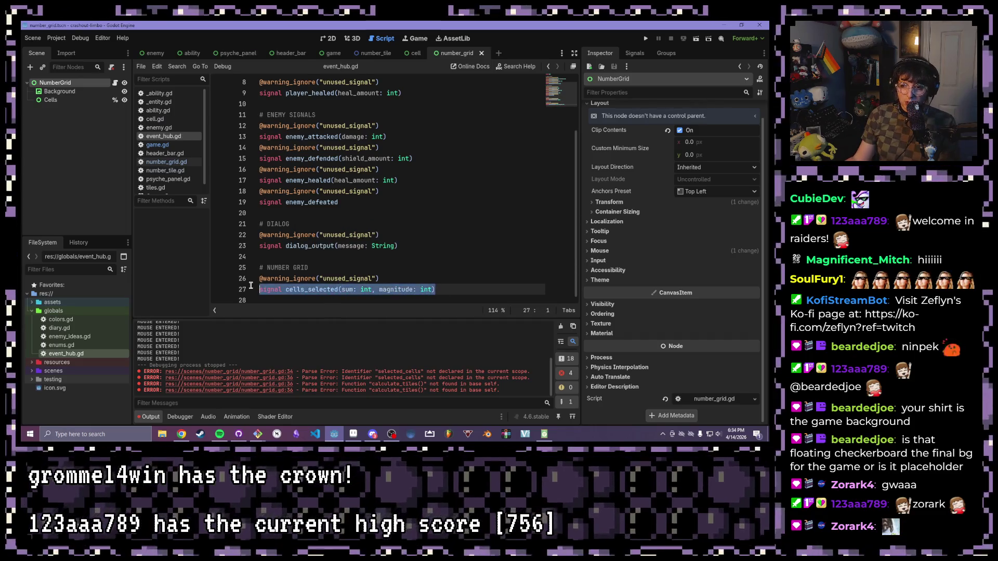
{"action": "left_click", "coordinate": [348, 257]}
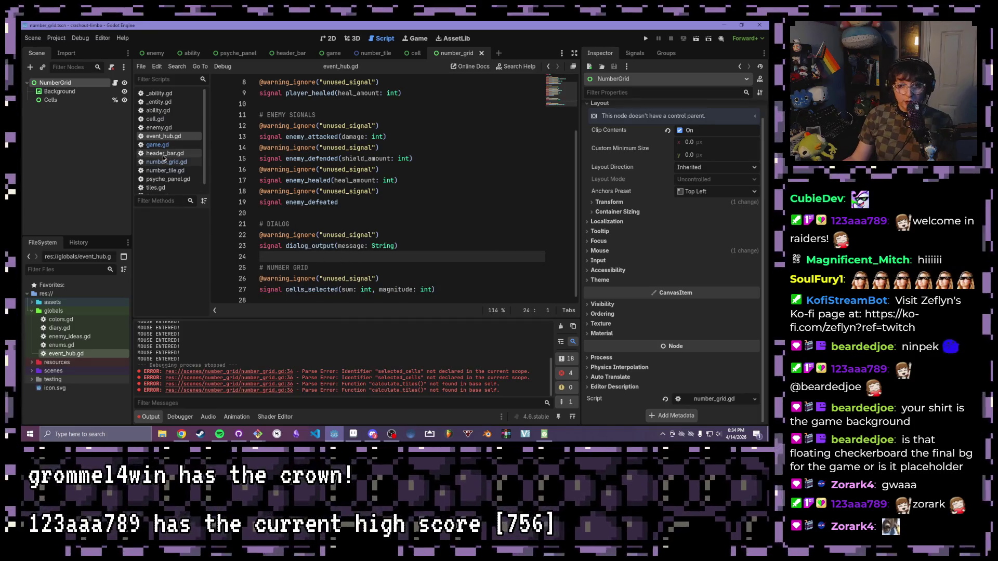
{"action": "left_click", "coordinate": [414, 52]}
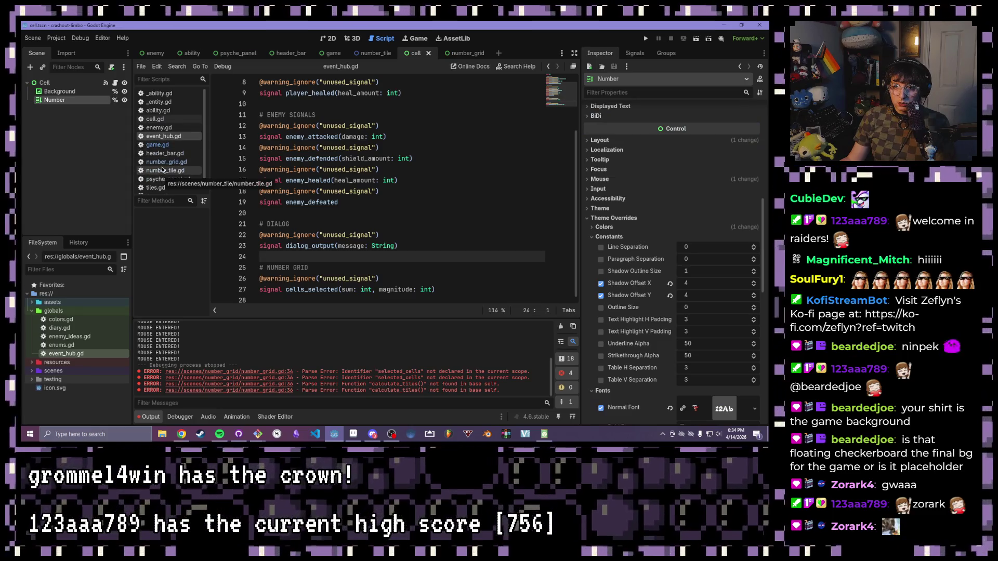
{"action": "left_click", "coordinate": [163, 163]}
{"action": "right_click", "coordinate": [169, 165]}
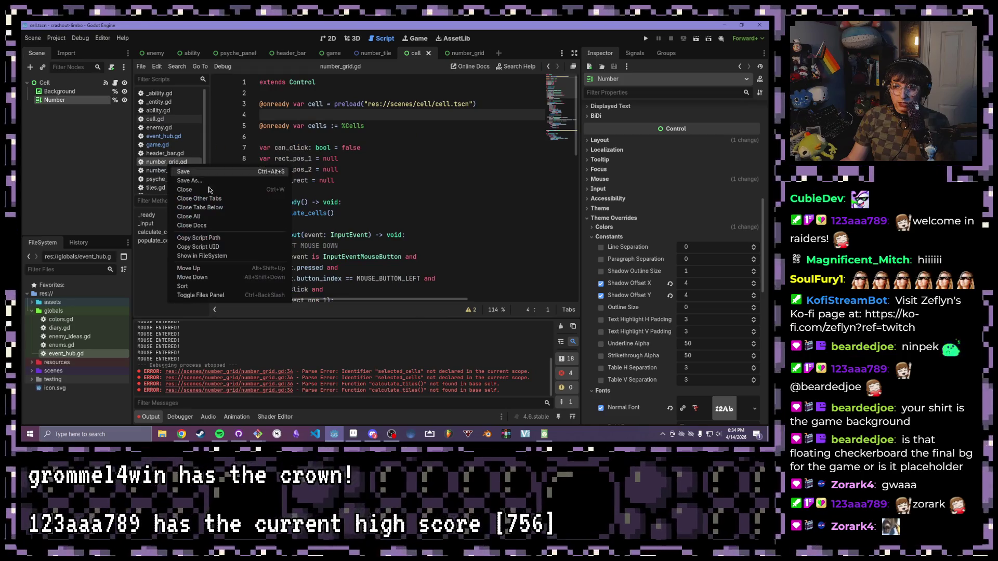
{"action": "left_click", "coordinate": [207, 216]}
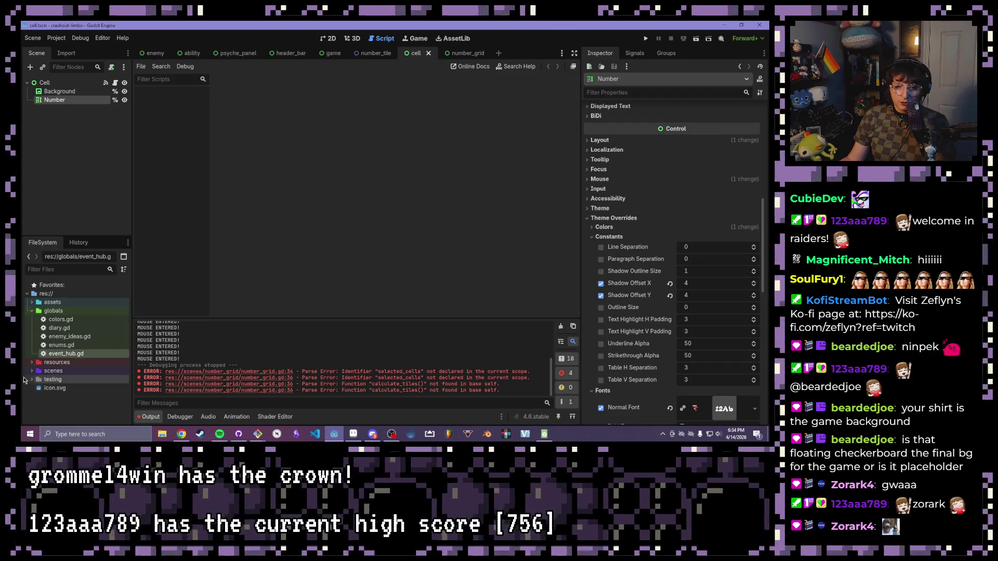
{"action": "double_click", "coordinate": [54, 370]}
{"action": "scroll", "coordinate": [66, 395], "scroll_direction": "down", "scroll_amount": 5}
{"action": "left_click", "coordinate": [37, 351]}
{"action": "left_click", "coordinate": [37, 352]}
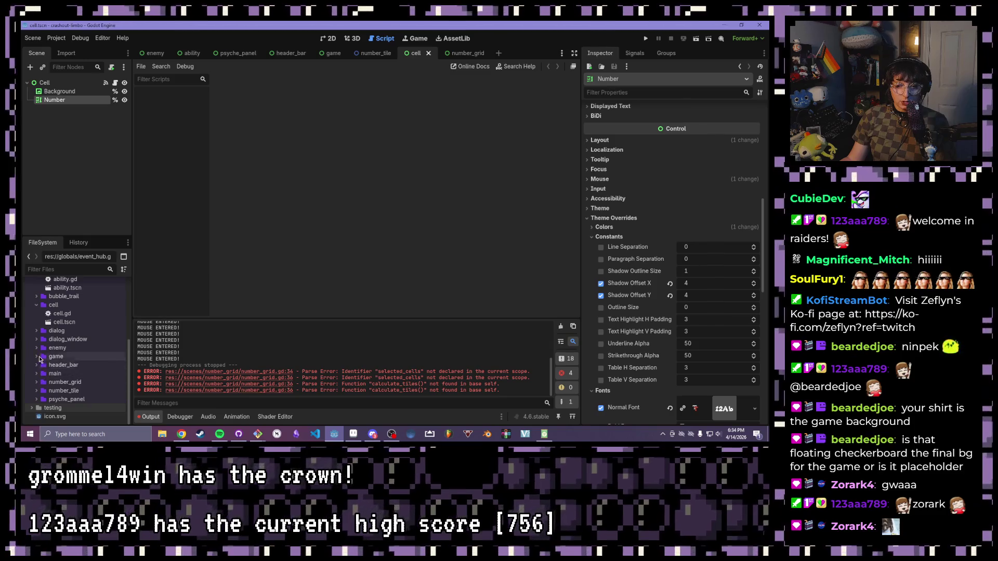
{"action": "left_click", "coordinate": [37, 382]}
{"action": "double_click", "coordinate": [73, 390]}
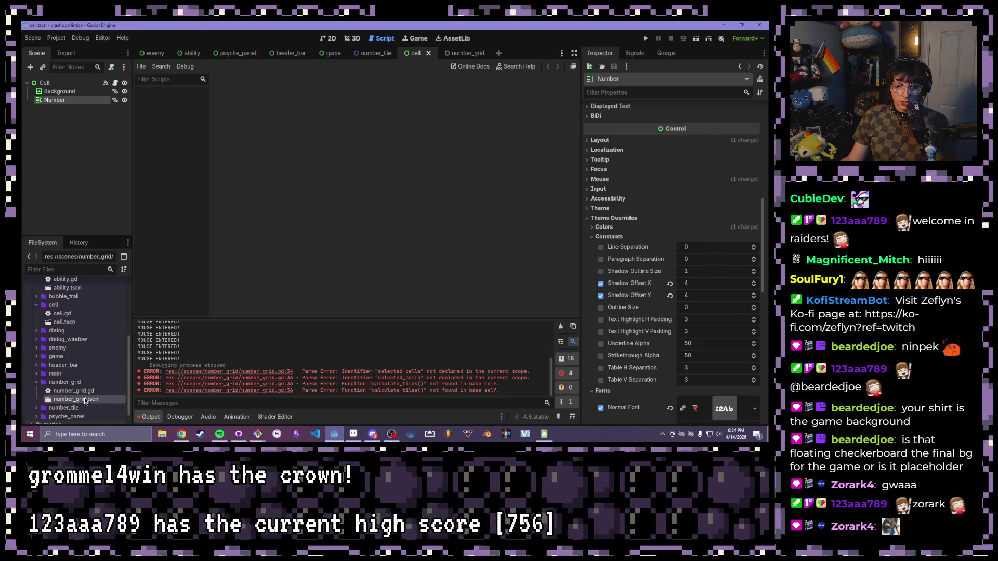
{"action": "left_click", "coordinate": [371, 160]}
{"action": "scroll", "coordinate": [364, 187], "scroll_direction": "down", "scroll_amount": 3}
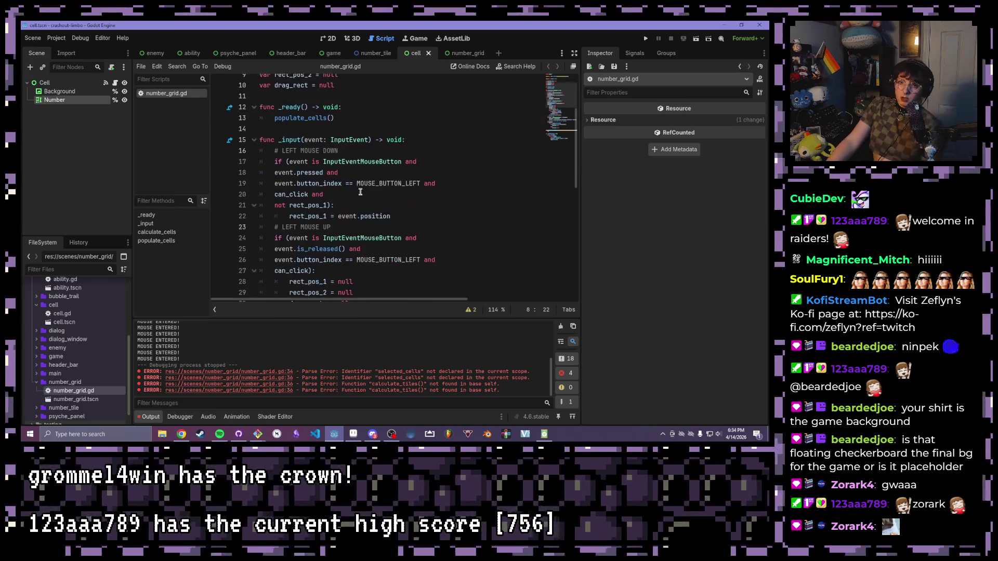
{"action": "scroll", "coordinate": [354, 187], "scroll_direction": "up", "scroll_amount": 3}
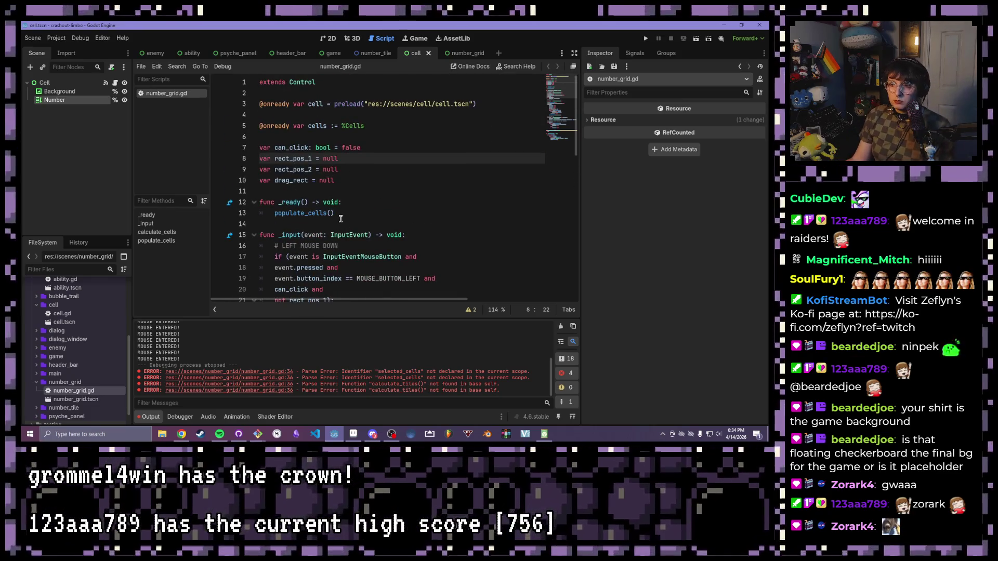
{"action": "scroll", "coordinate": [333, 208], "scroll_direction": "down", "scroll_amount": 3}
{"action": "scroll", "coordinate": [333, 208], "scroll_direction": "down", "scroll_amount": 8}
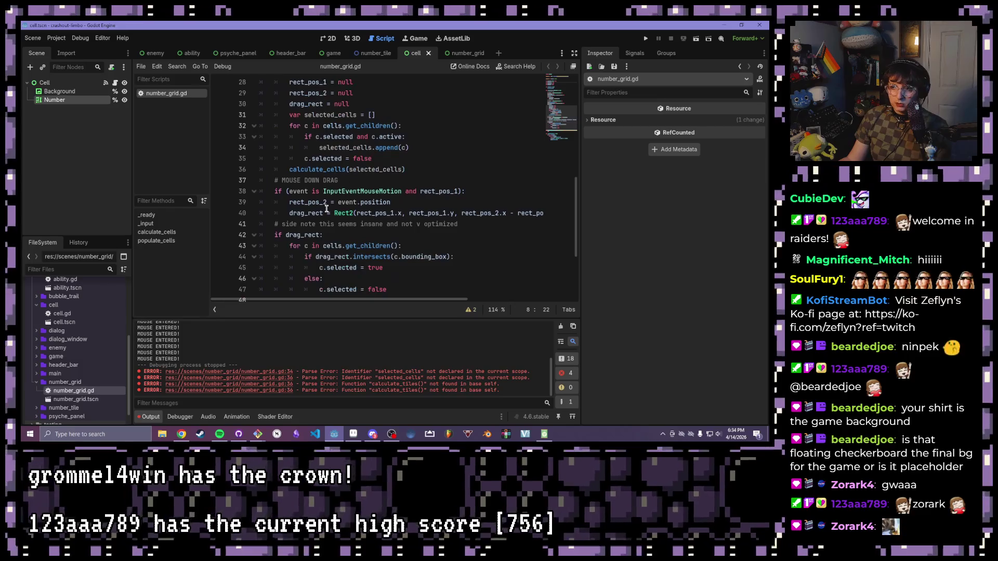
- Replace pass with 'var sum cells.reduce(' in calculate_cells
{"action": "left_click", "coordinate": [297, 258]}
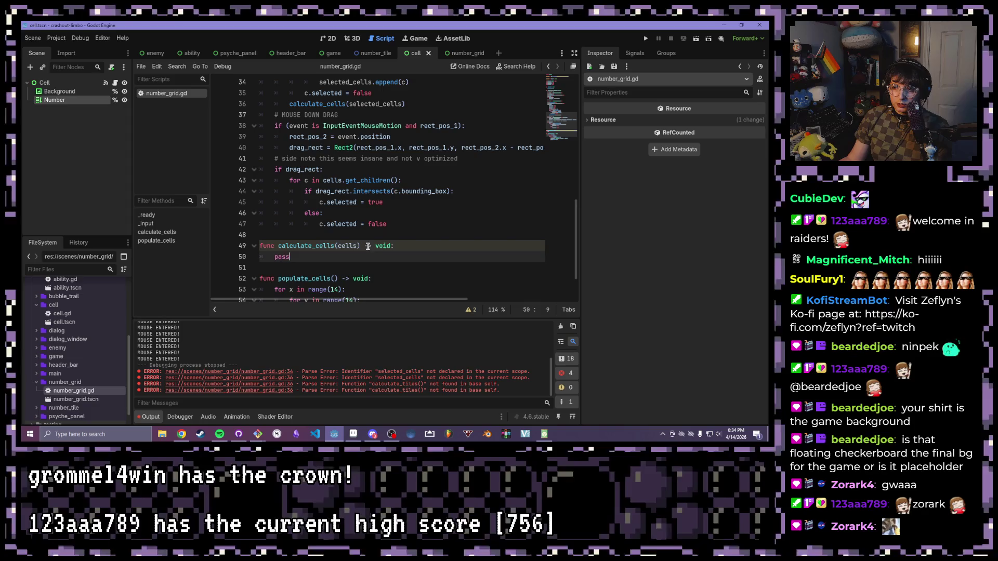
{"action": "key", "text": "BackSpace"}
{"action": "key", "text": "BackSpace"}
{"action": "key", "text": "BackSpace"}
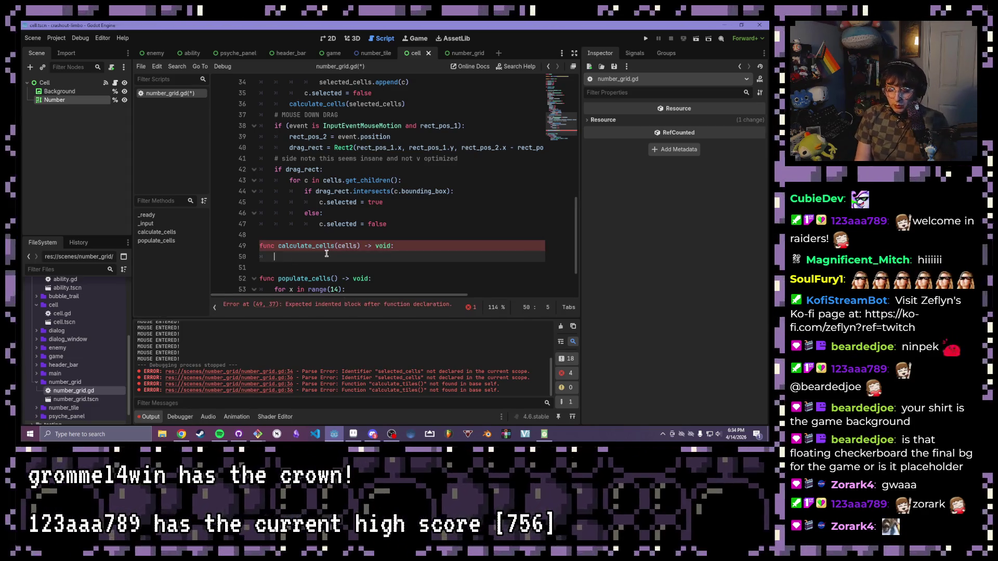
{"action": "type", "text": "var sum"}
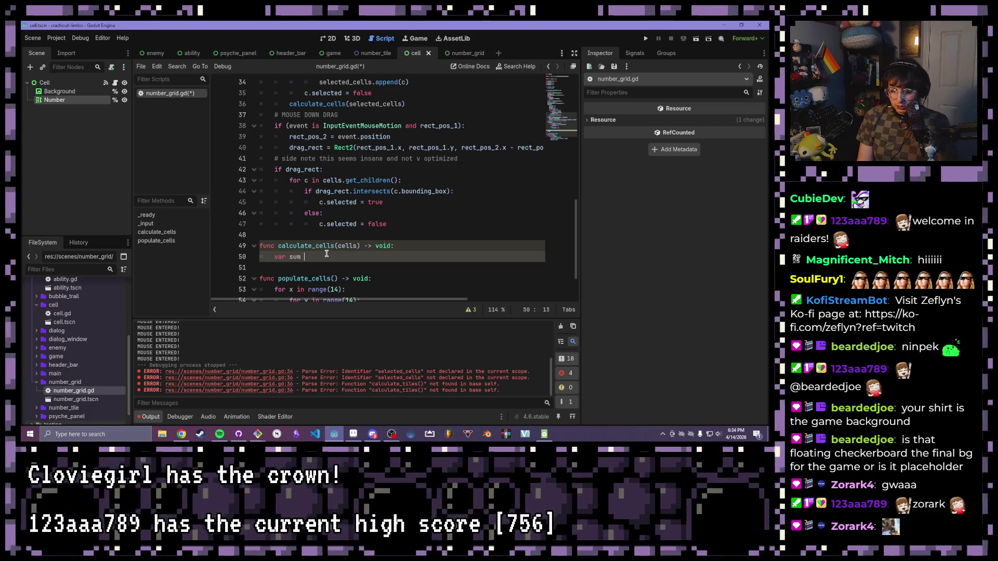
{"action": "type", "text": "cells.re"}
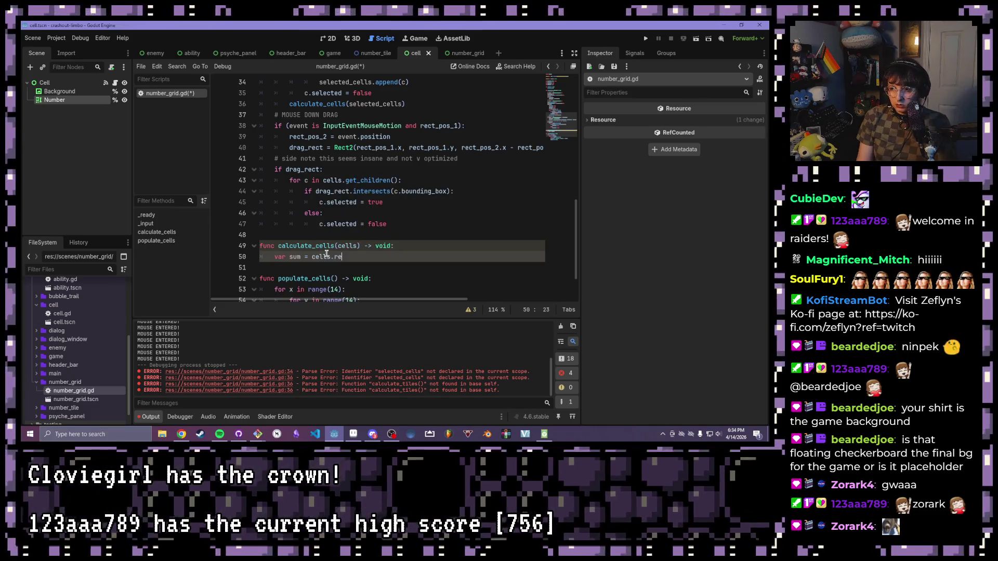
{"action": "type", "text": "duc"}
{"action": "key", "text": "BackSpace"}
{"action": "key", "text": "BackSpace"}
{"action": "key", "text": "BackSpace"}
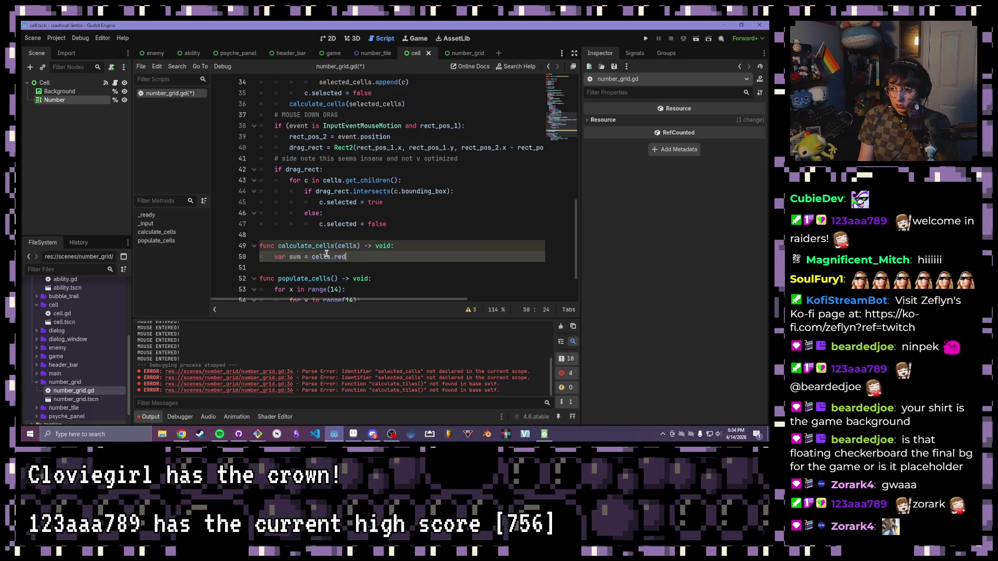
{"action": "type", "text": "duce("}
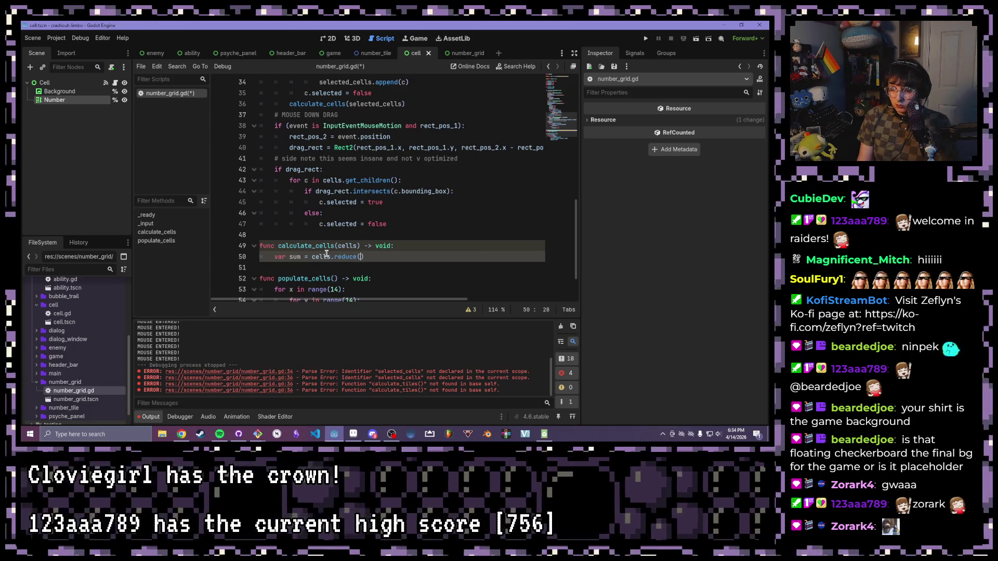
- Type the calculate_cells parameter as cells: Array
{"action": "left_click", "coordinate": [357, 245]}
{"action": "type", "text": ": Array"}
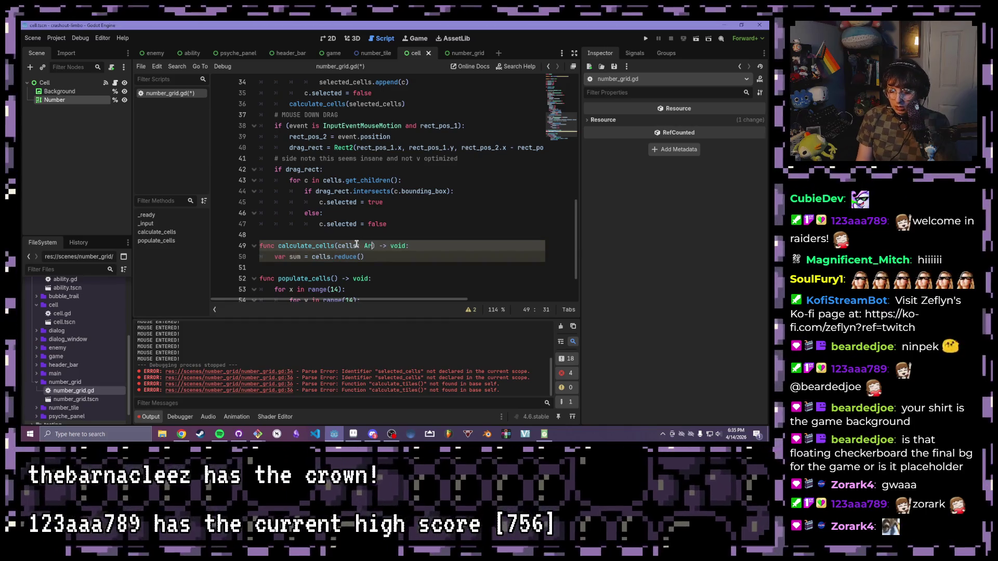
{"action": "left_click", "coordinate": [364, 263]}
{"action": "left_click", "coordinate": [364, 260]}
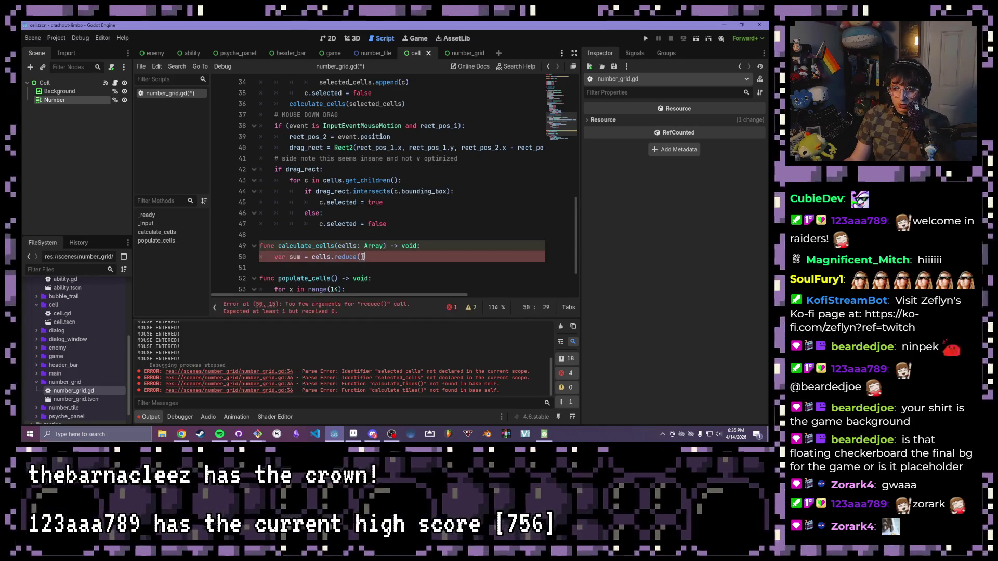
- Fill the reduce call with func(a, x): return a += x and initial value 0
{"action": "key", "text": "Left"}
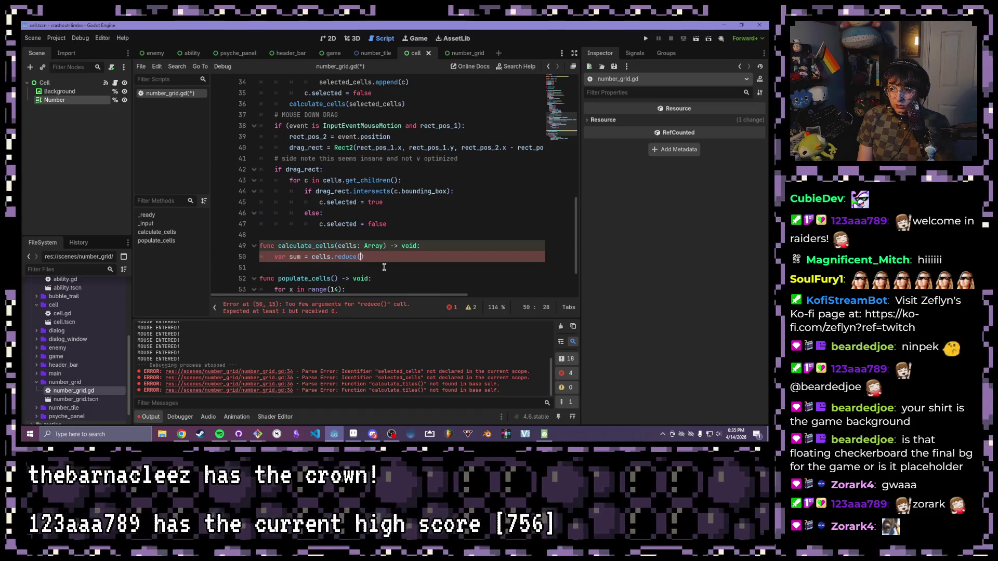
{"action": "type", "text": "func"}
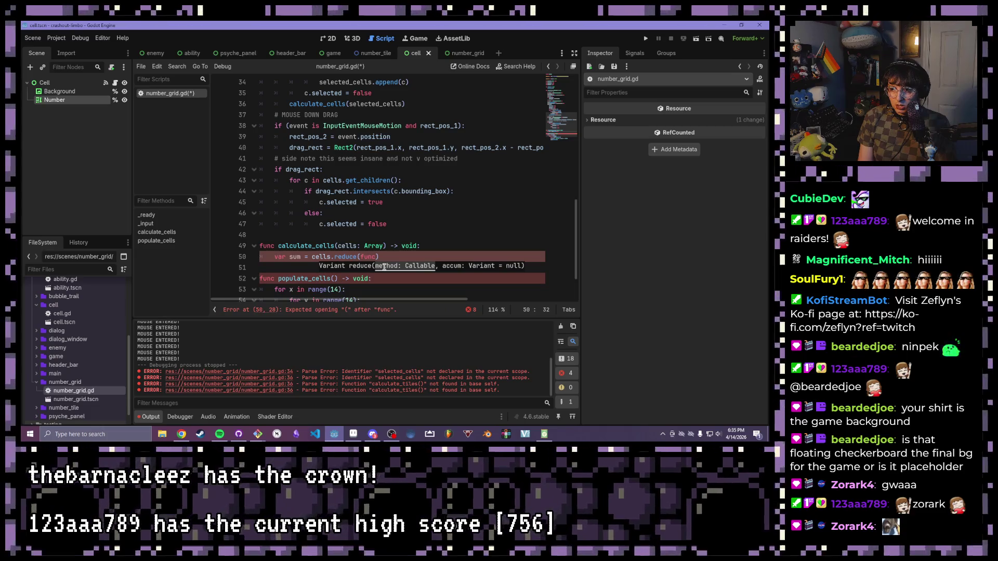
{"action": "type", "text": "(a"}
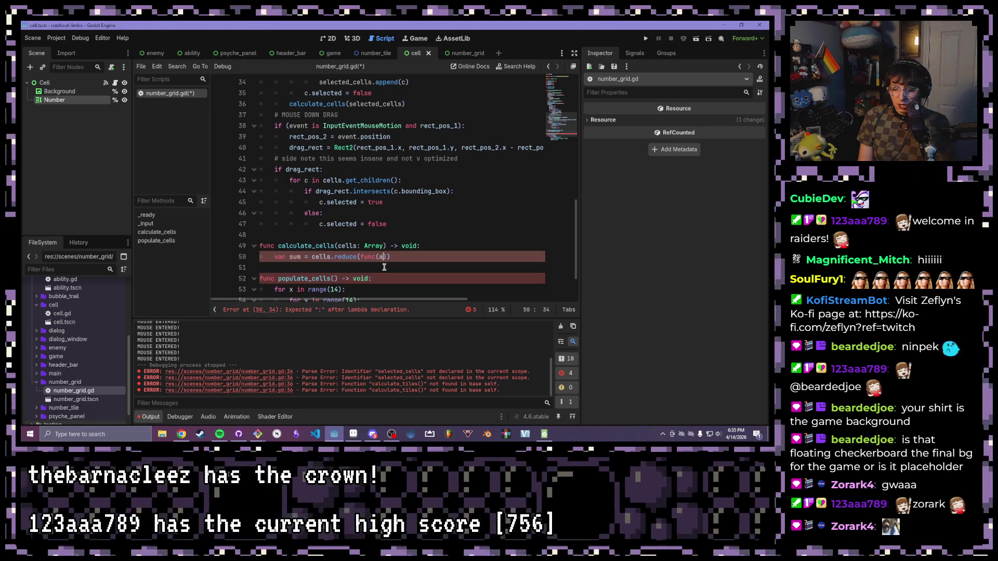
{"action": "type", "text": ","}
{"action": "type", "text": " x)"}
{"action": "type", "text": " : "}
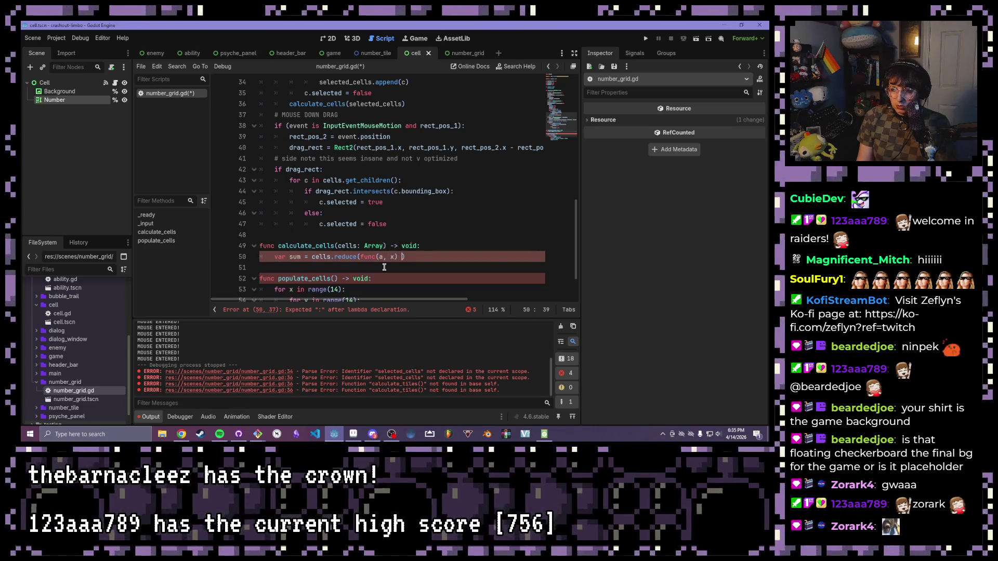
{"action": "type", "text": "return"}
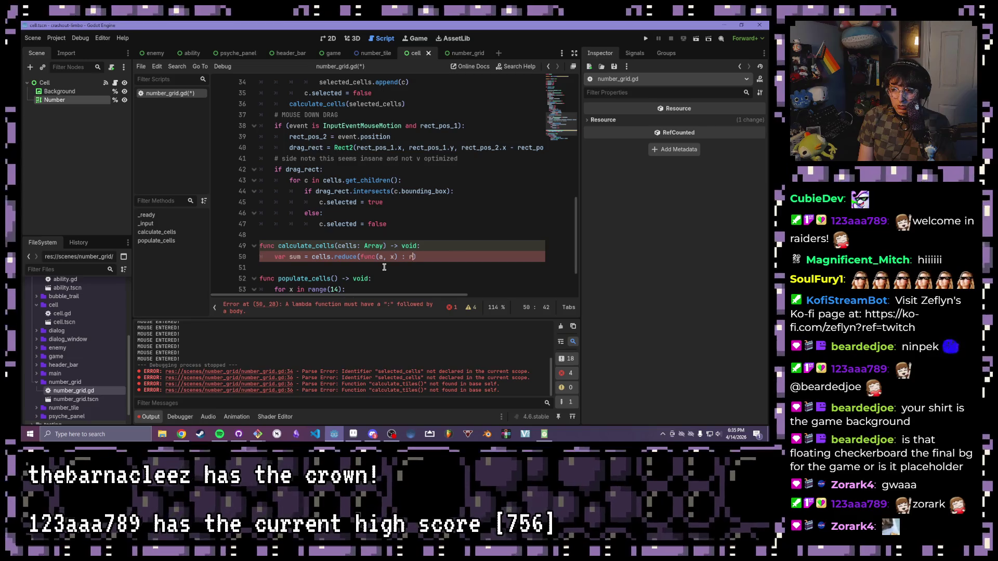
{"action": "type", "text": " a += "}
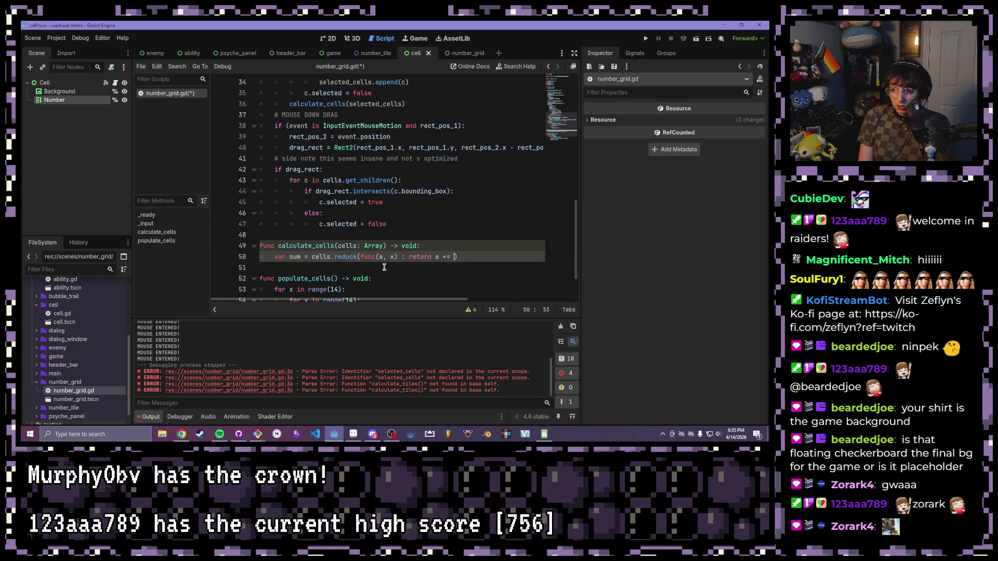
{"action": "type", "text": "x"}
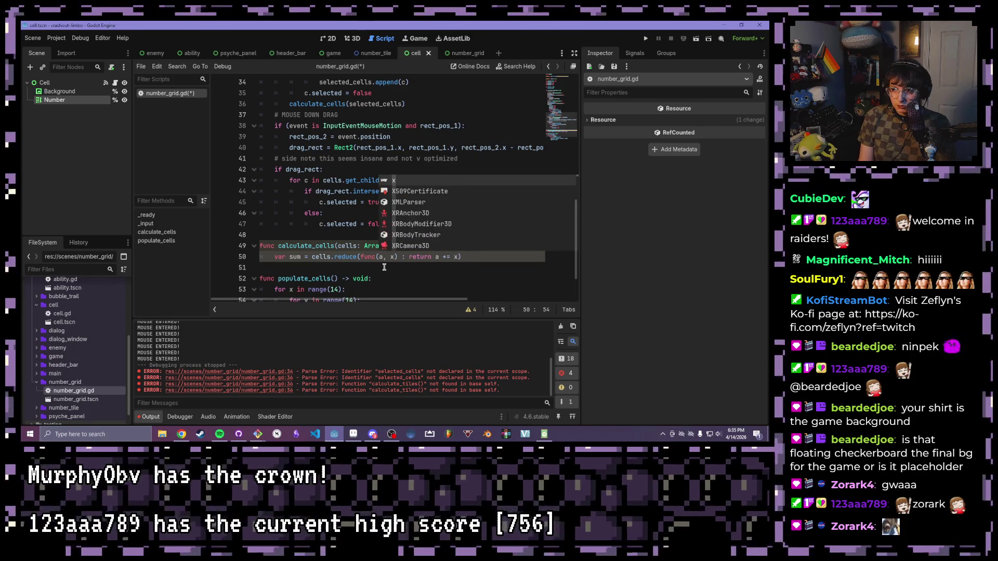
{"action": "type", "text": ", "}
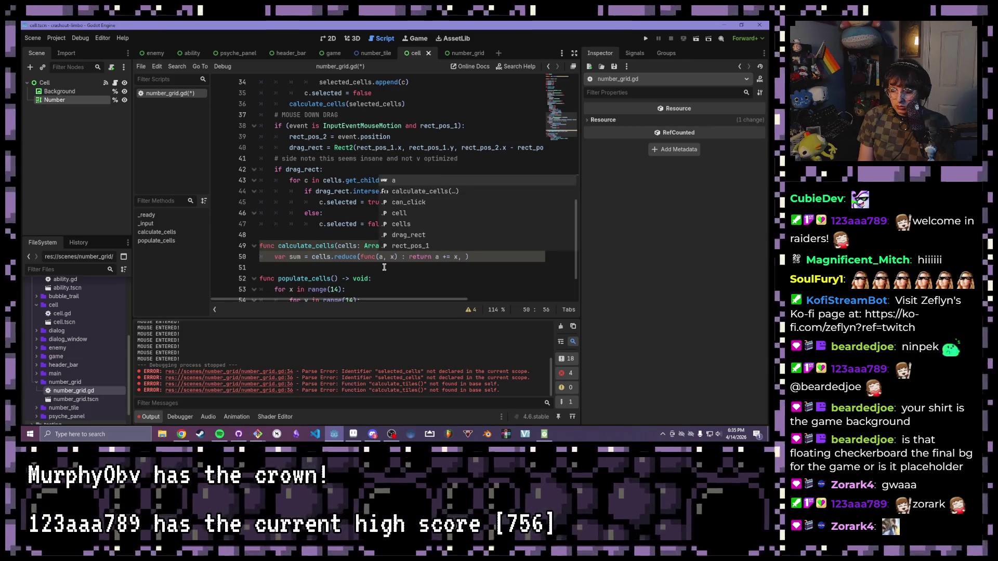
{"action": "type", "text": "0"}
{"action": "left_click", "coordinate": [391, 257]}
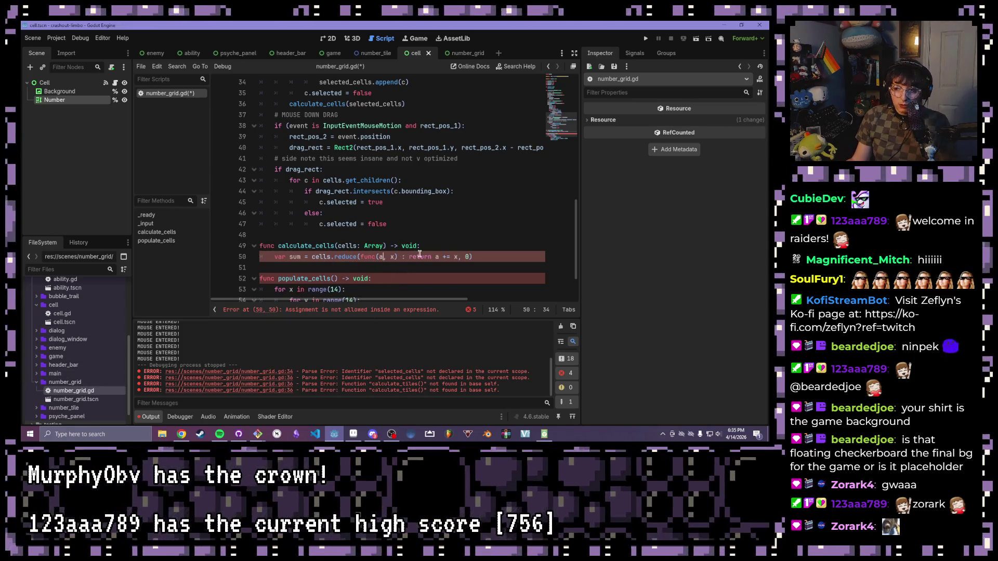
{"action": "key", "text": "Right"}
{"action": "key", "text": "Right"}
{"action": "key", "text": "Right"}
{"action": "key", "text": "Delete"}
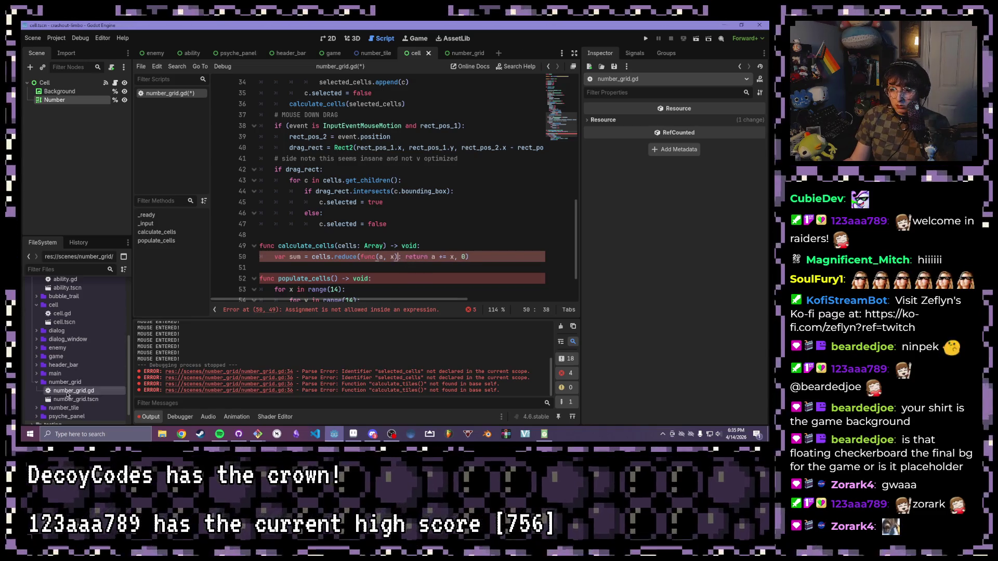
{"action": "left_click", "coordinate": [37, 356]}
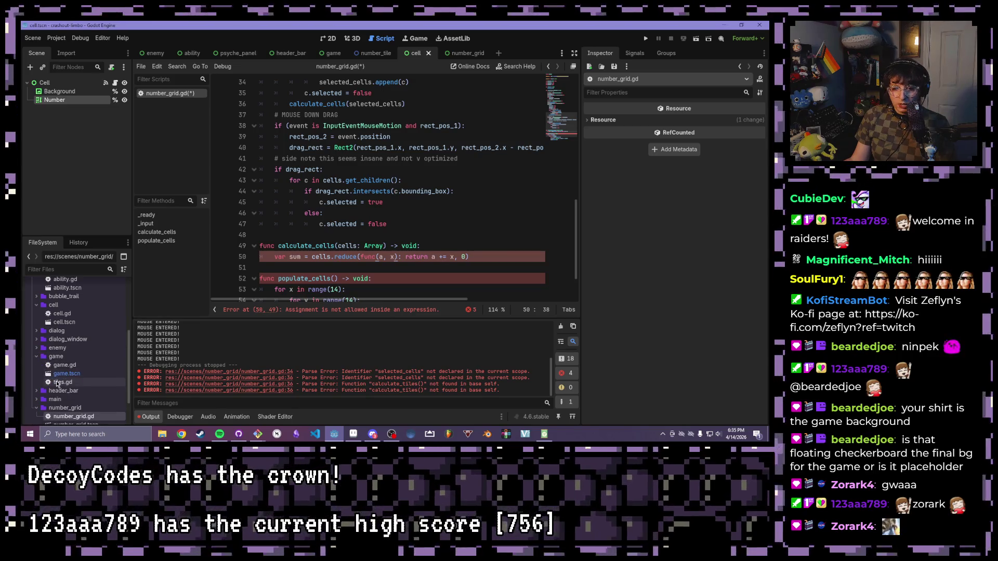
{"action": "double_click", "coordinate": [56, 373]}
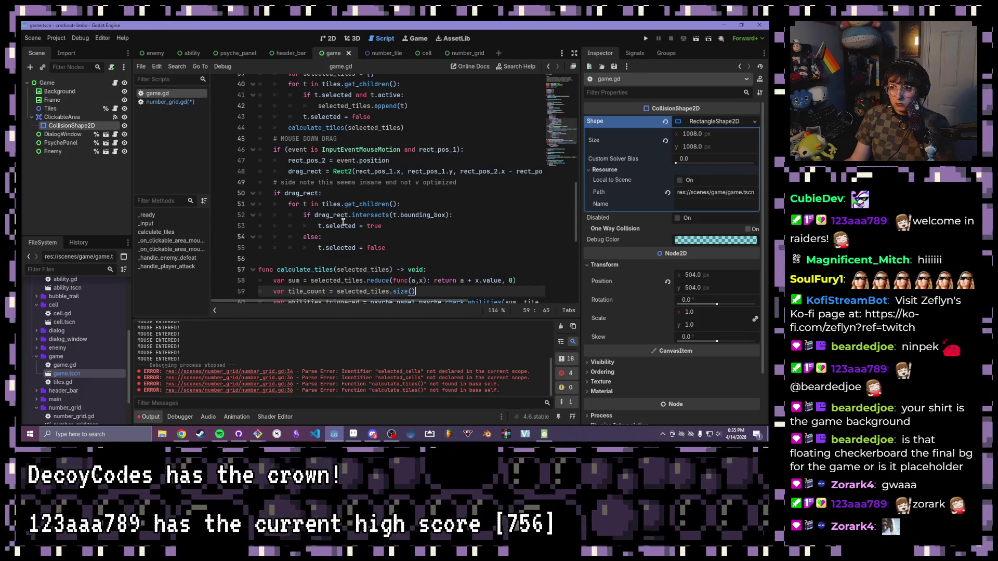
- Copy calculate_tiles' reduce lambda returning a + x.value and paste it over number_grid.gd's line 50 lambda
{"action": "scroll", "coordinate": [343, 223], "scroll_direction": "down", "scroll_amount": 2}
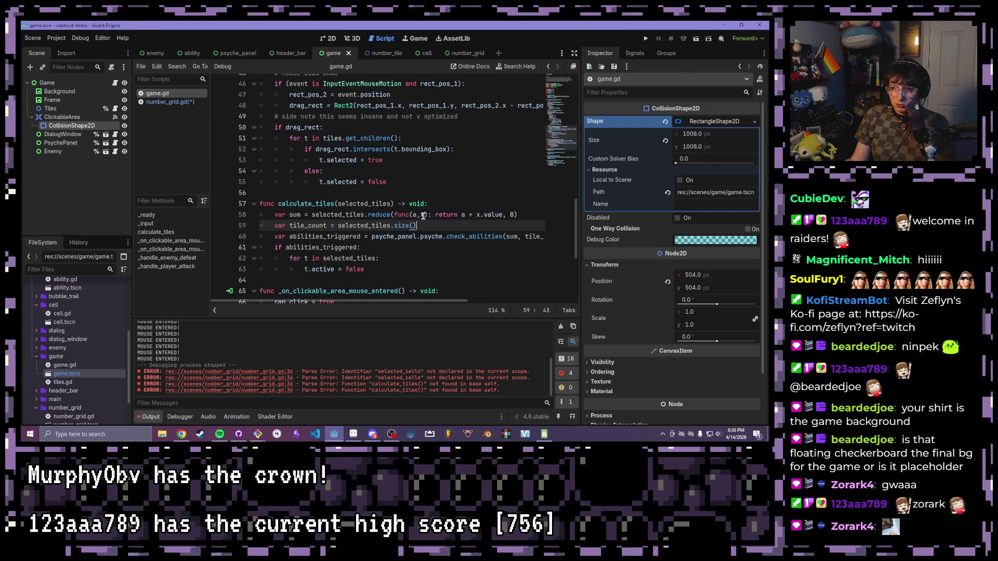
{"action": "left_click", "coordinate": [465, 214]}
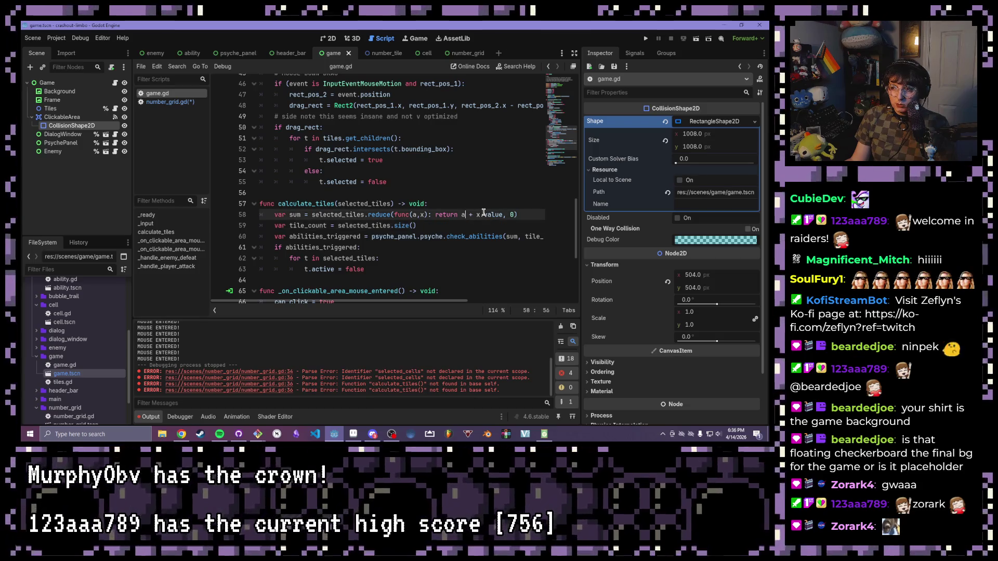
{"action": "left_click", "coordinate": [517, 214]}
{"action": "type", "text": ")"}
{"action": "left_click", "coordinate": [476, 215]}
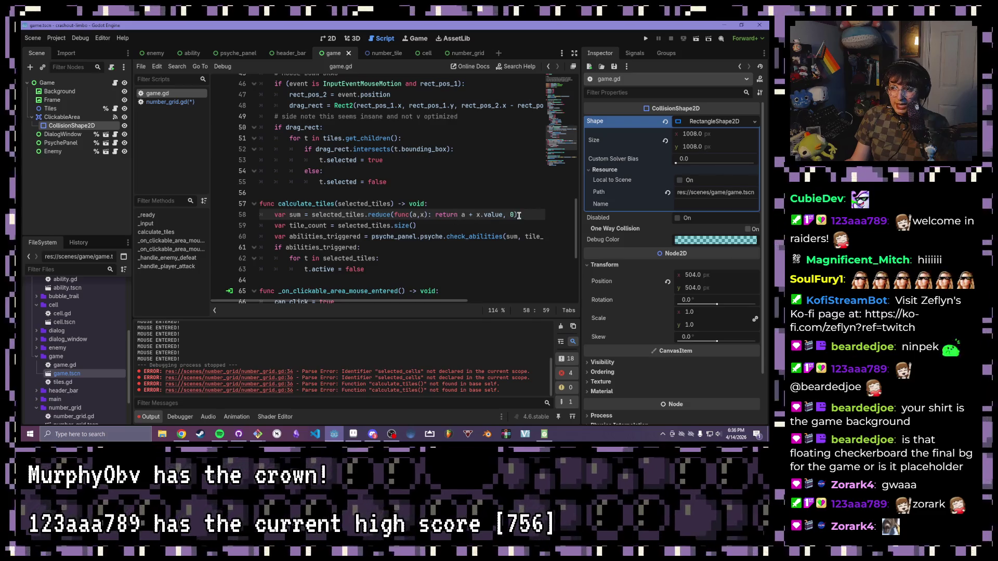
{"action": "left_click_drag", "start_coordinate": [513, 215], "coordinate": [395, 214]}
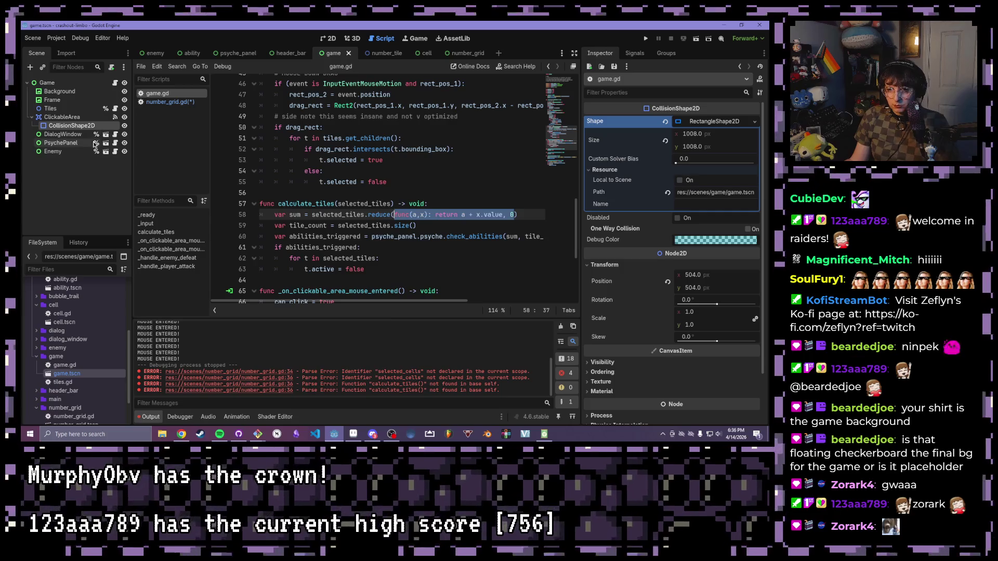
{"action": "left_click", "coordinate": [170, 101]}
{"action": "left_click_drag", "start_coordinate": [468, 256], "coordinate": [360, 255]}
{"action": "type", "text": "func(a,x): return a + x.value, 0)"}
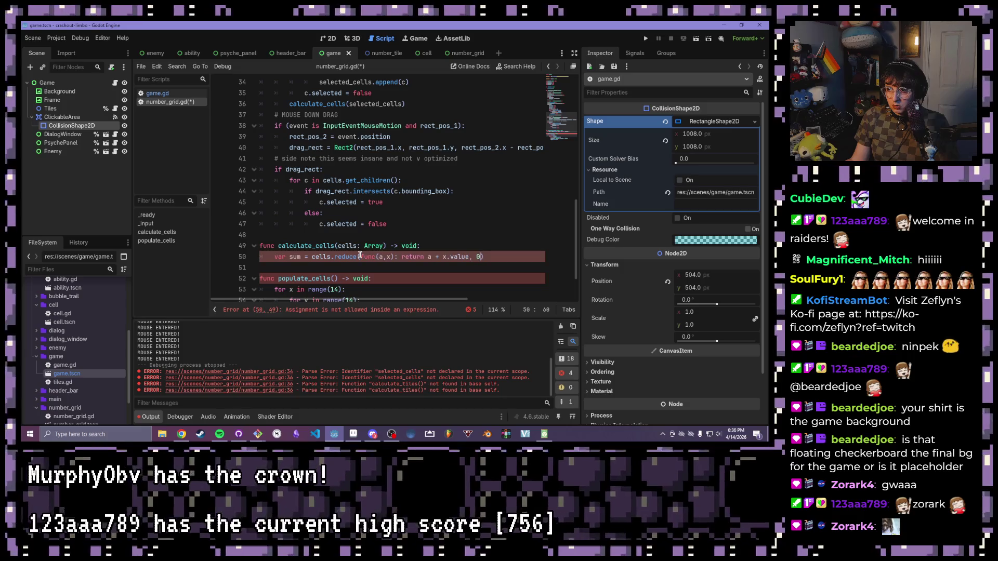
- Go to the end of the reduce sum line in calculate_cells and start a new line below it
{"action": "left_click", "coordinate": [470, 254]}
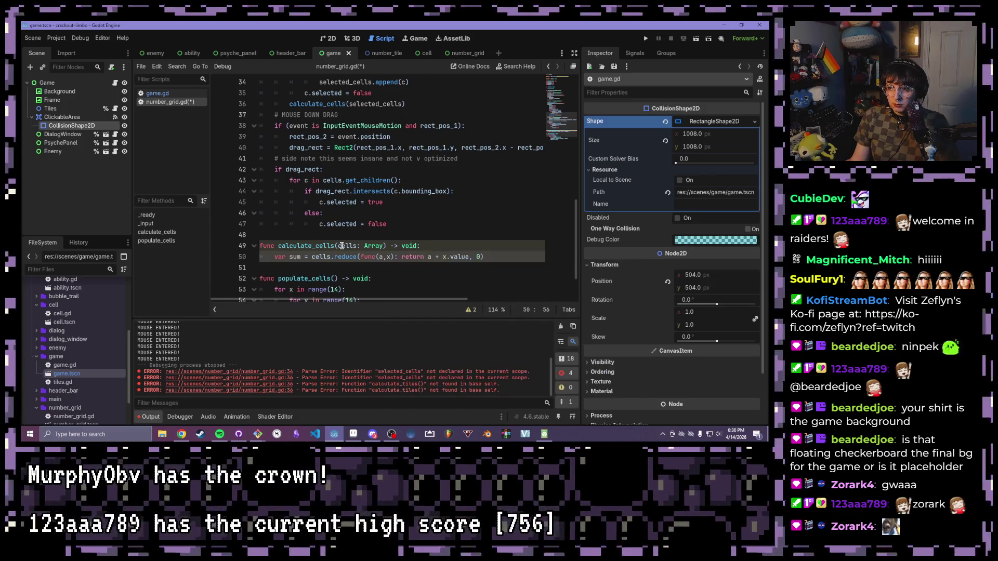
{"action": "left_click", "coordinate": [447, 248]}
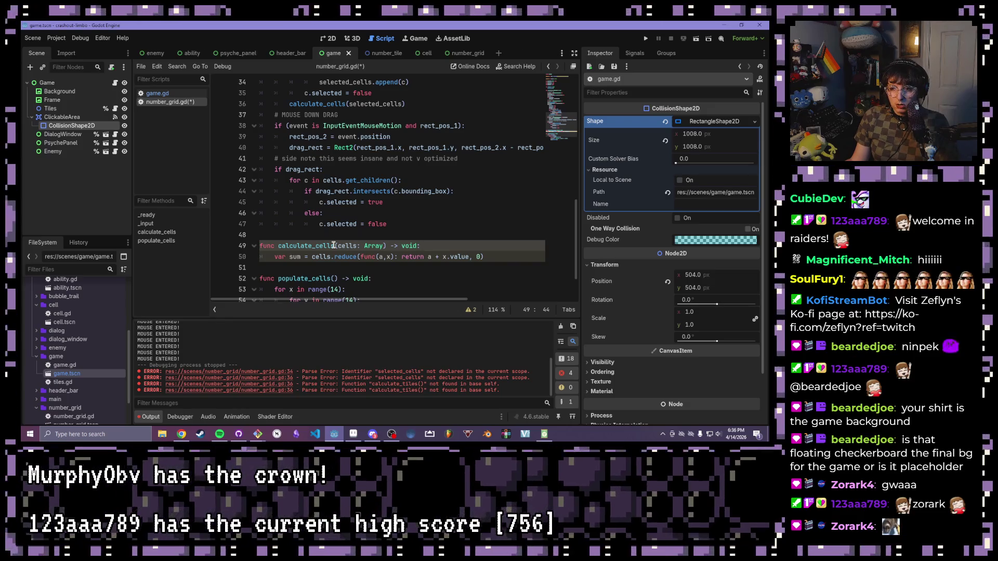
{"action": "scroll", "coordinate": [334, 245], "scroll_direction": "down", "scroll_amount": 3}
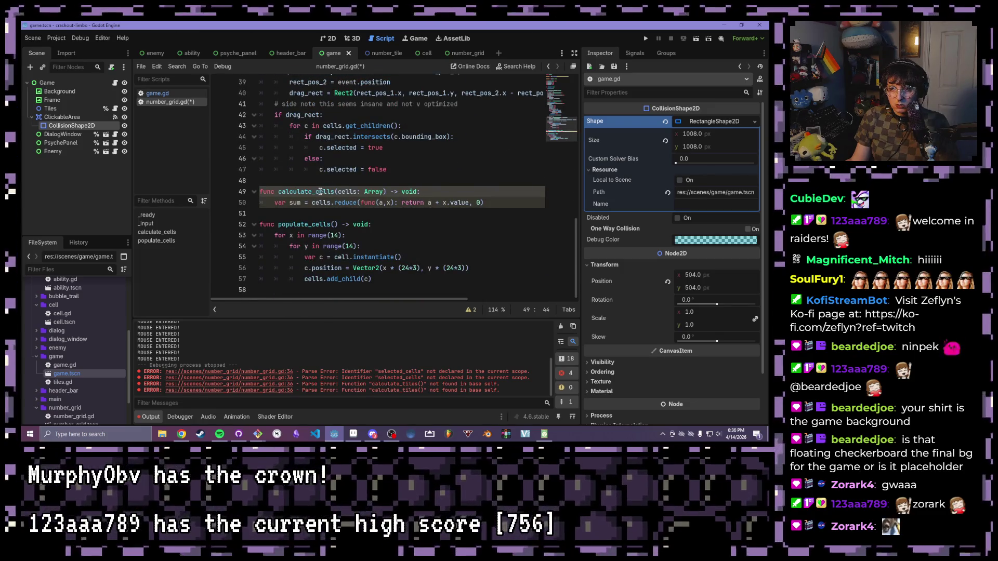
{"action": "left_click", "coordinate": [494, 205]}
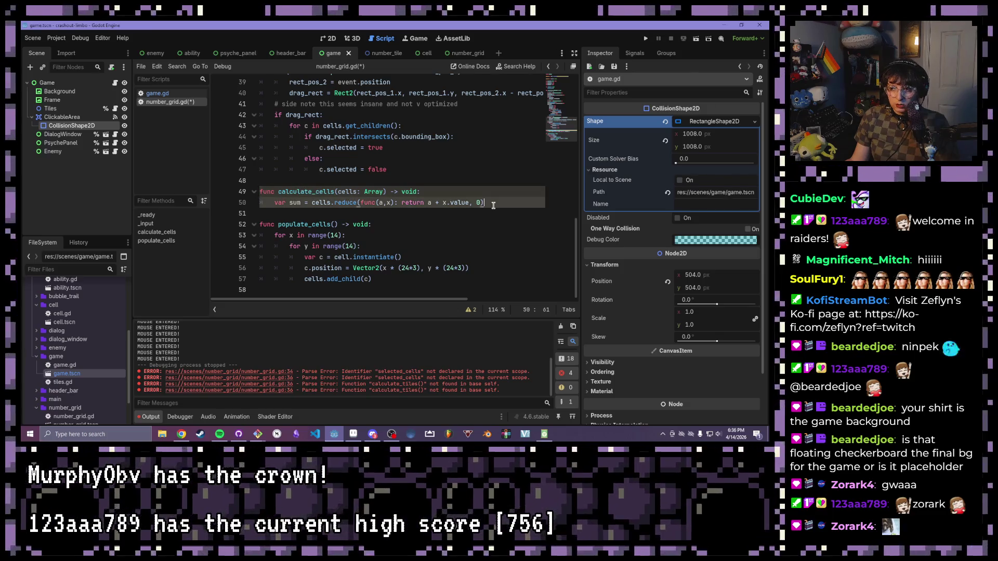
{"action": "key", "text": "Return"}
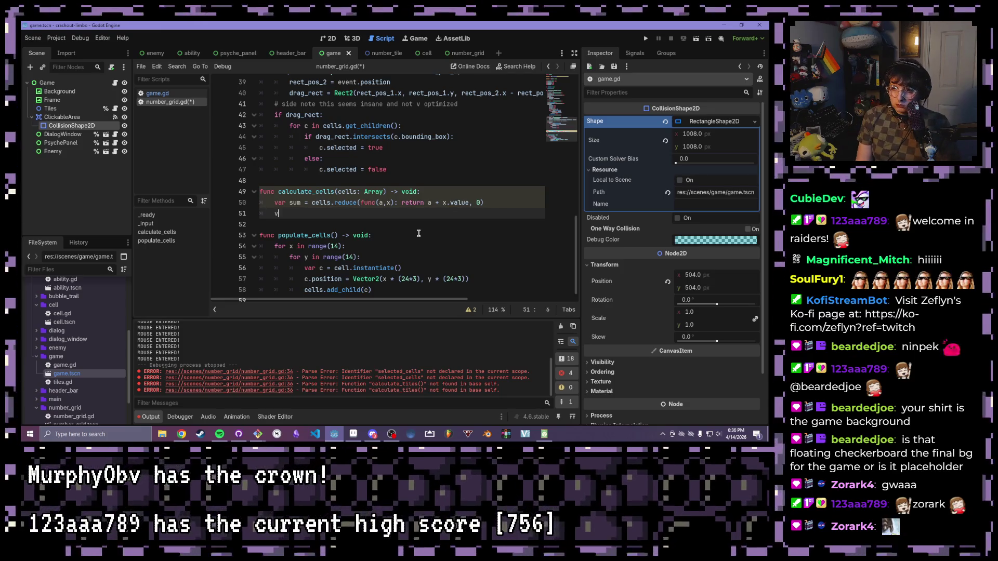
- Add a line storing cells.size() as the cell count (typed as 'magnitued')
{"action": "type", "text": "ar magnitued = cells."}
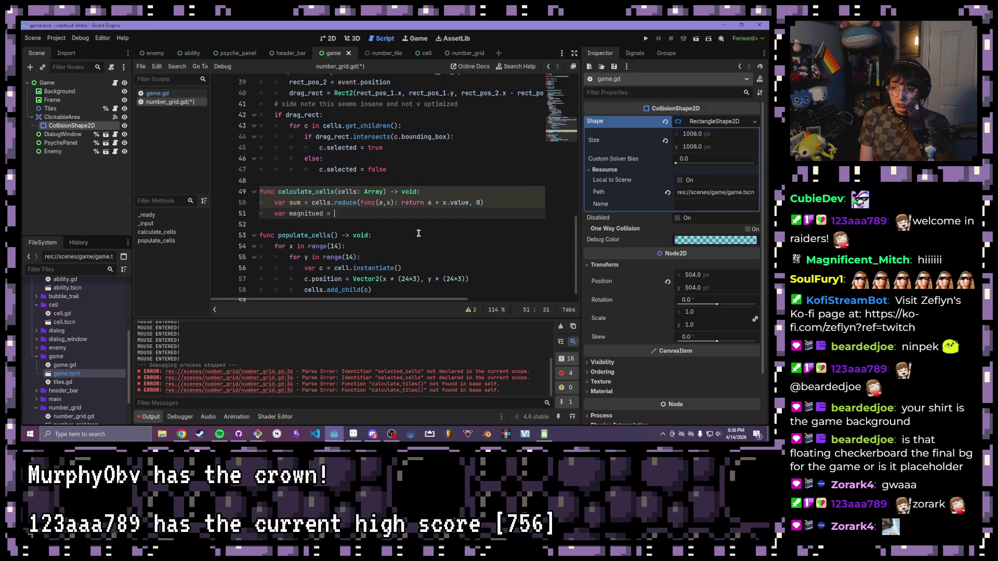
{"action": "type", "text": "ells.size"}
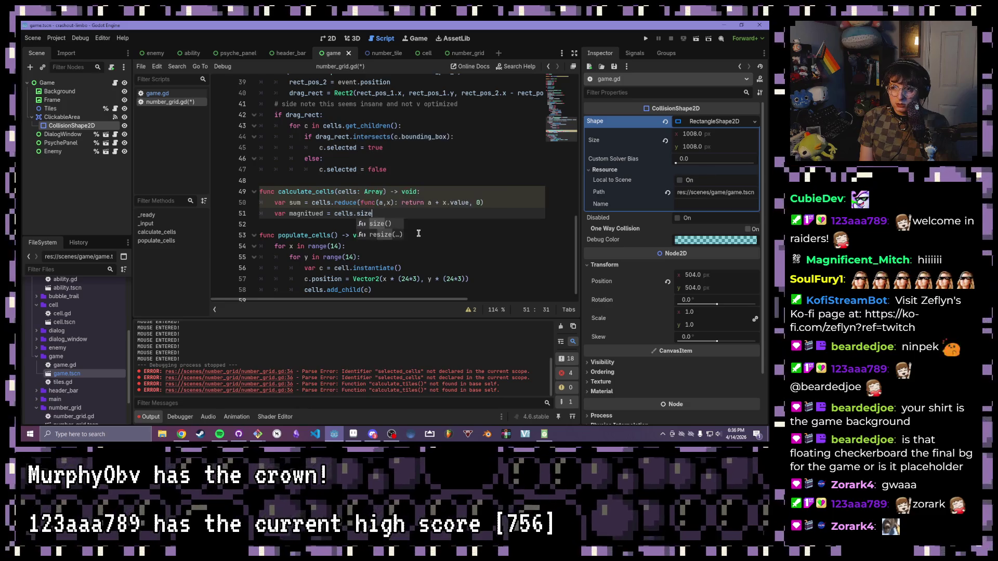
{"action": "key", "text": "Return"}
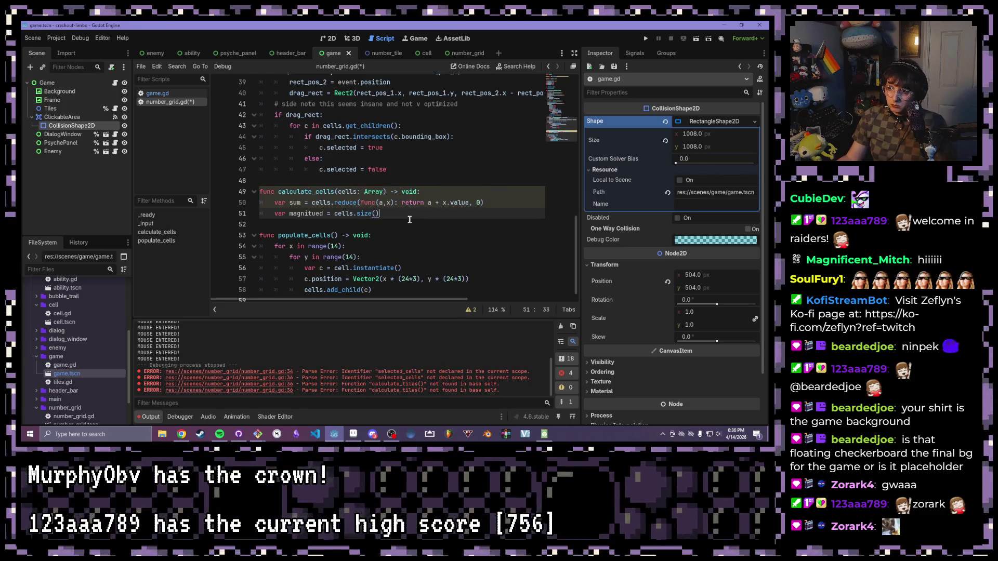
{"action": "key", "text": "Down"}
{"action": "key", "text": "Up"}
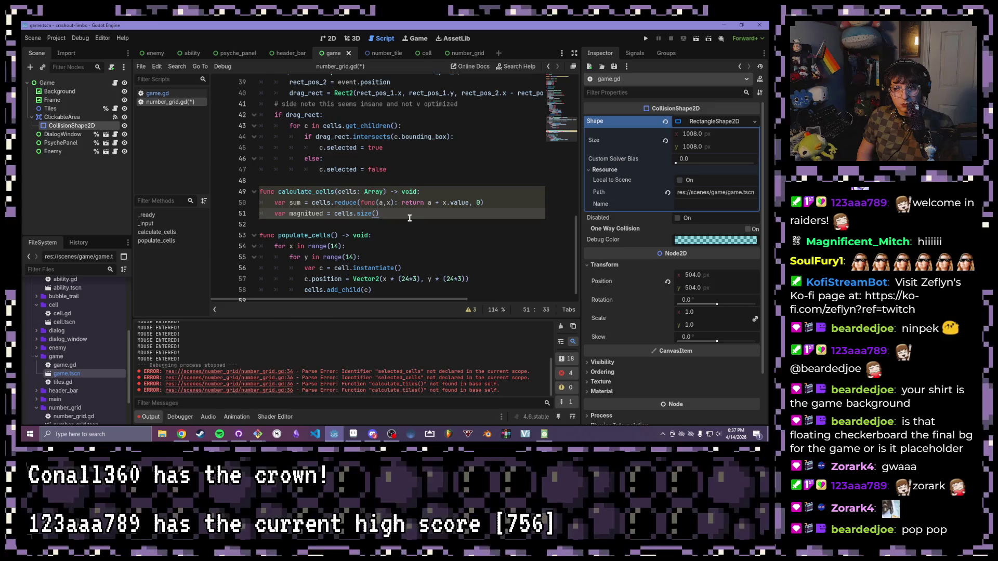
{"action": "scroll", "coordinate": [395, 205], "scroll_direction": "up", "scroll_amount": 4}
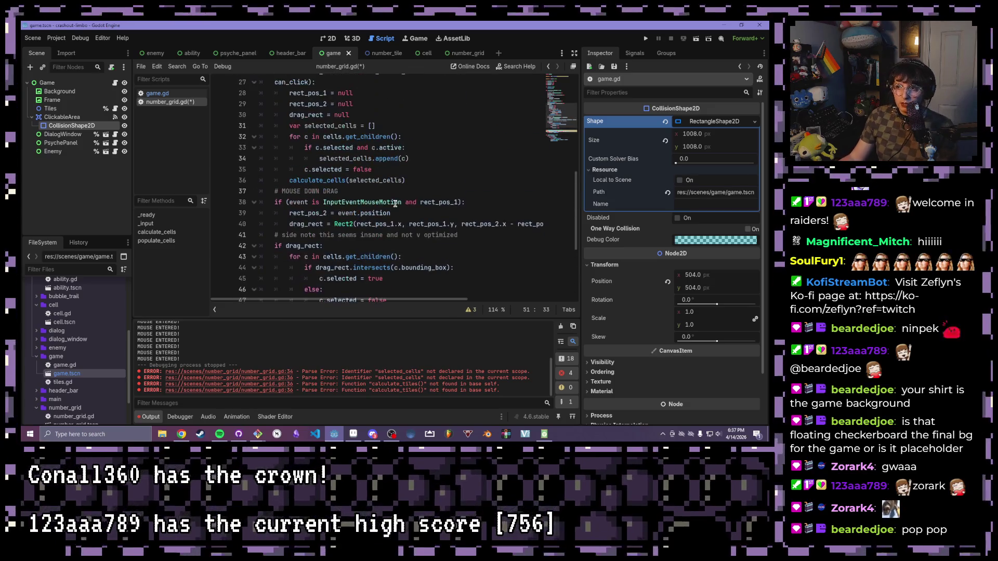
{"action": "scroll", "coordinate": [368, 145], "scroll_direction": "down", "scroll_amount": 4}
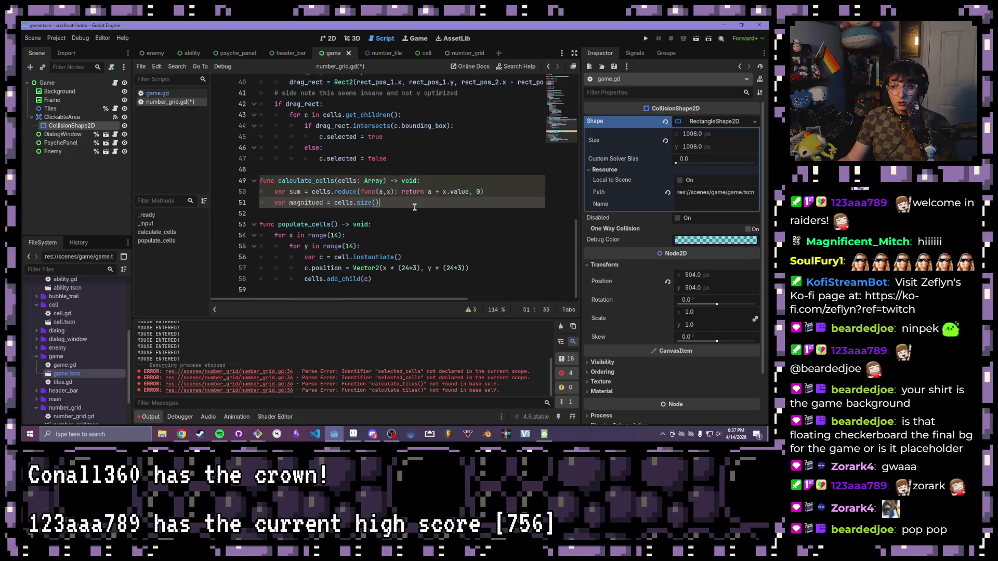
- Emit EventHub.cells_selected(sum, magnitude) on the next line and look up the signal's definition in event_hub.gd
{"action": "key", "text": "Return"}
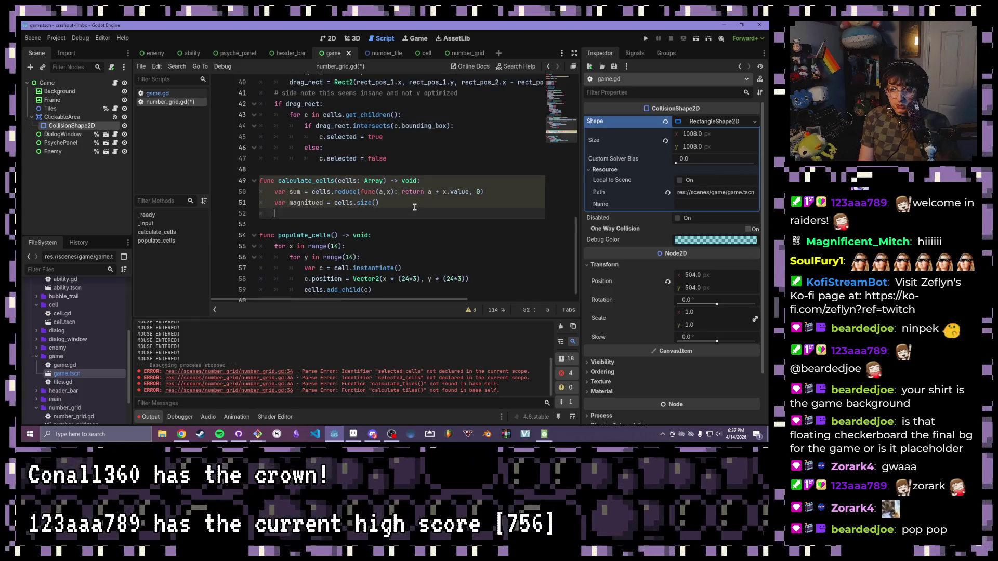
{"action": "type", "text": "nt"}
{"action": "key", "text": "Return"}
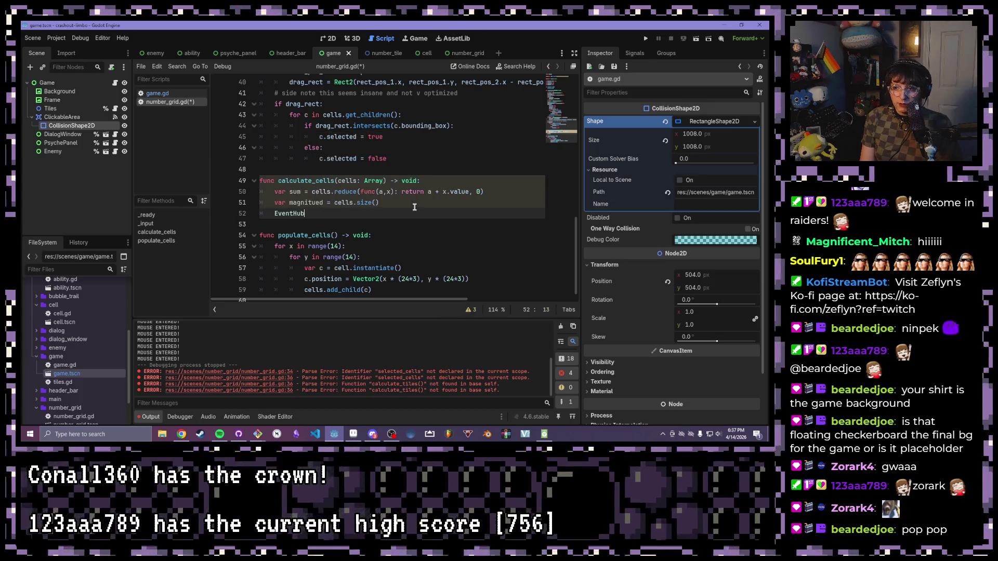
{"action": "type", "text": "."}
{"action": "key", "text": "Return"}
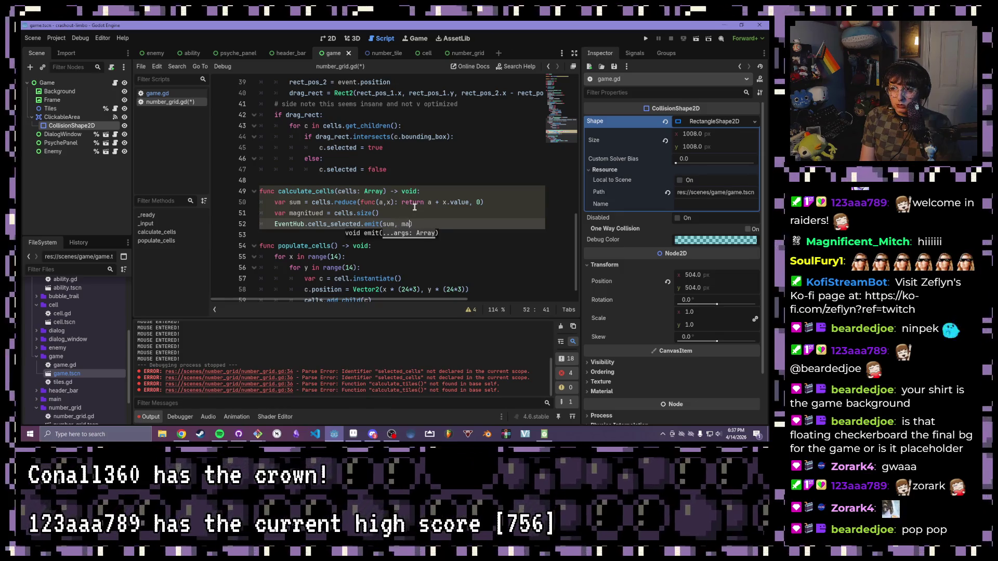
{"action": "type", "text": "tu"}
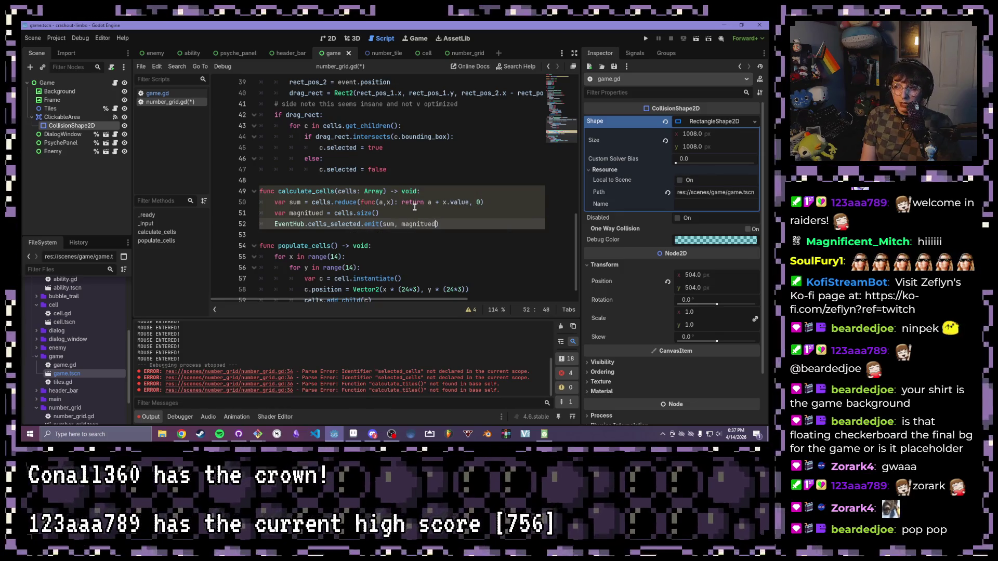
{"action": "type", "text": "de"}
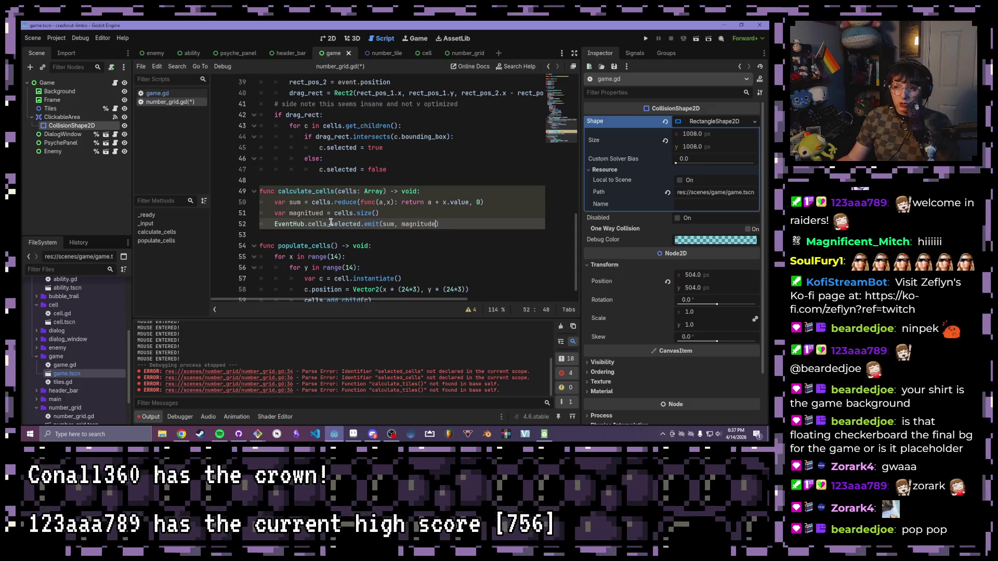
{"action": "left_click", "coordinate": [330, 224], "text": "ctrl"}
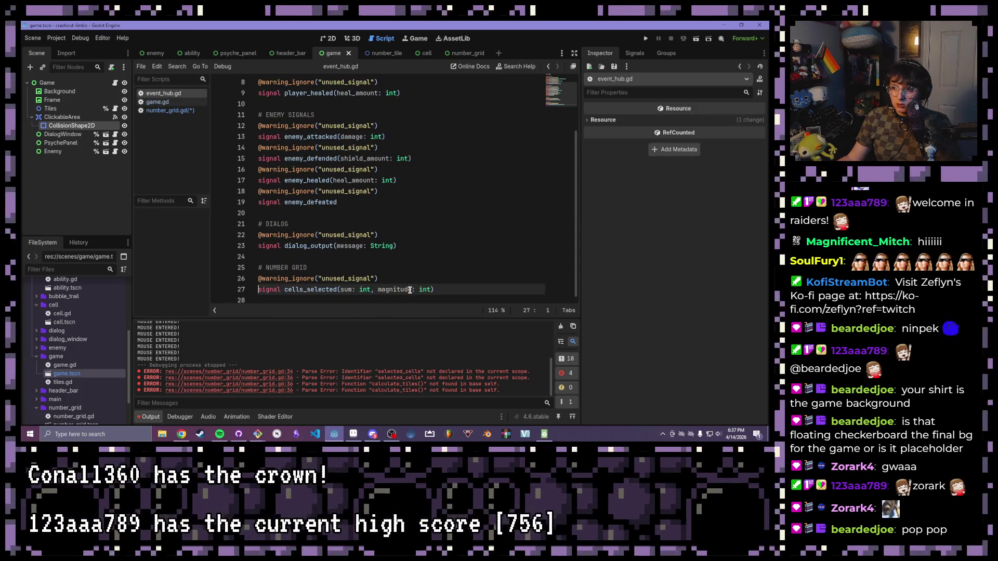
- Fix the misspelled 'magnitued' to 'magnitude' in number_grid.gd and save
{"action": "left_click", "coordinate": [157, 102]}
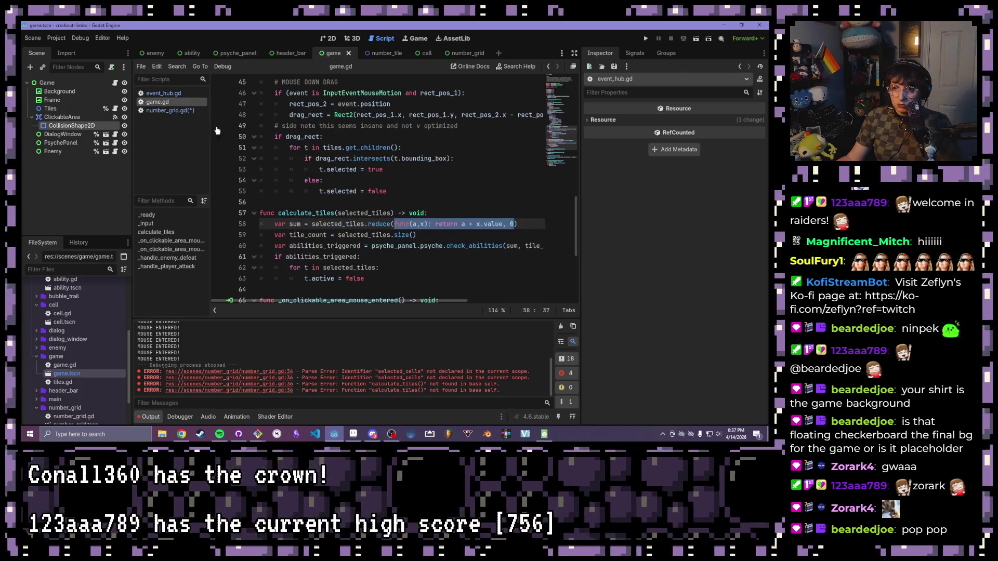
{"action": "left_click", "coordinate": [163, 111]}
{"action": "left_click", "coordinate": [314, 215]}
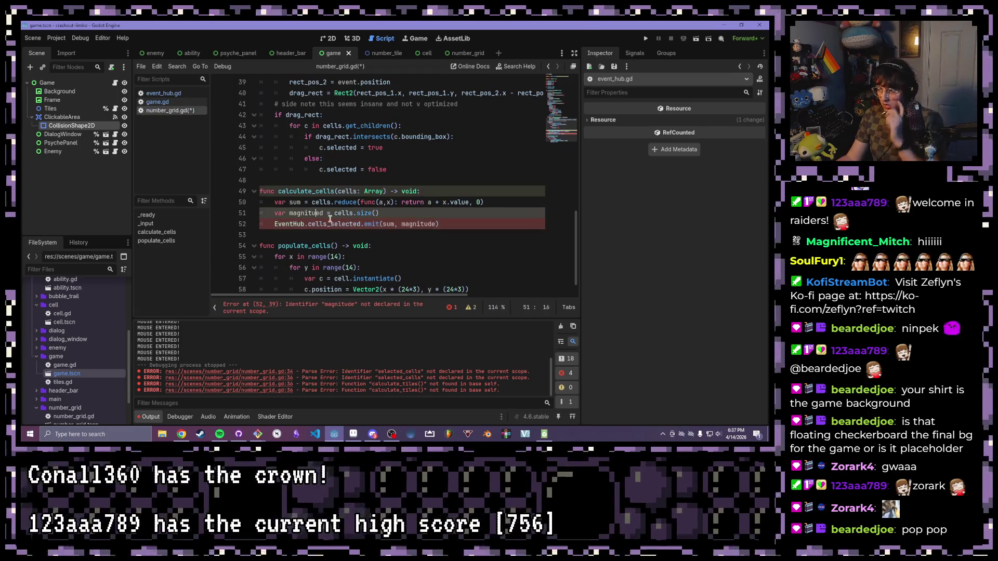
{"action": "key", "text": "BackSpace"}
{"action": "key", "text": "BackSpace"}
{"action": "key", "text": "BackSpace"}
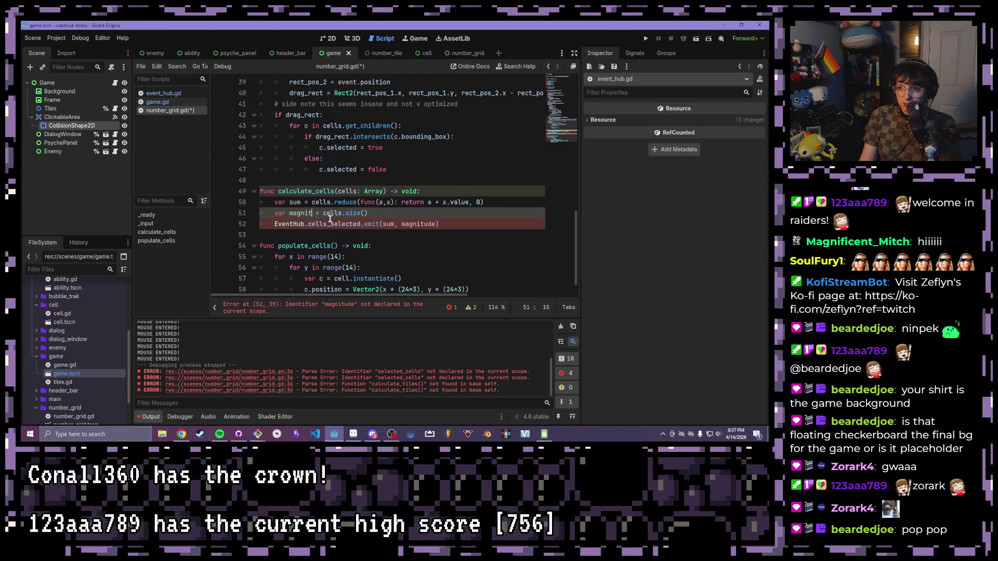
{"action": "type", "text": "ude"}
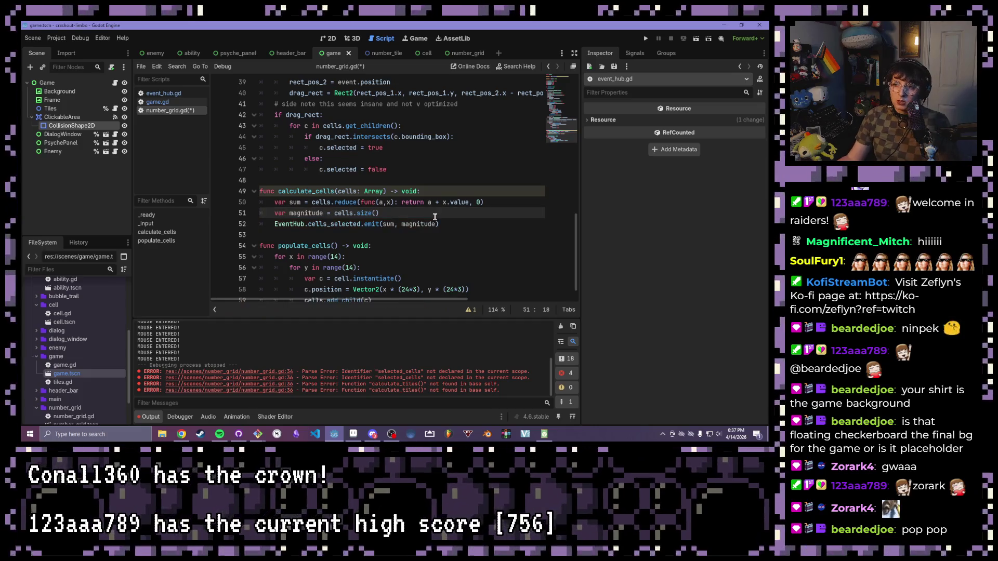
{"action": "key", "text": "ctrl+s"}
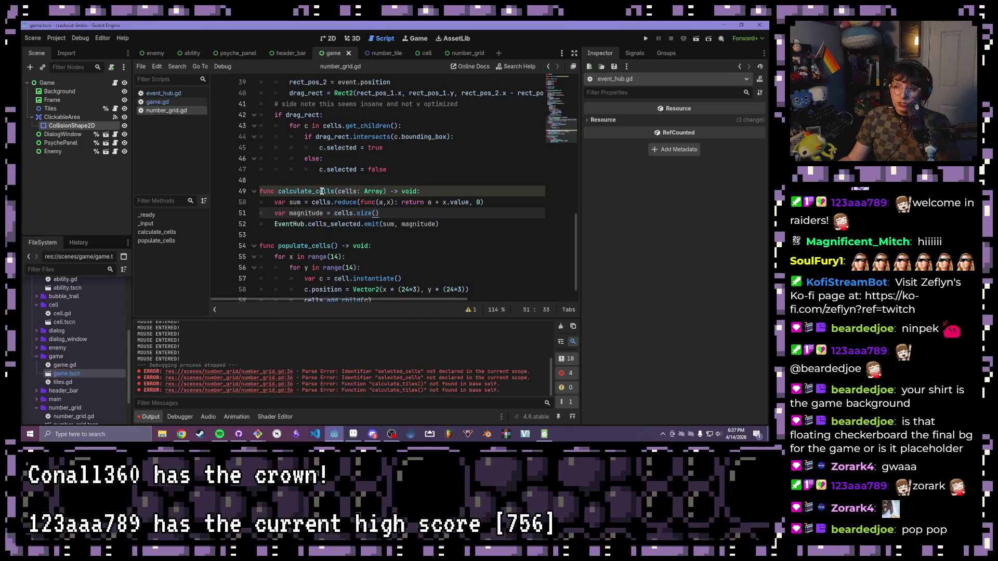
- Keep the ': Array' type hint on the calculate_cells parameter after editing it, and save
{"action": "left_click", "coordinate": [383, 191]}
{"action": "key", "text": "BackSpace"}
{"action": "key", "text": "BackSpace"}
{"action": "key", "text": "BackSpace"}
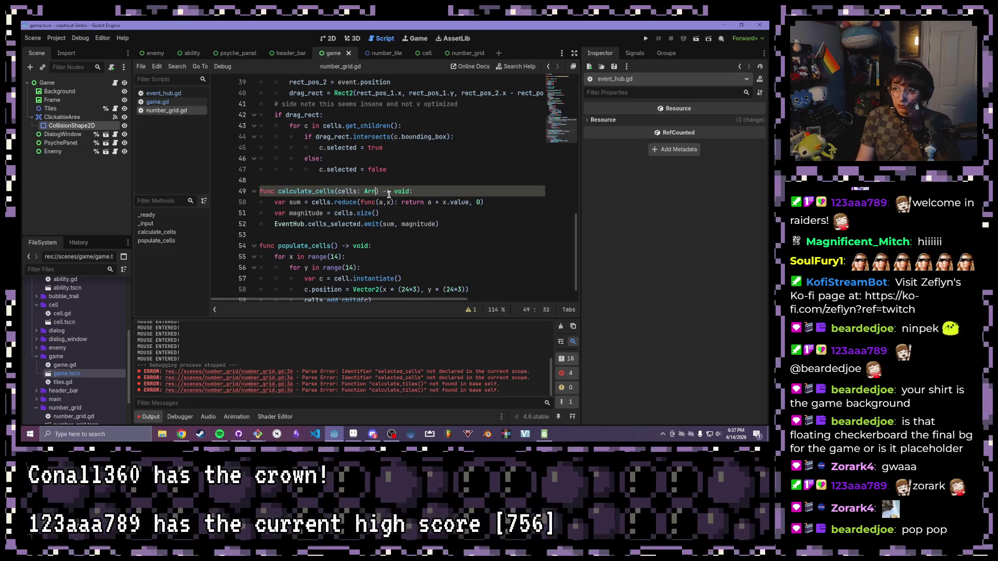
{"action": "key", "text": "BackSpace"}
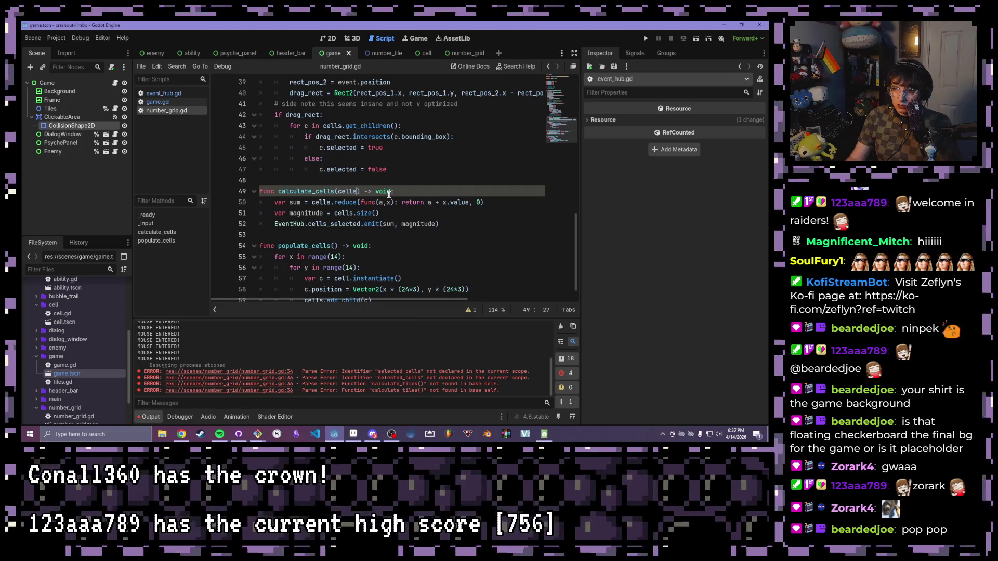
{"action": "left_click", "coordinate": [428, 224]}
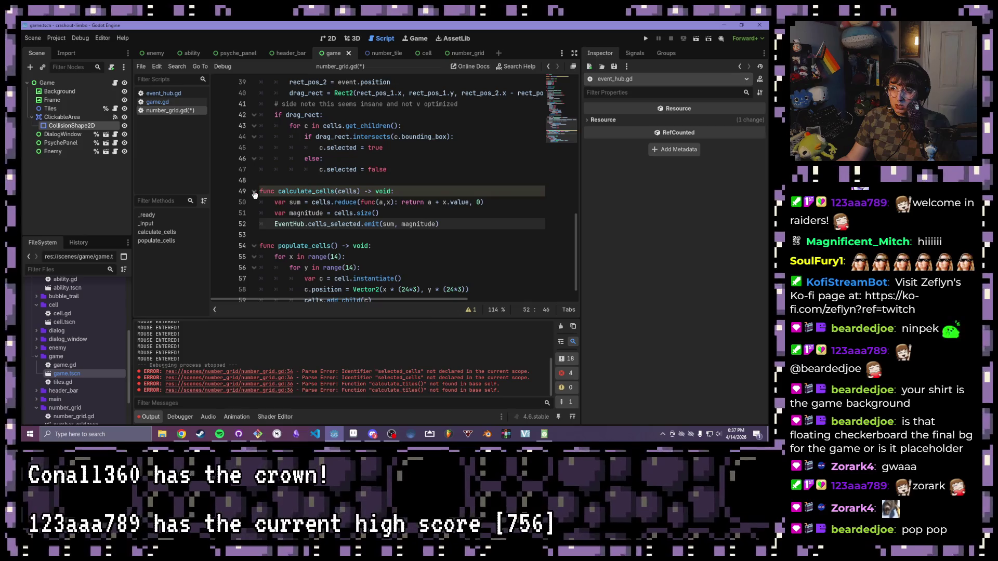
{"action": "scroll", "coordinate": [313, 185], "scroll_direction": "up", "scroll_amount": 10}
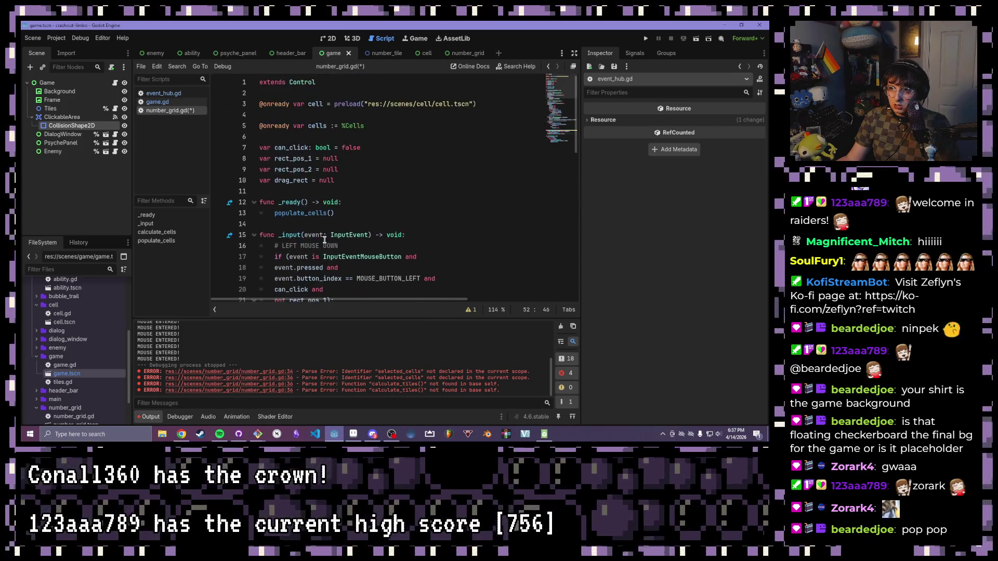
{"action": "scroll", "coordinate": [324, 239], "scroll_direction": "down", "scroll_amount": 10}
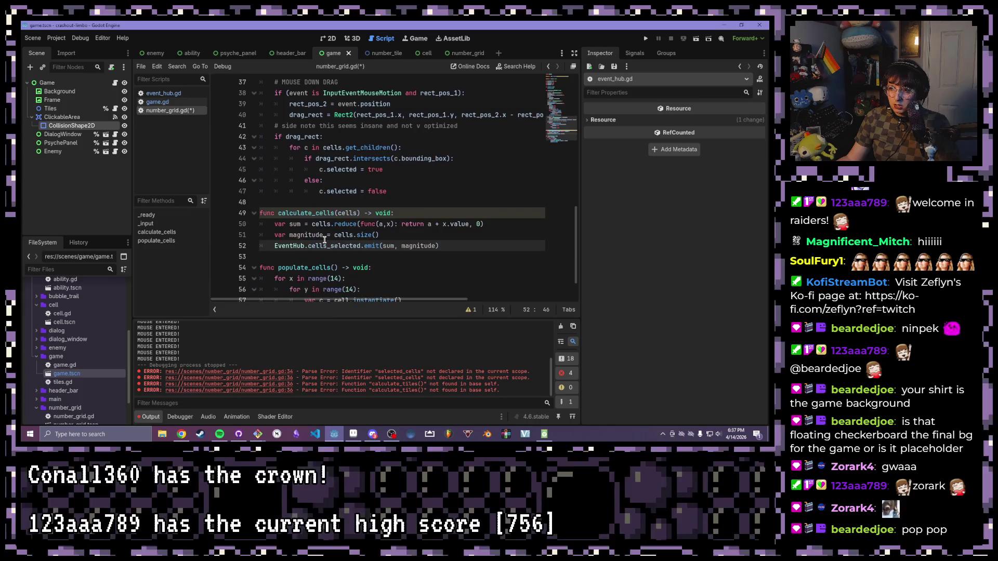
{"action": "left_click", "coordinate": [338, 213]}
{"action": "type", "text": "_"}
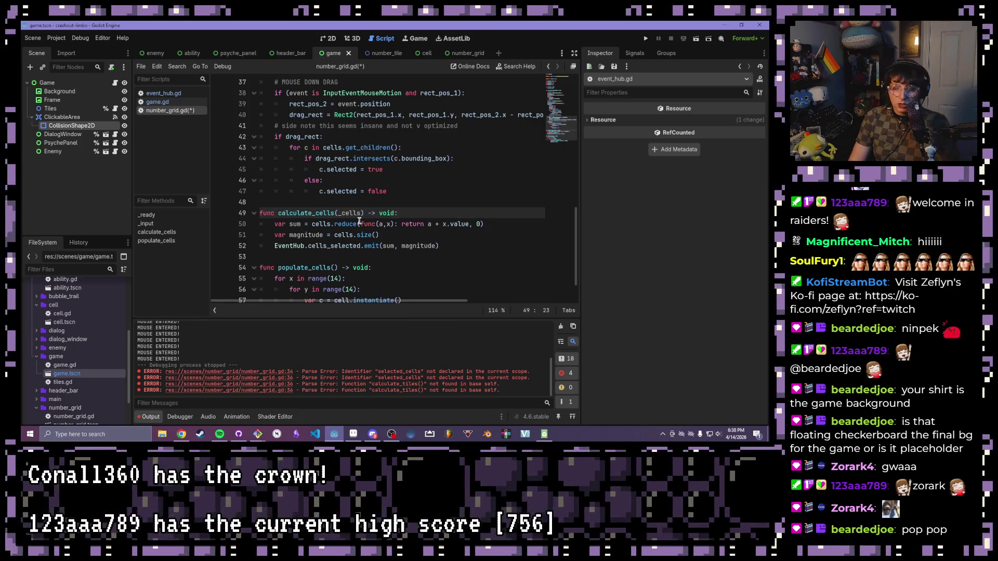
{"action": "key", "text": "BackSpace"}
{"action": "key", "text": "Right"}
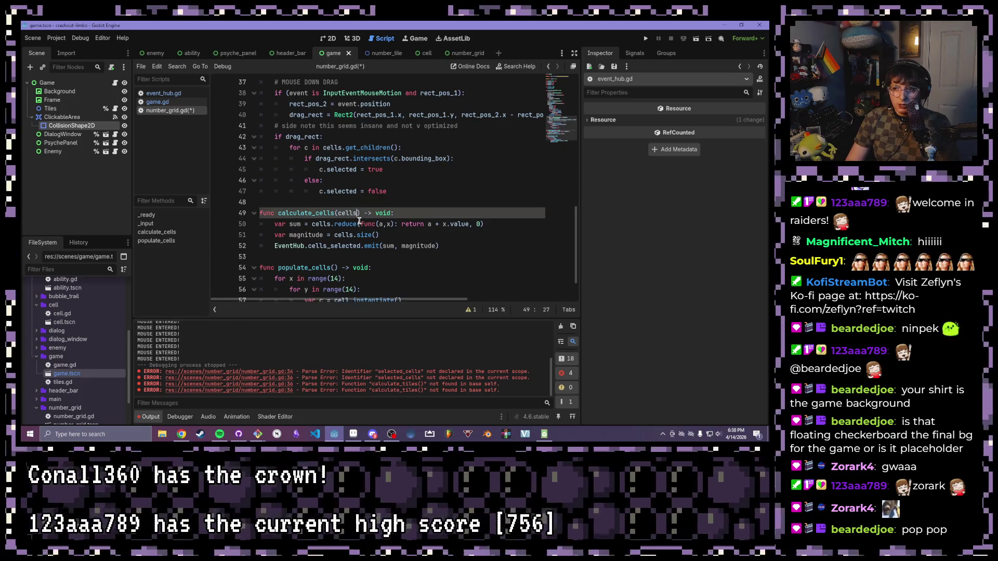
{"action": "type", "text": ": Array"}
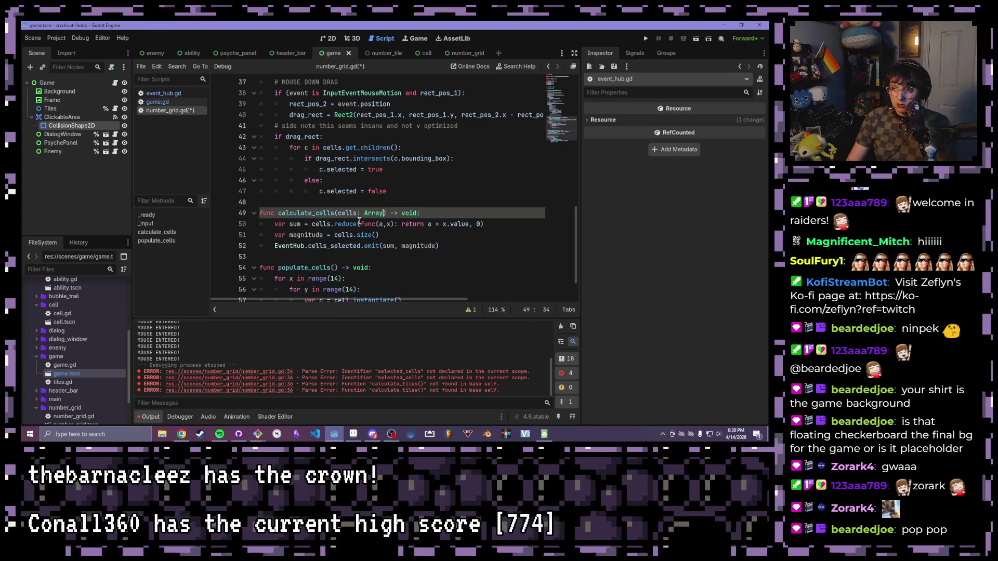
{"action": "key", "text": "ctrl+s"}
{"action": "key", "text": "Escape"}
{"action": "left_click", "coordinate": [456, 214]}
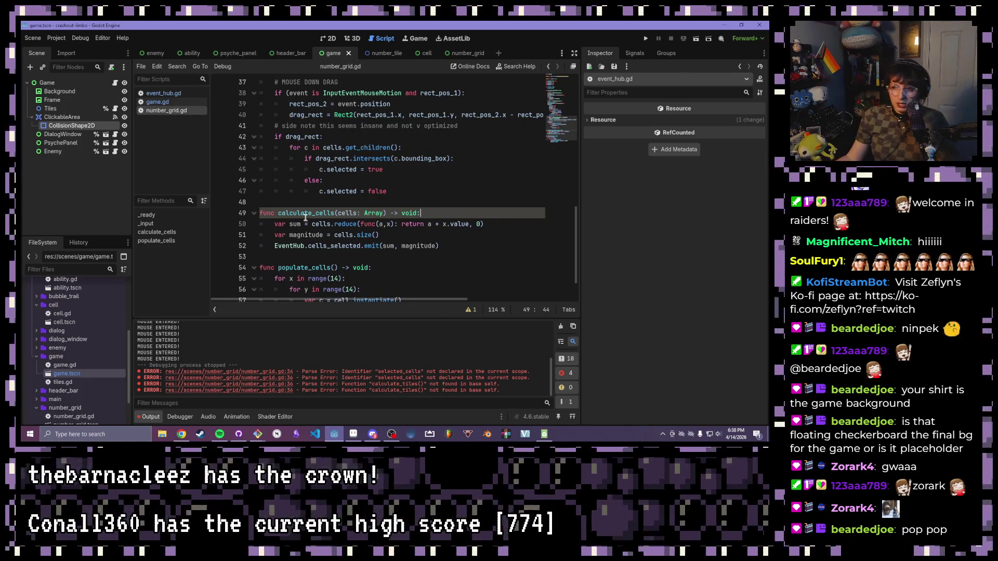
- Rename the calculate_cells parameter from cells to selected_cells
{"action": "left_click", "coordinate": [322, 224]}
{"action": "scroll", "coordinate": [321, 235], "scroll_direction": "up", "scroll_amount": 12}
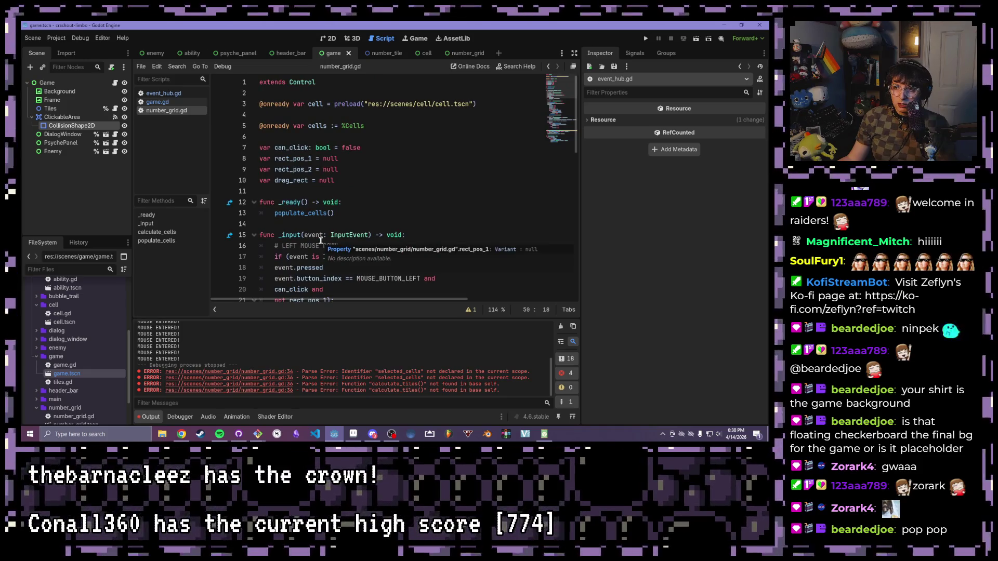
{"action": "left_click_drag", "start_coordinate": [366, 127], "coordinate": [244, 129]}
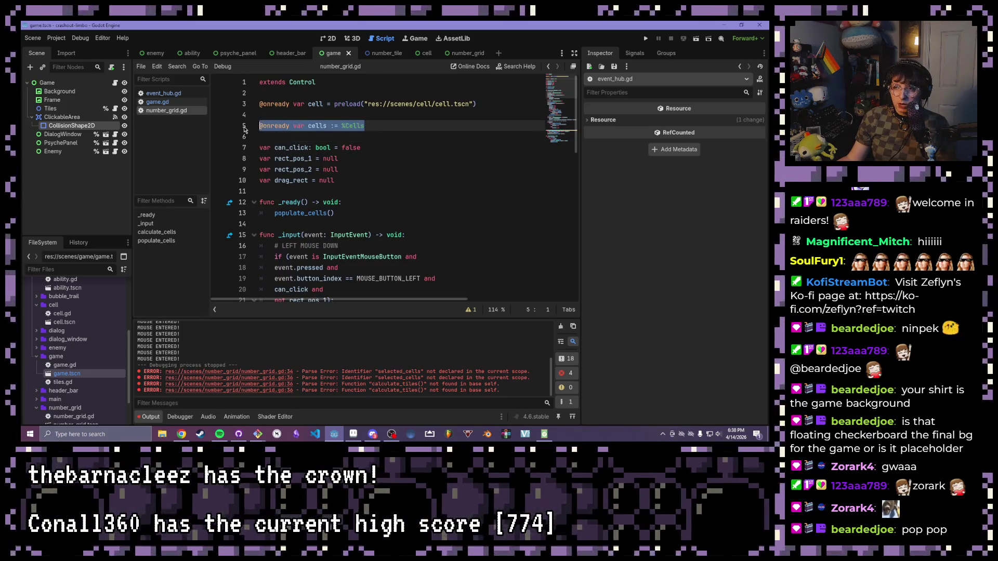
{"action": "scroll", "coordinate": [362, 150], "scroll_direction": "down", "scroll_amount": 13}
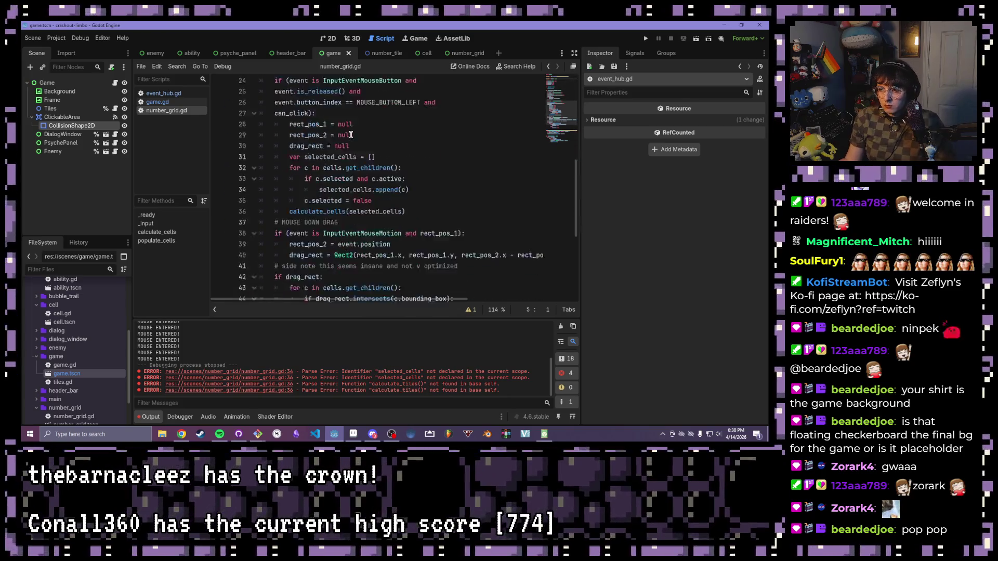
{"action": "left_click", "coordinate": [356, 170]}
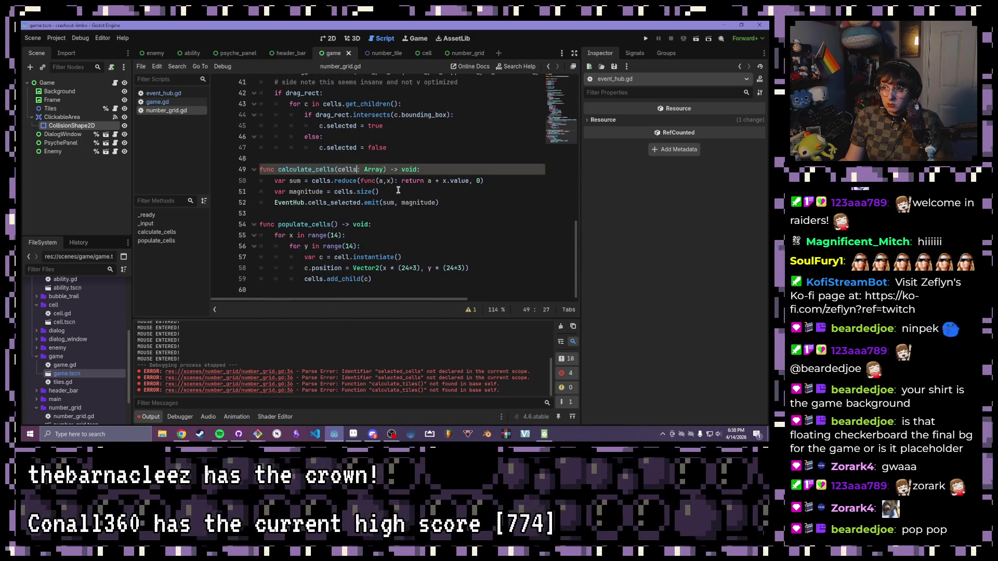
{"action": "key", "text": "BackSpace"}
{"action": "key", "text": "BackSpace"}
{"action": "key", "text": "BackSpace"}
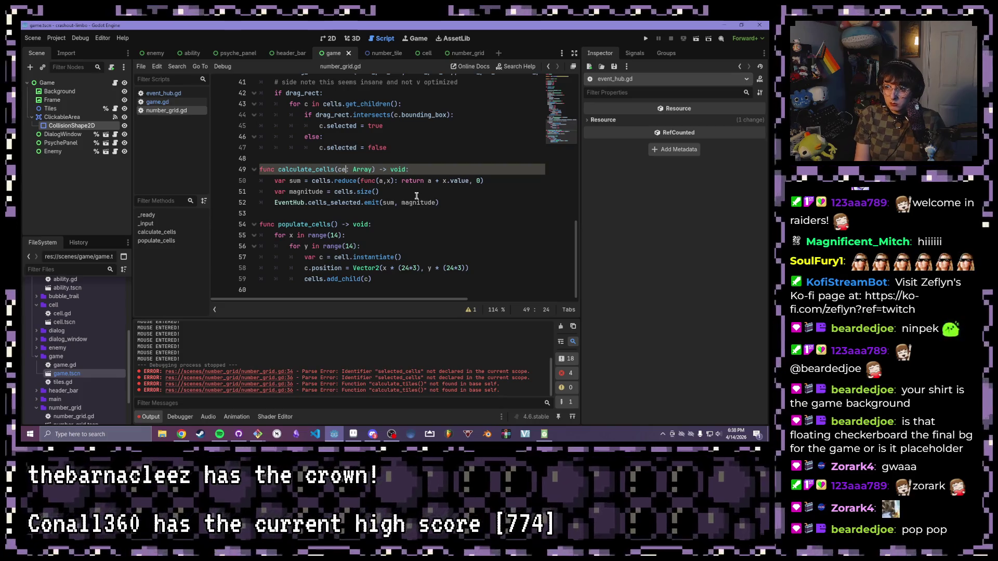
{"action": "type", "text": "a"}
{"action": "key", "text": "BackSpace"}
{"action": "type", "text": "selected_ce"}
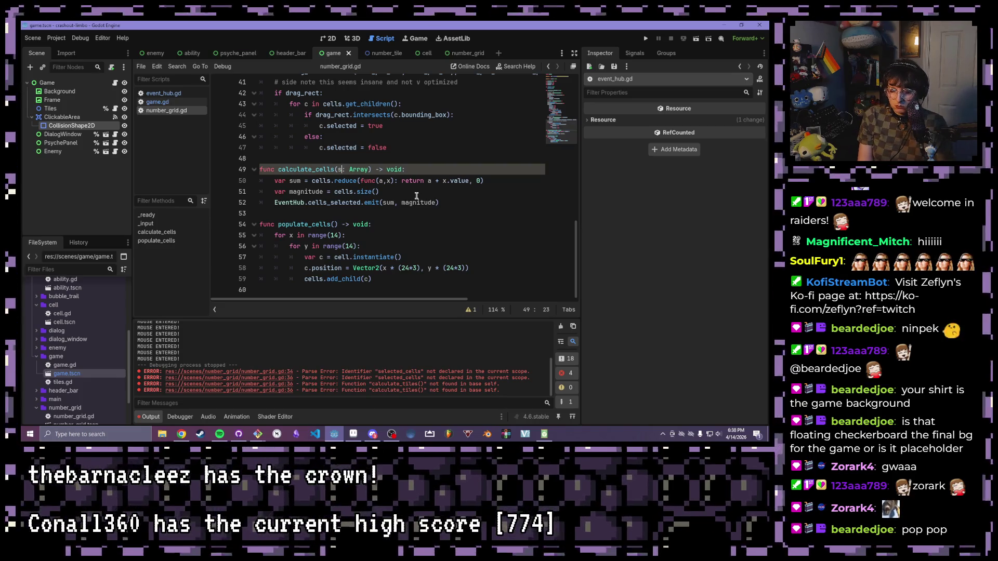
{"action": "type", "text": "lls"}
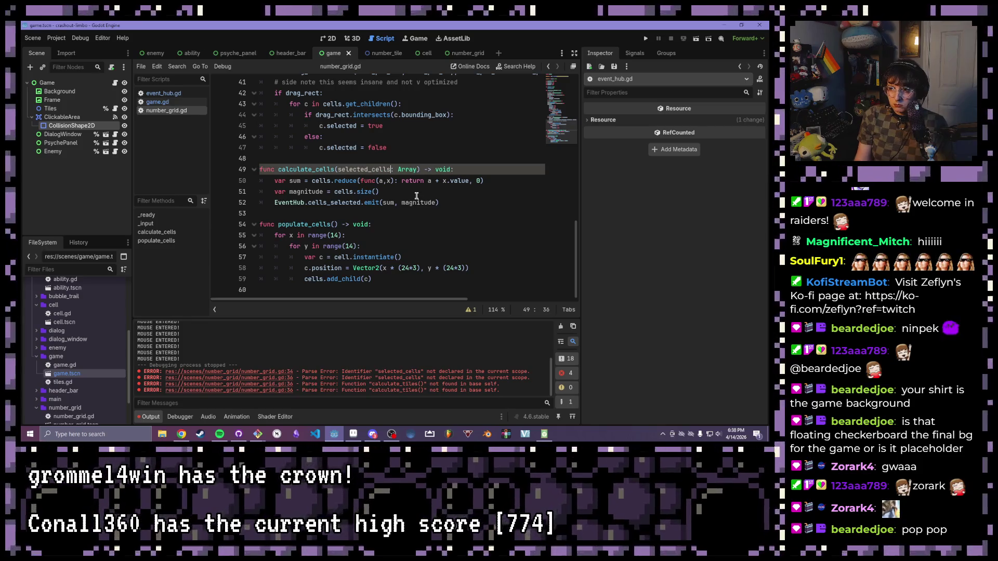
- Make the sum line call selected_cells.reduce, save, and check the magnitude line
{"action": "left_click", "coordinate": [312, 181]}
{"action": "type", "text": "selected_"}
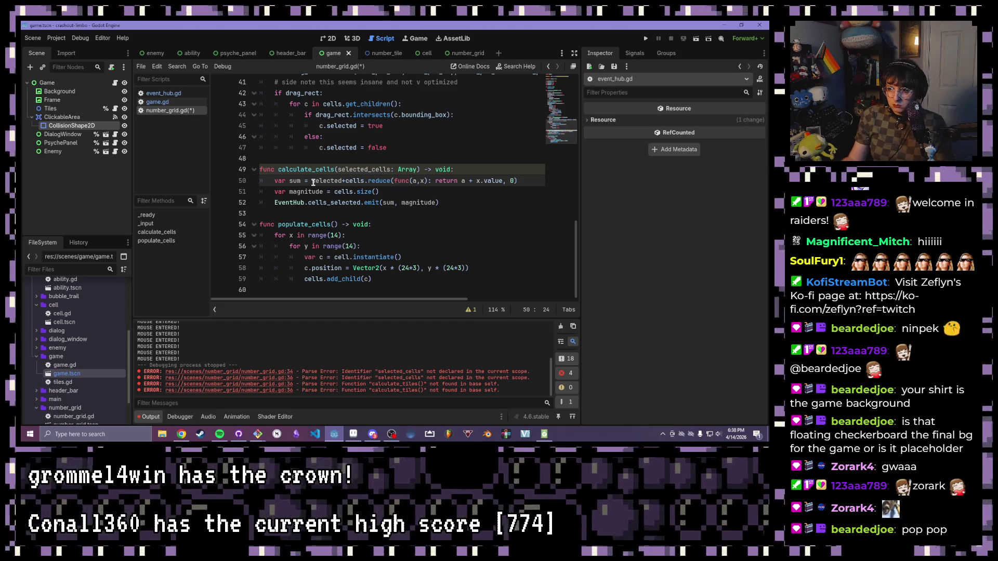
{"action": "key", "text": "ctrl+s"}
{"action": "key", "text": "Escape"}
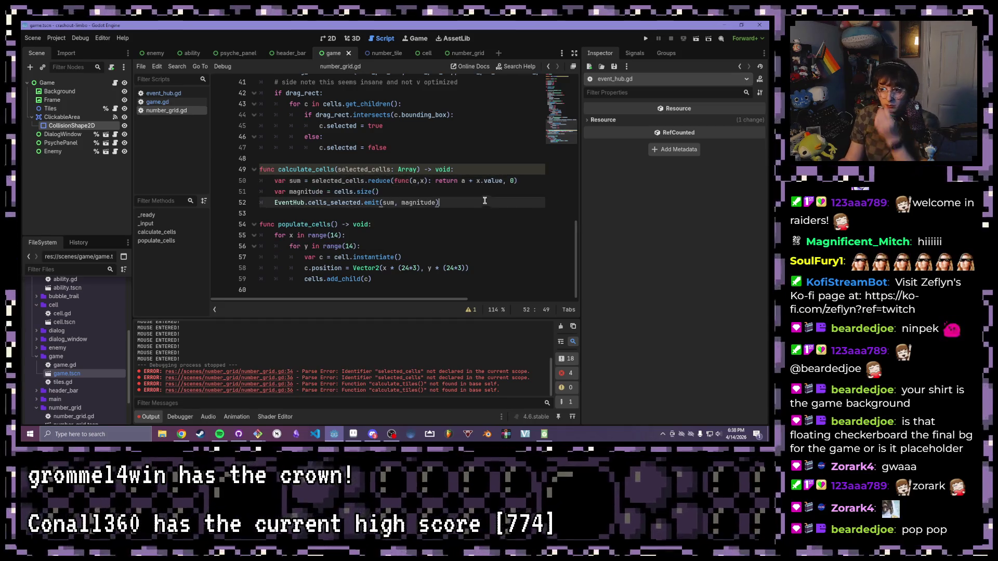
{"action": "scroll", "coordinate": [468, 208], "scroll_direction": "up", "scroll_amount": 1}
{"action": "mouse_move", "coordinate": [411, 181]}
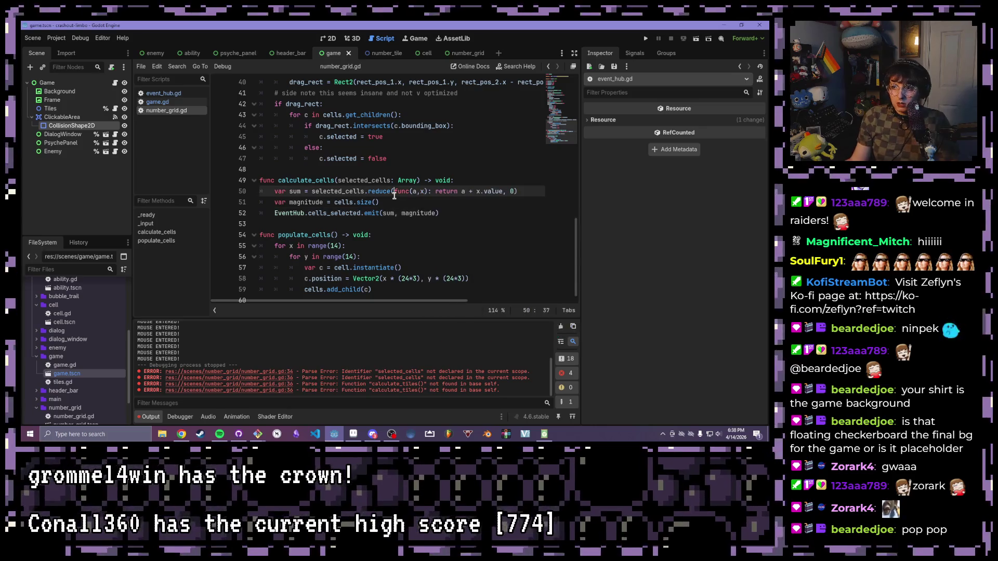
{"action": "mouse_move", "coordinate": [393, 215]}
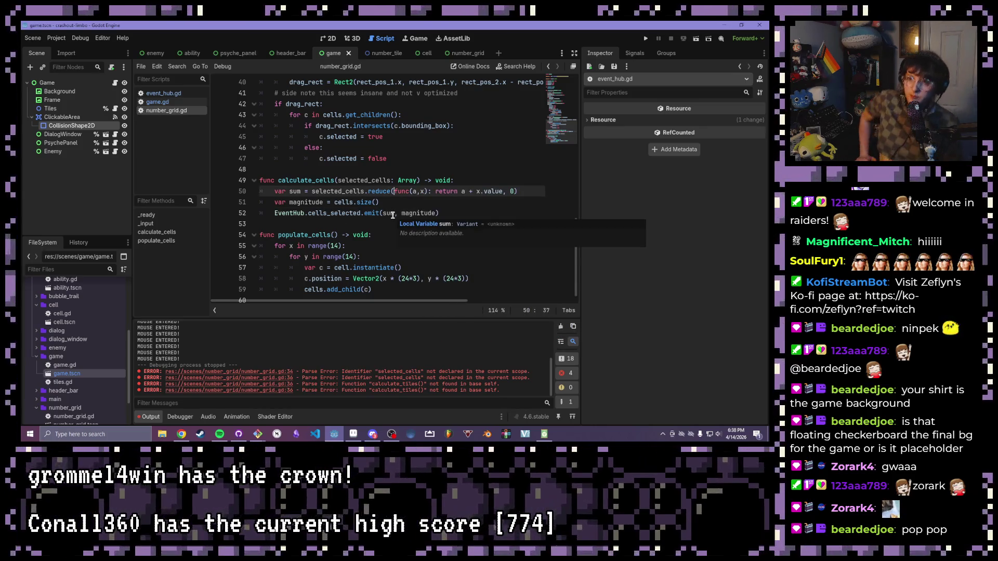
{"action": "left_click", "coordinate": [409, 203]}
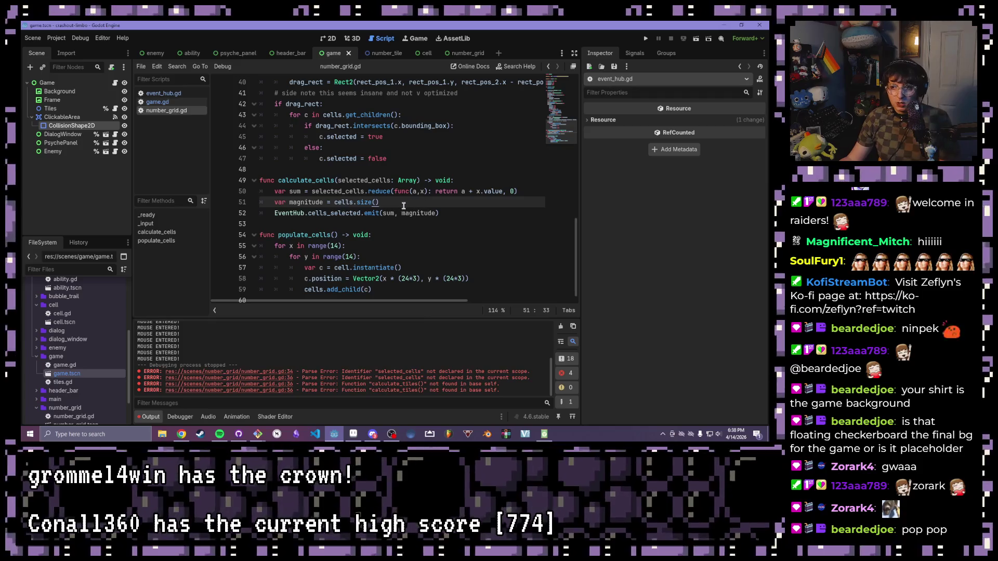
{"action": "mouse_move", "coordinate": [302, 214]}
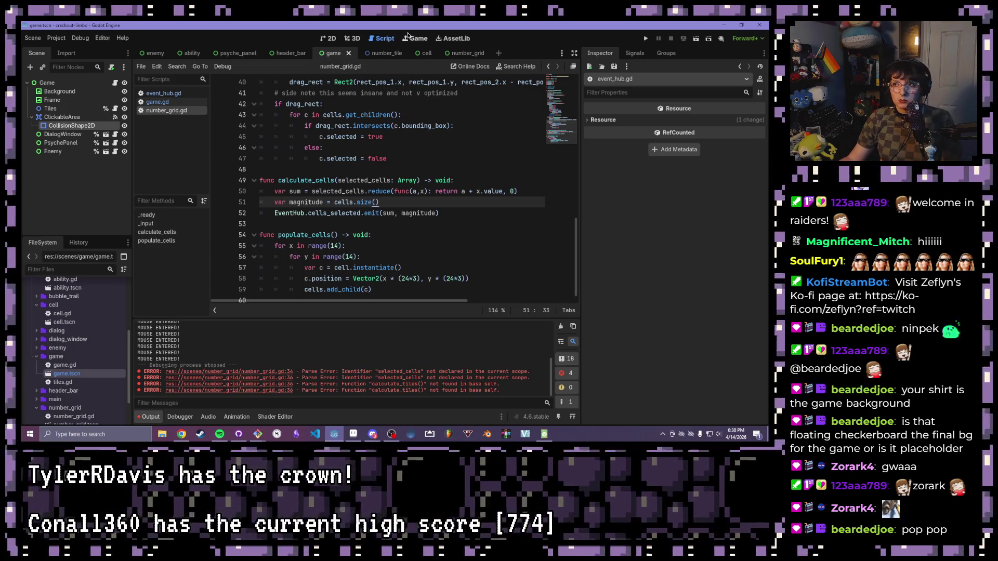
{"action": "scroll", "coordinate": [334, 214], "scroll_direction": "up", "scroll_amount": 9}
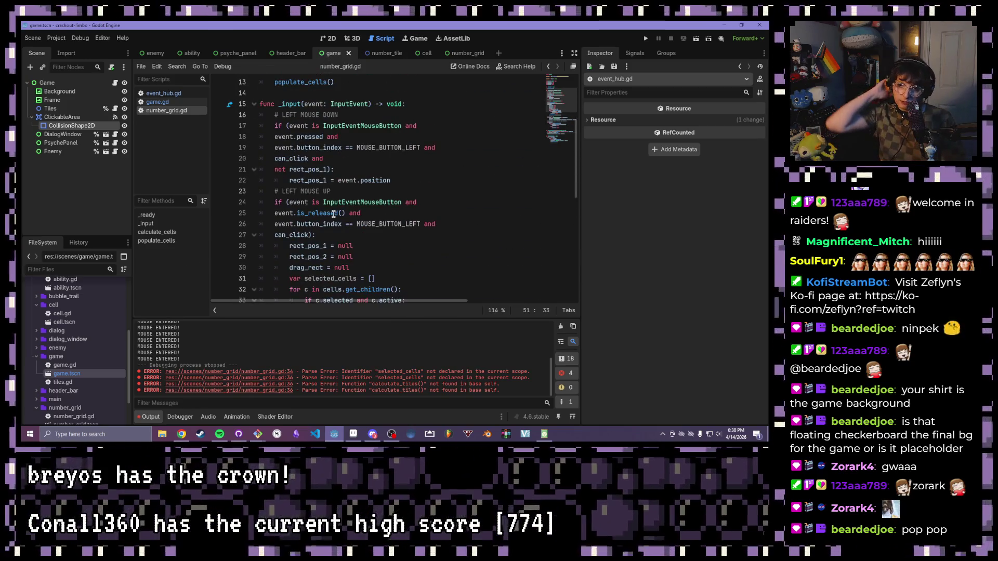
- Scroll through game.gd's old drag-select and tile code, then select the collision shape in the scene
{"action": "left_click", "coordinate": [161, 103]}
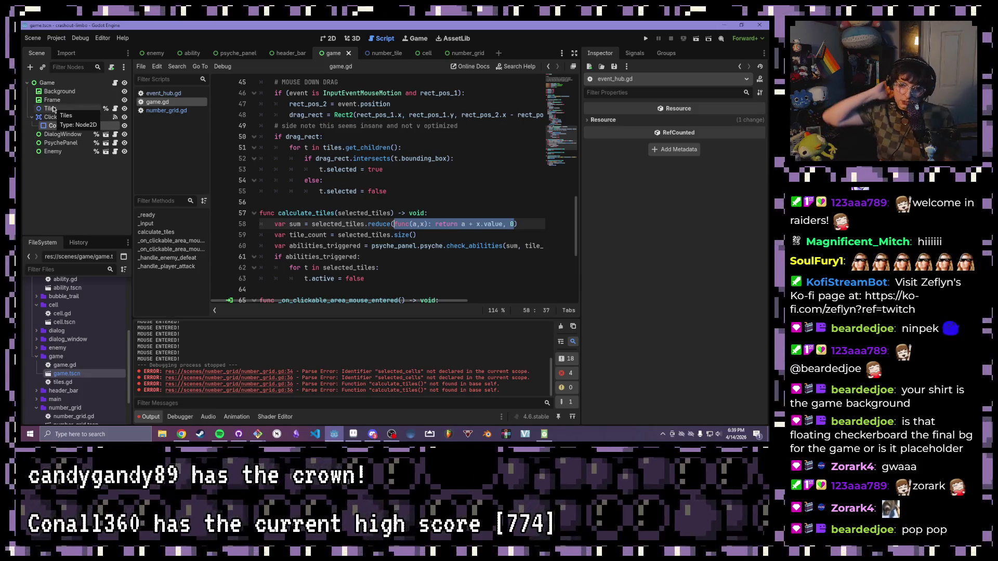
{"action": "scroll", "coordinate": [416, 167], "scroll_direction": "up", "scroll_amount": 1}
{"action": "scroll", "coordinate": [416, 168], "scroll_direction": "up", "scroll_amount": 10}
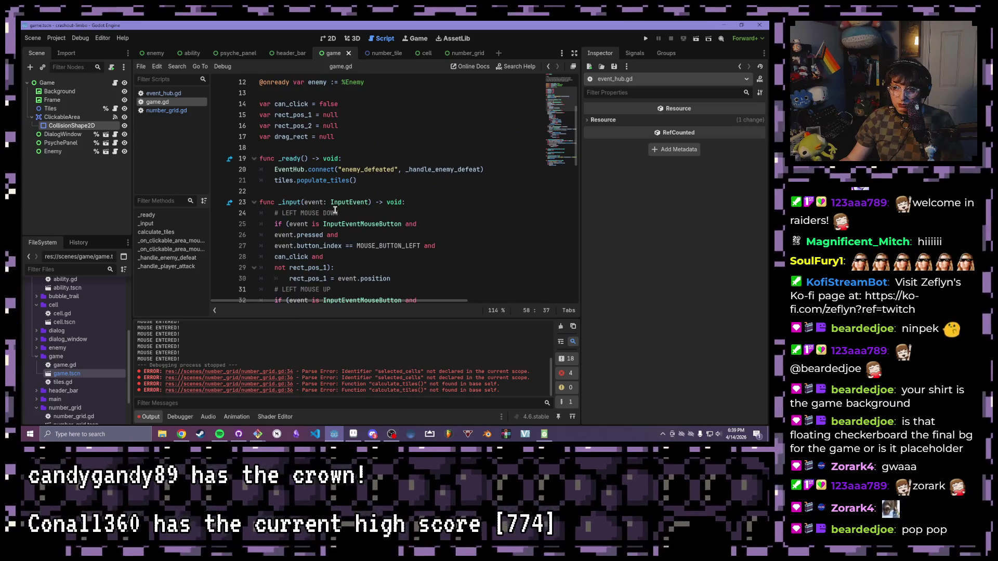
{"action": "scroll", "coordinate": [335, 210], "scroll_direction": "down", "scroll_amount": 7}
{"action": "scroll", "coordinate": [334, 209], "scroll_direction": "down", "scroll_amount": 5}
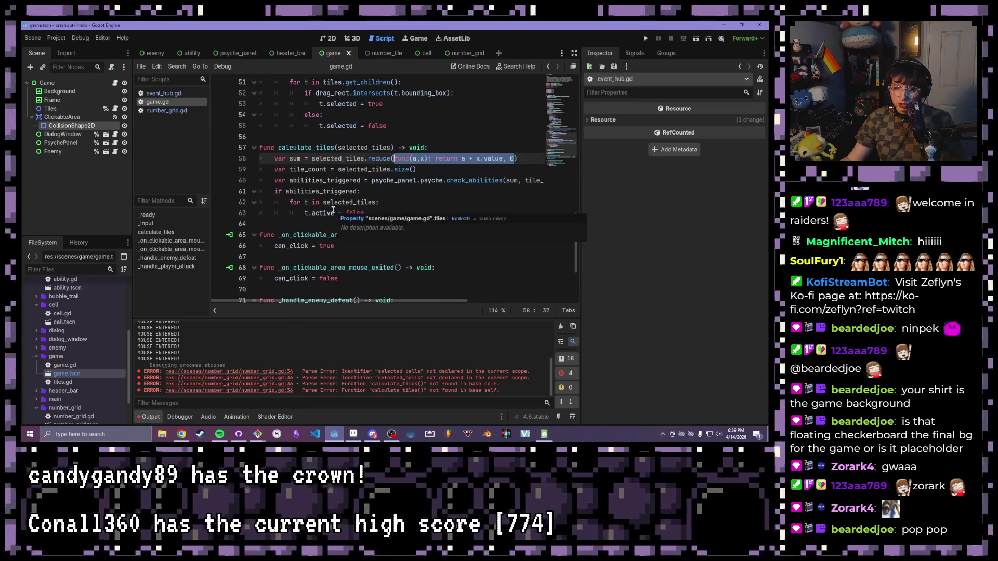
{"action": "scroll", "coordinate": [333, 209], "scroll_direction": "down", "scroll_amount": 4}
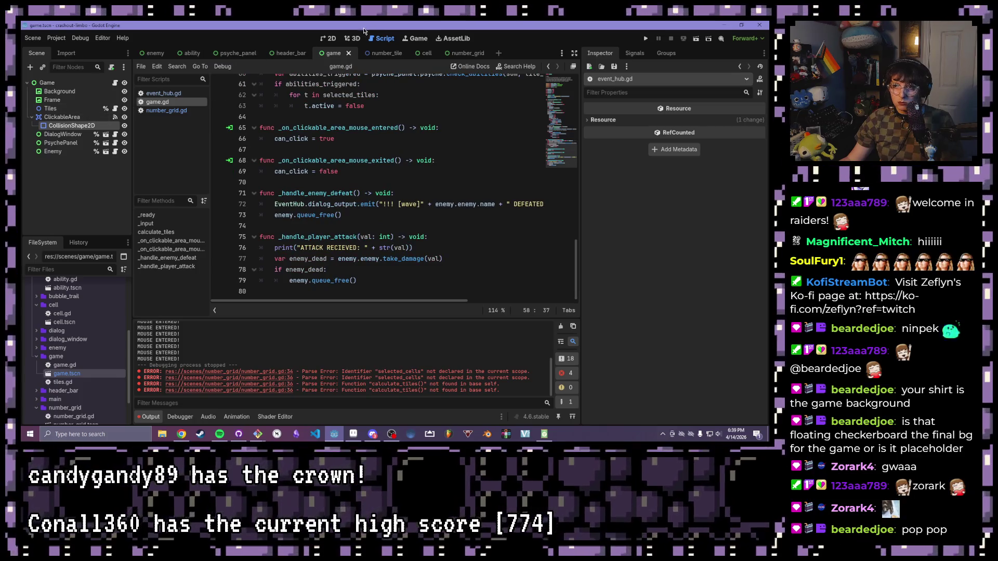
{"action": "left_click", "coordinate": [67, 126]}
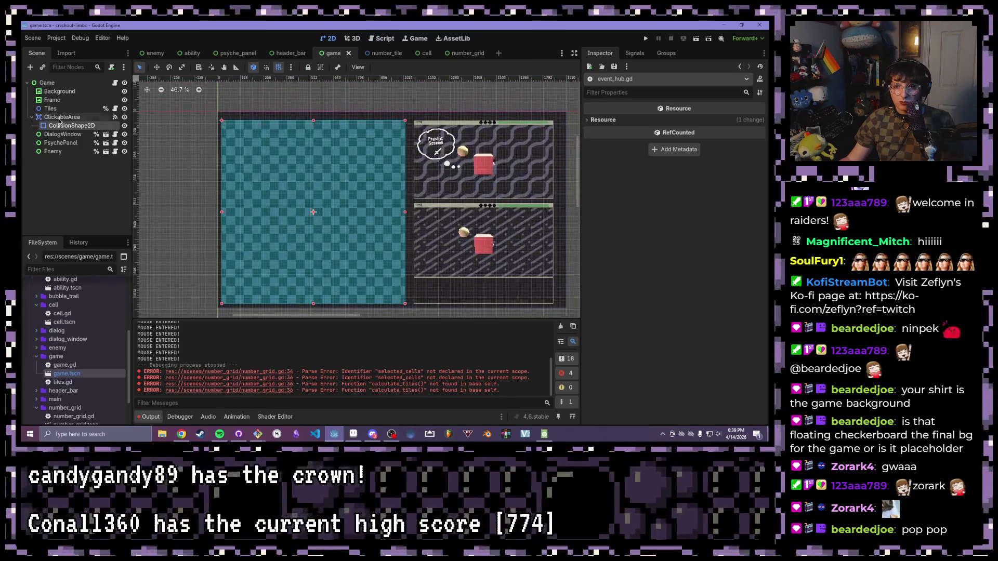
- Hide the Tiles, ClickableArea and checkerboard Background layers in the Scene dock
{"action": "left_click", "coordinate": [30, 117]}
{"action": "left_click", "coordinate": [30, 117]}
{"action": "left_click", "coordinate": [124, 108]}
{"action": "left_click", "coordinate": [125, 117]}
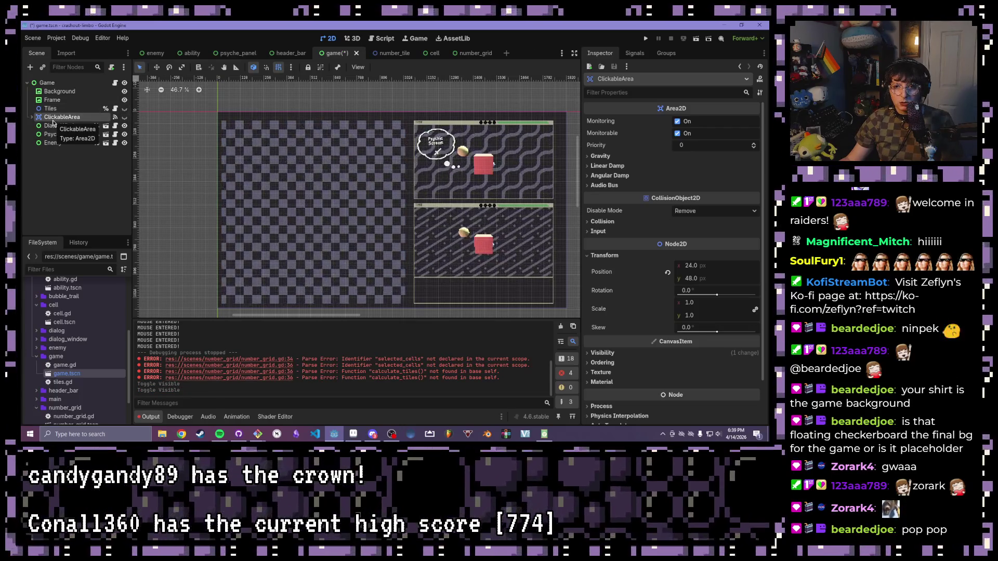
{"action": "left_click", "coordinate": [125, 92]}
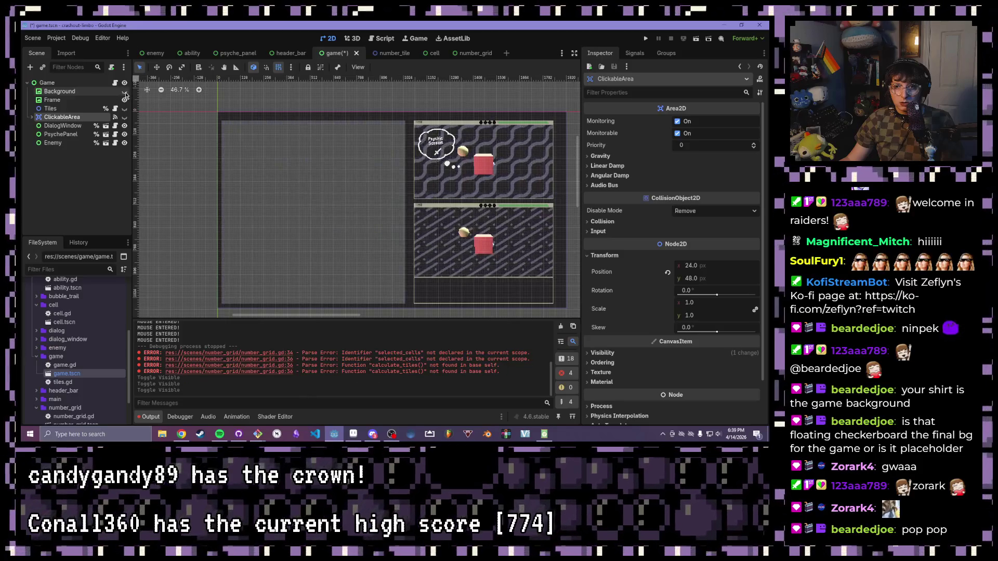
{"action": "left_click", "coordinate": [125, 92]}
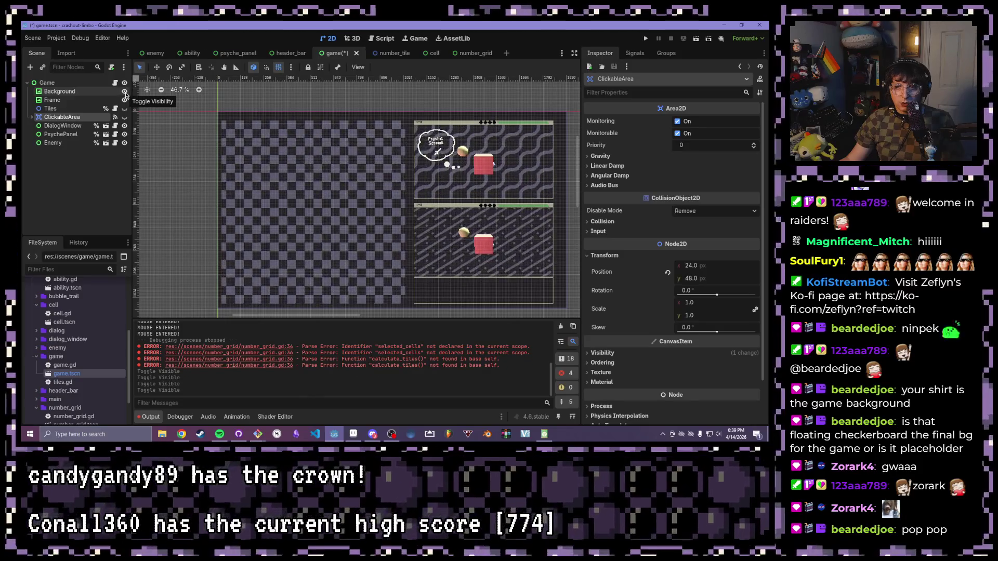
{"action": "left_click", "coordinate": [124, 92]}
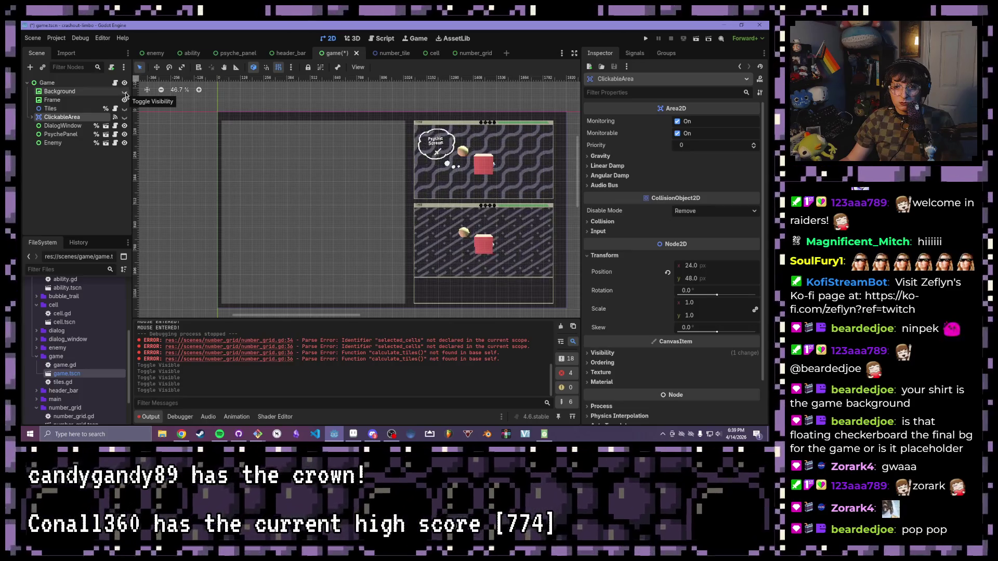
- Select the Game root node and open the Create New Node dialog for it
{"action": "left_click", "coordinate": [81, 101]}
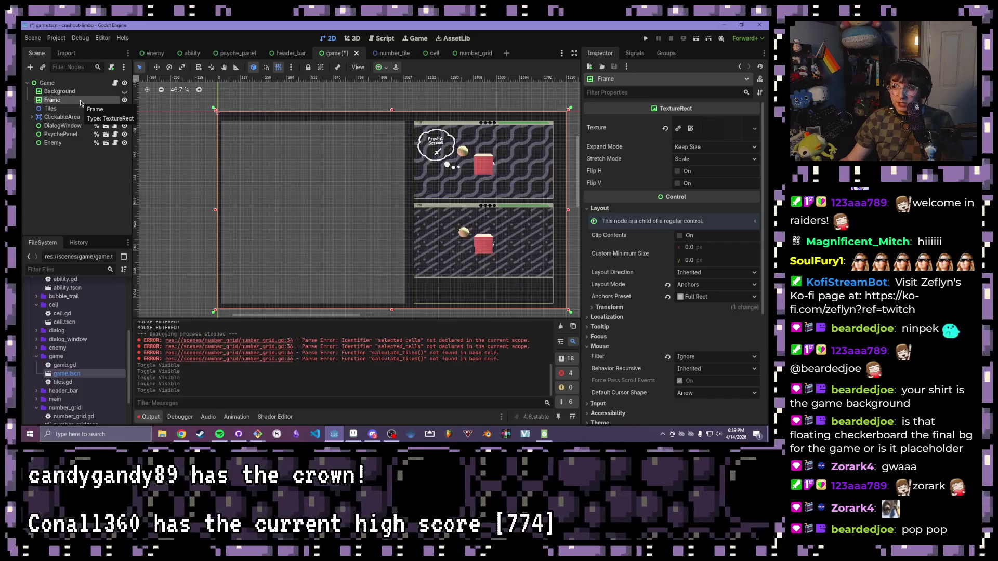
{"action": "left_click", "coordinate": [53, 83]}
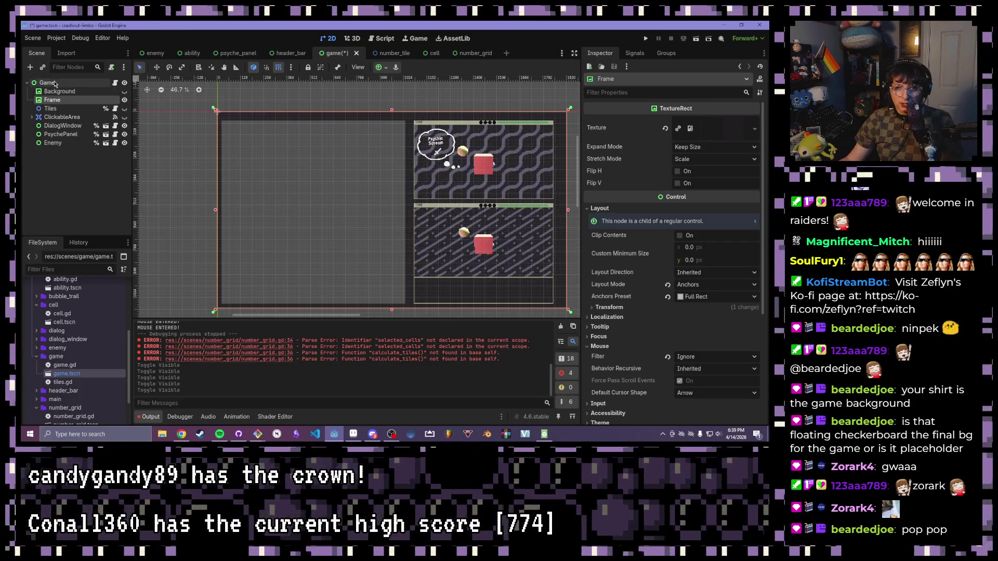
{"action": "key", "text": "ctrl+a"}
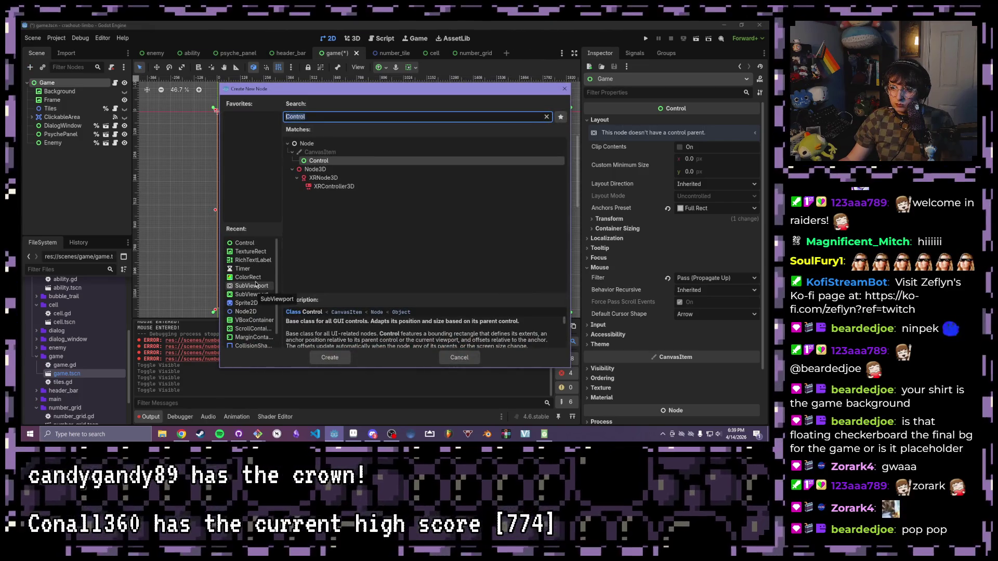
- Add a ColorRect as Game's first child, stretch it to full screen, and hide the Frame
{"action": "double_click", "coordinate": [254, 277]}
{"action": "left_click_drag", "start_coordinate": [57, 154], "coordinate": [68, 91]}
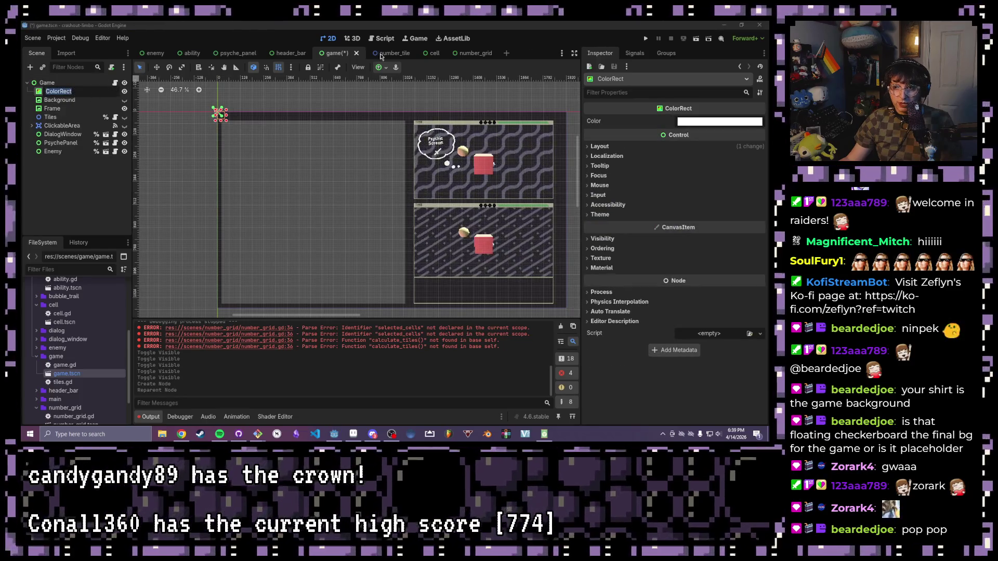
{"action": "key", "text": "Return"}
{"action": "left_click", "coordinate": [386, 68]}
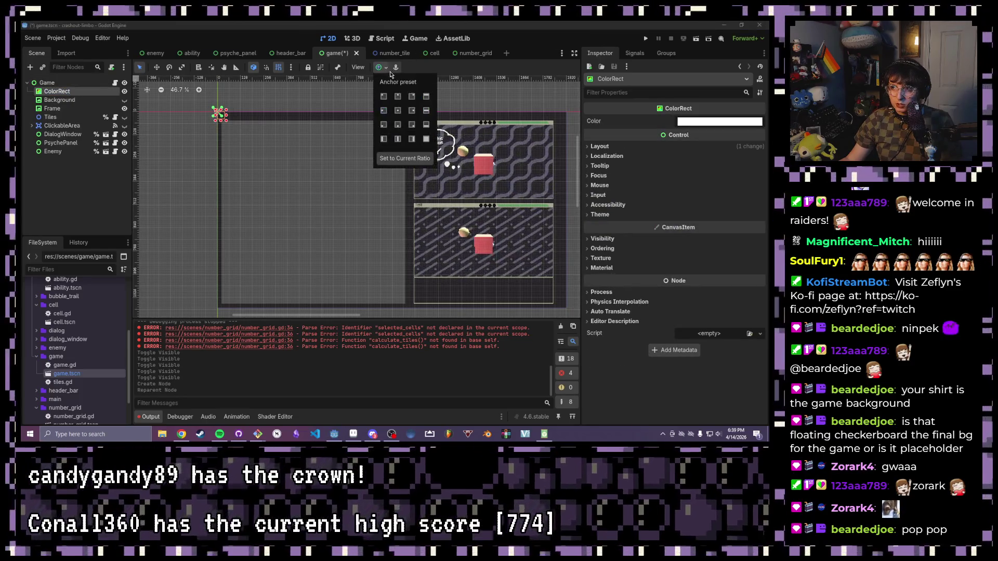
{"action": "left_click", "coordinate": [424, 140]}
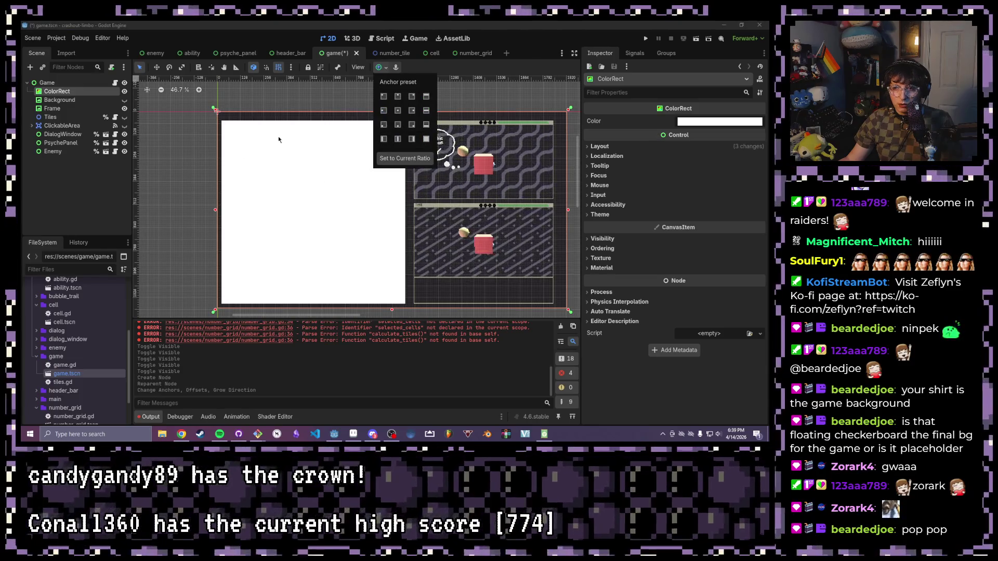
{"action": "left_click", "coordinate": [124, 110]}
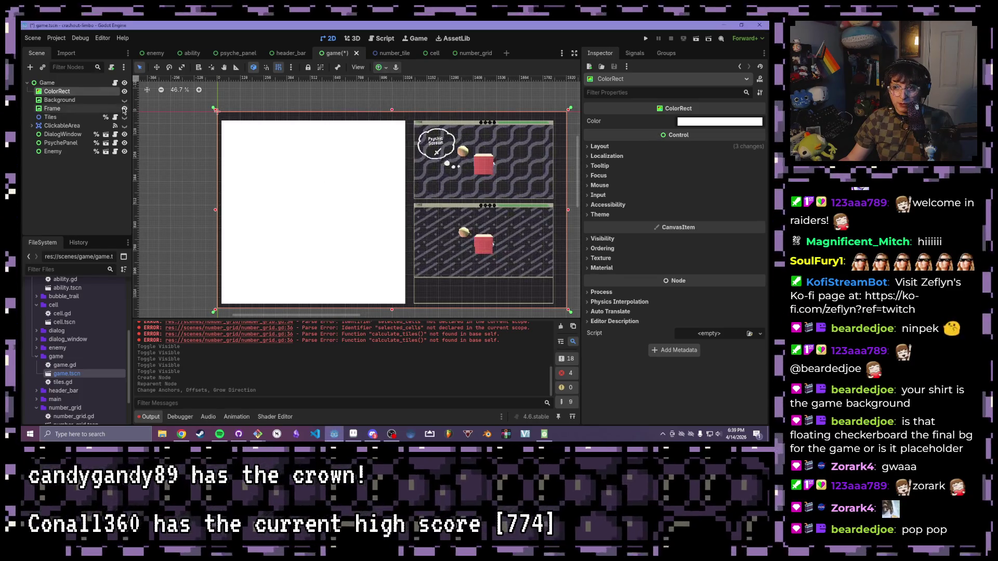
{"action": "left_click", "coordinate": [124, 108]}
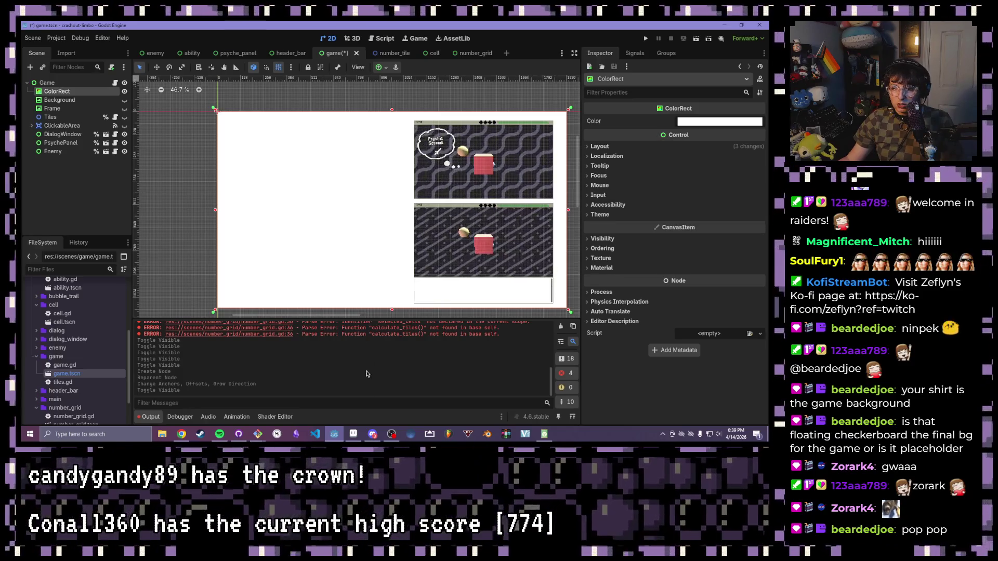
- Copy the 211e20 foreground colour code from Aseprite and return to Godot
{"action": "left_click", "coordinate": [354, 436]}
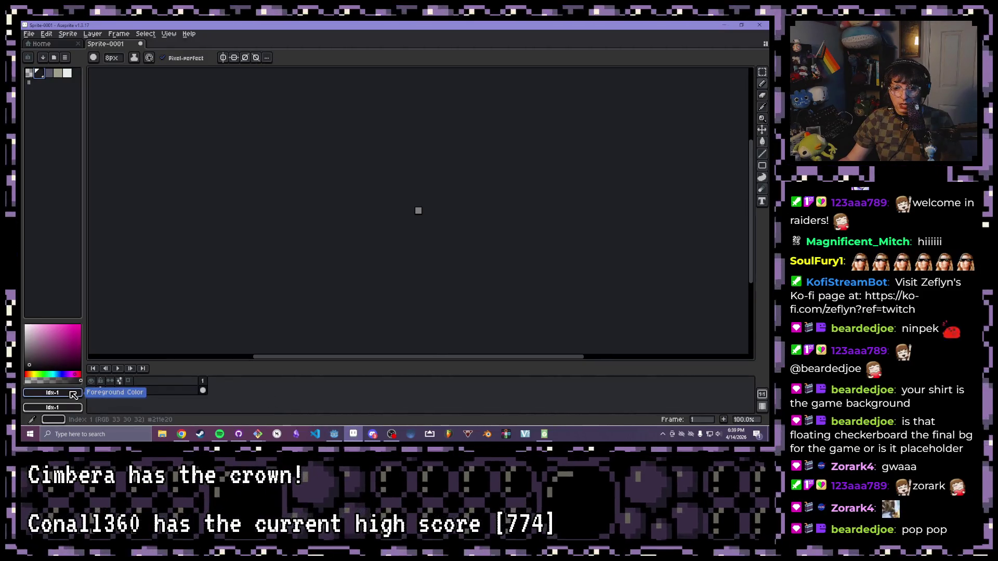
{"action": "left_click", "coordinate": [72, 397]}
{"action": "left_click", "coordinate": [159, 329]}
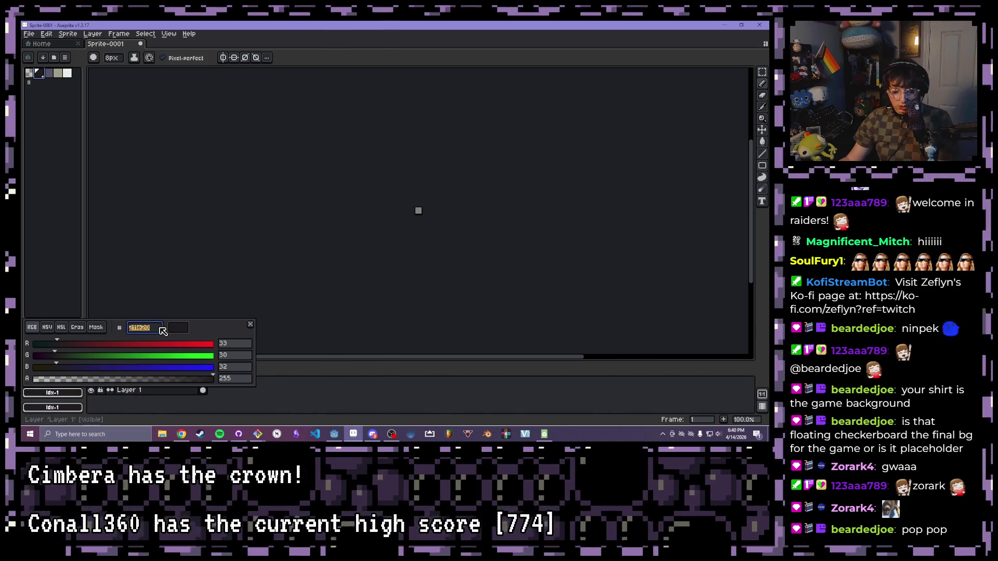
{"action": "key", "text": "Escape"}
{"action": "left_click", "coordinate": [335, 435]}
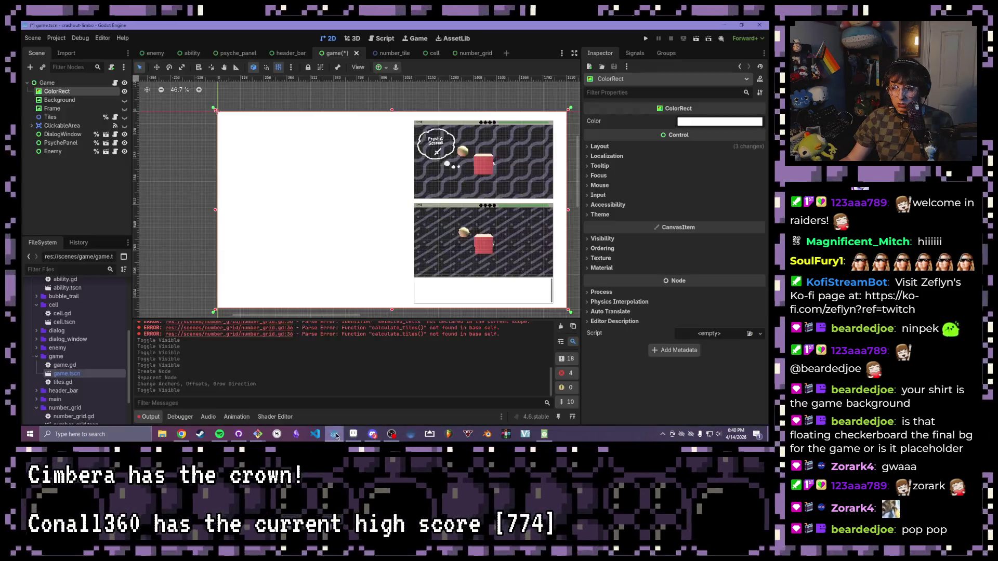
- Paste 211e20 into the ColorRect's Color property to make the backdrop dark
{"action": "left_click", "coordinate": [701, 122]}
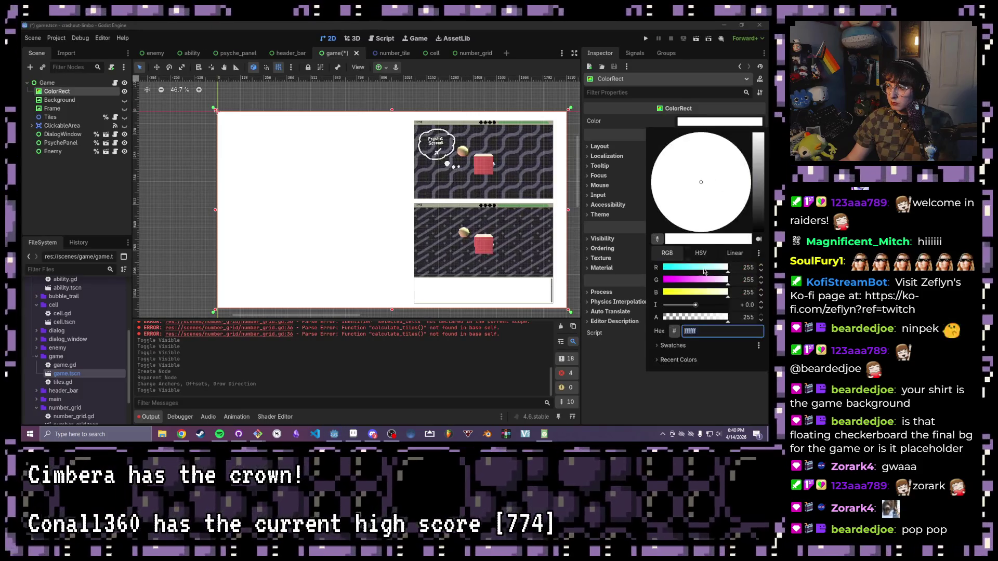
{"action": "type", "text": "211e20"}
{"action": "left_click", "coordinate": [385, 223]}
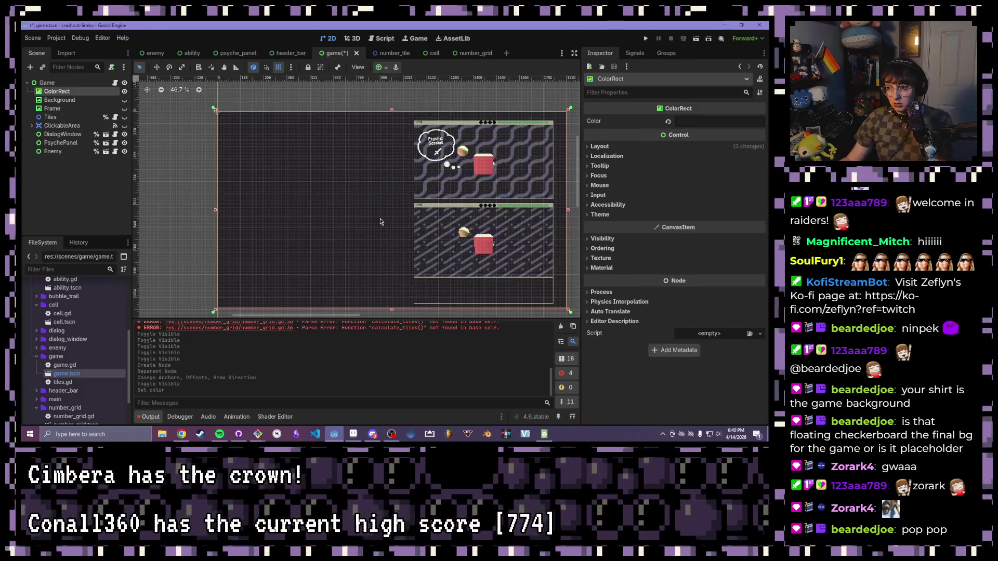
{"action": "left_click", "coordinate": [77, 187]}
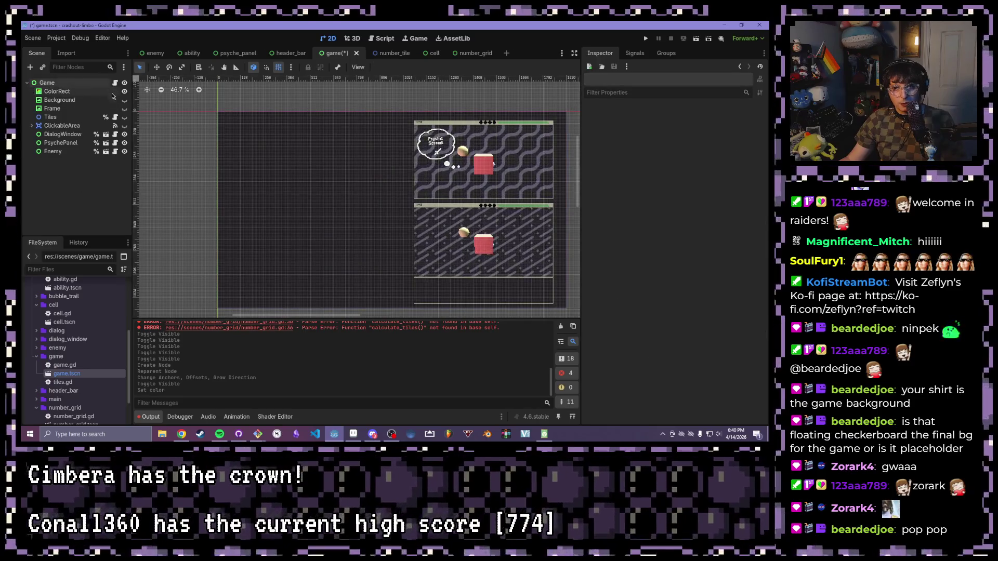
{"action": "right_click", "coordinate": [89, 103]}
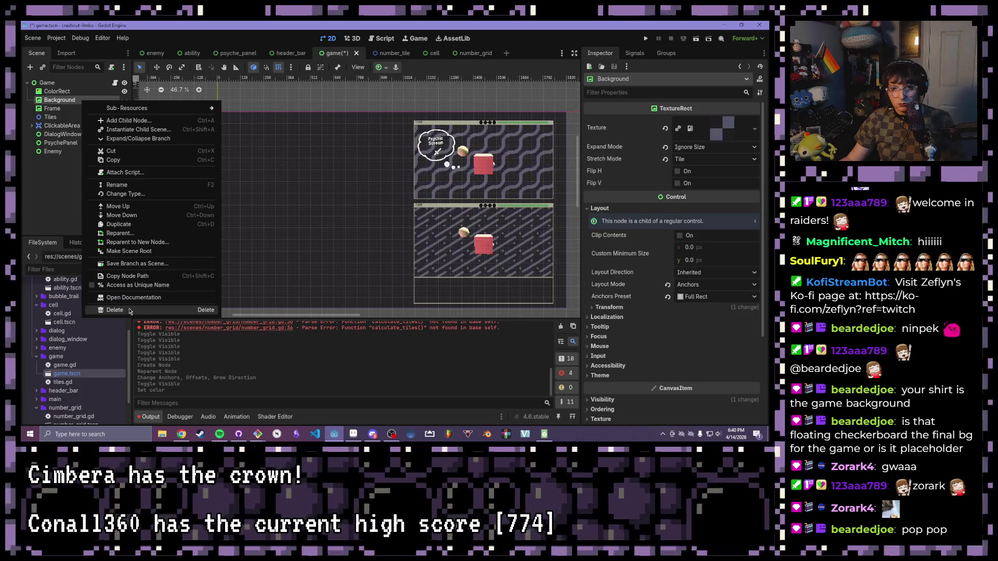
- Delete the old Background, Frame, Tiles and ClickableArea nodes from the game scene
{"action": "left_click", "coordinate": [130, 311]}
{"action": "key", "text": "Return"}
{"action": "right_click", "coordinate": [58, 102]}
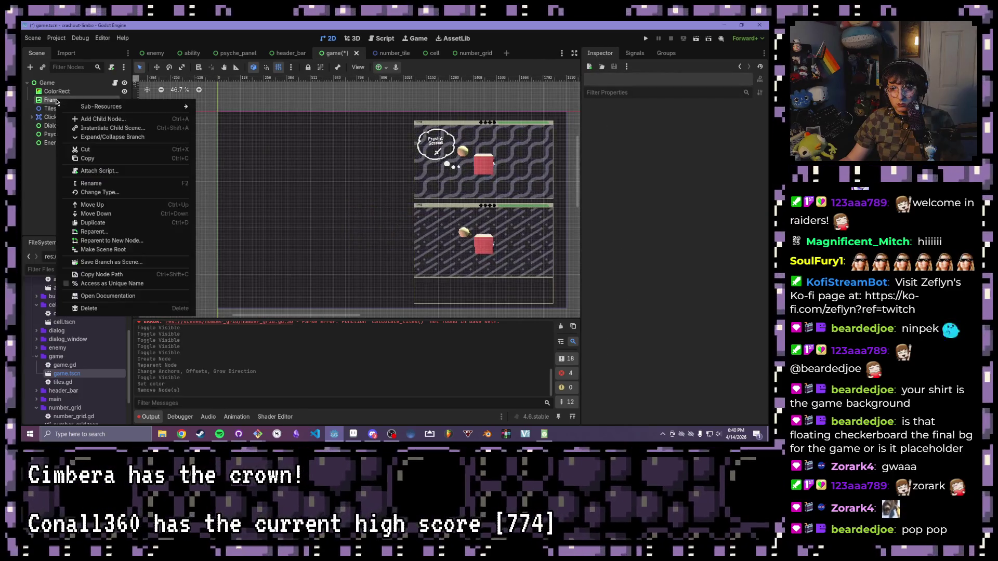
{"action": "left_click", "coordinate": [96, 309]}
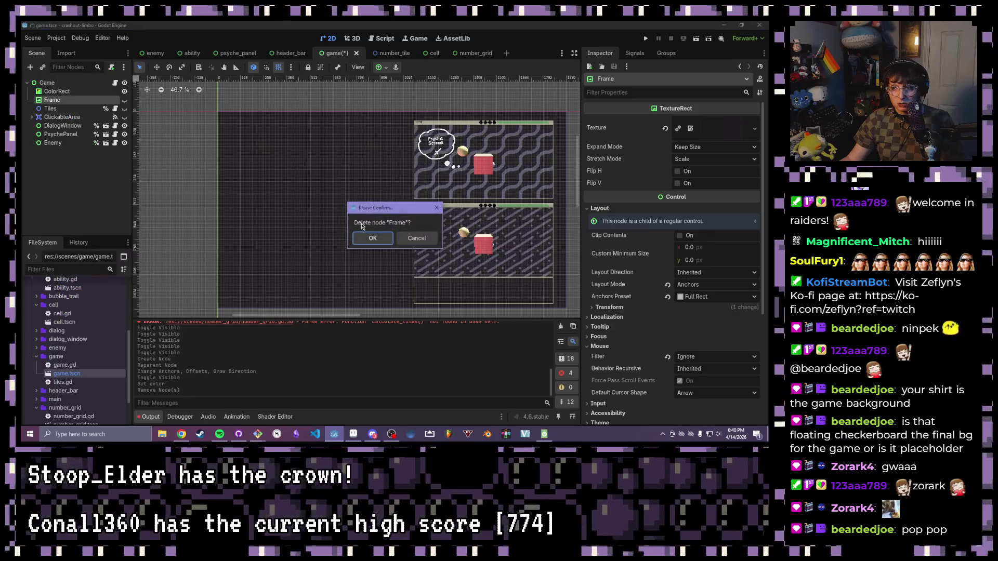
{"action": "key", "text": "Return"}
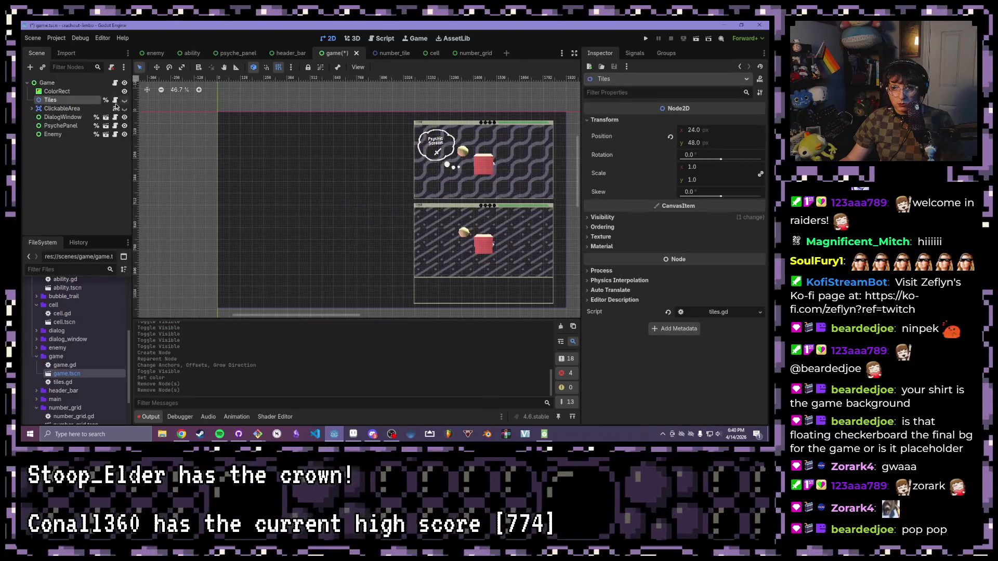
{"action": "left_click", "coordinate": [78, 175]}
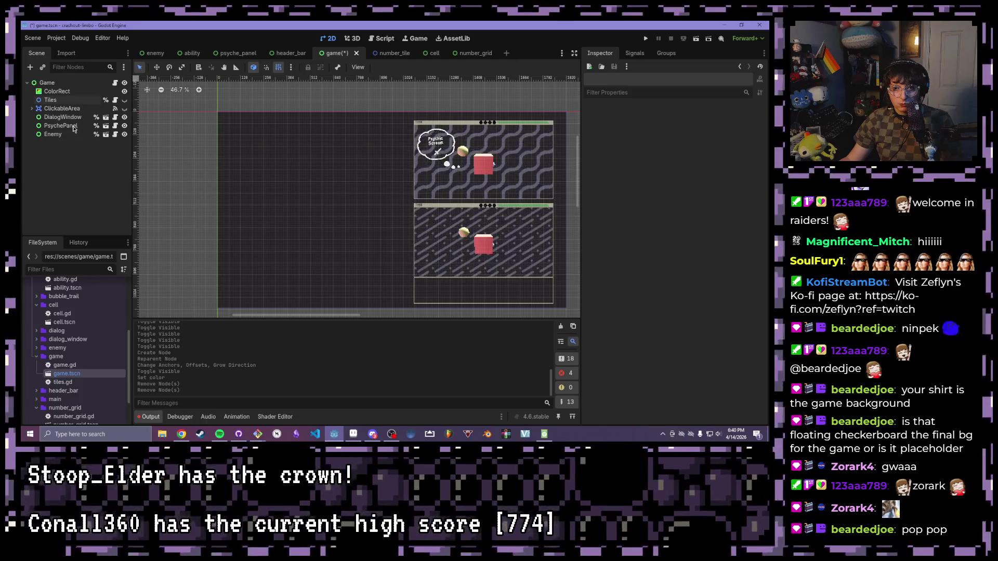
{"action": "right_click", "coordinate": [60, 101]}
{"action": "left_click", "coordinate": [99, 330]}
{"action": "left_click", "coordinate": [372, 238]}
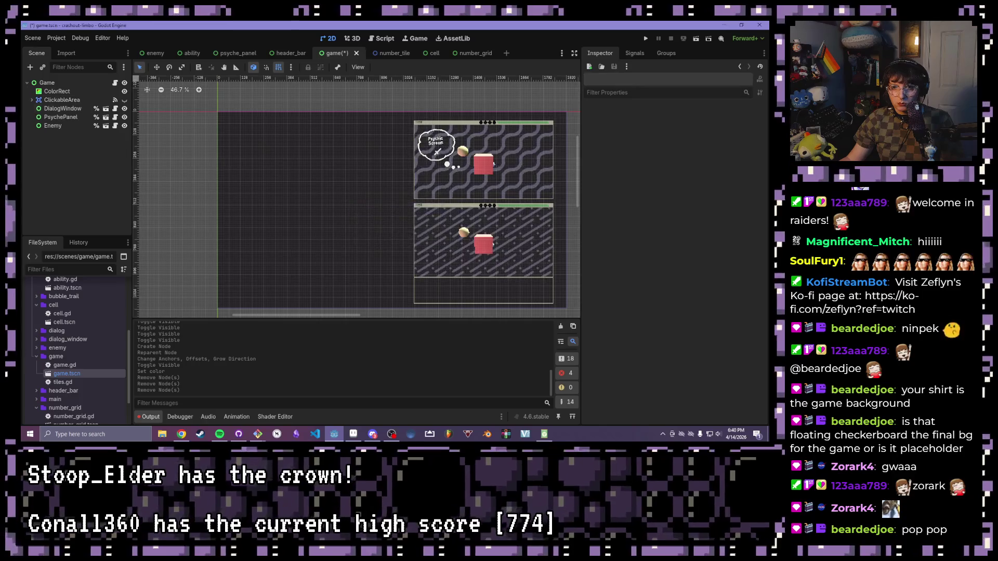
{"action": "right_click", "coordinate": [67, 100]}
{"action": "left_click", "coordinate": [108, 291]}
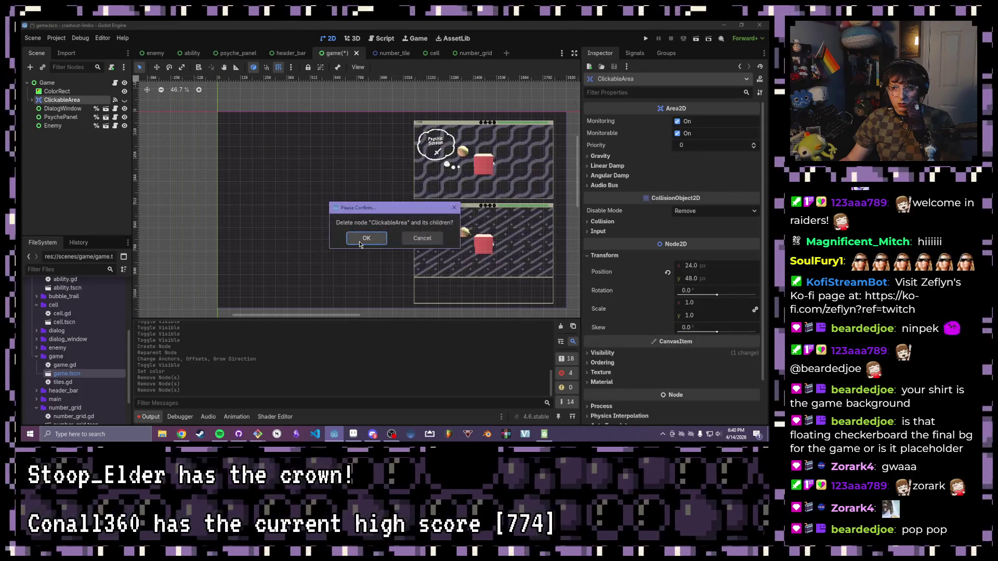
{"action": "left_click", "coordinate": [372, 239]}
- Rename ColorRect to Background and save the game scene
{"action": "left_click", "coordinate": [52, 93]}
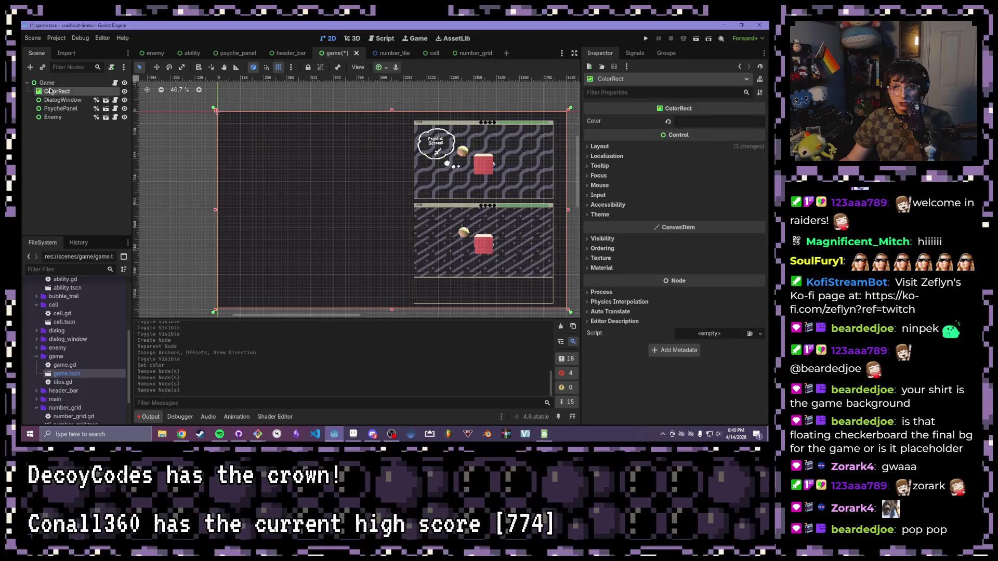
{"action": "double_click", "coordinate": [51, 91]}
{"action": "type", "text": "Back"}
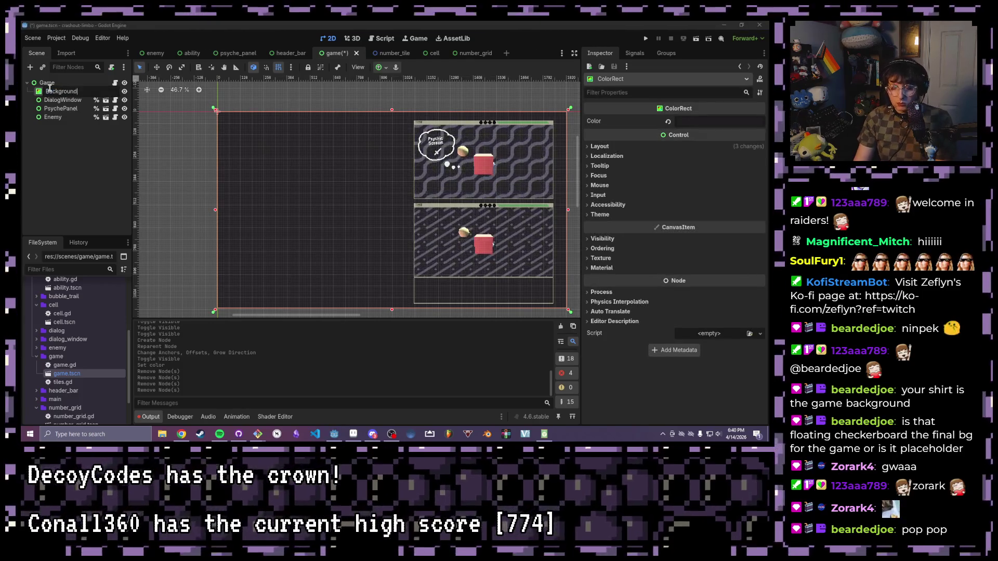
{"action": "type", "text": "ground"}
{"action": "key", "text": "Return"}
{"action": "key", "text": "ctrl+s"}
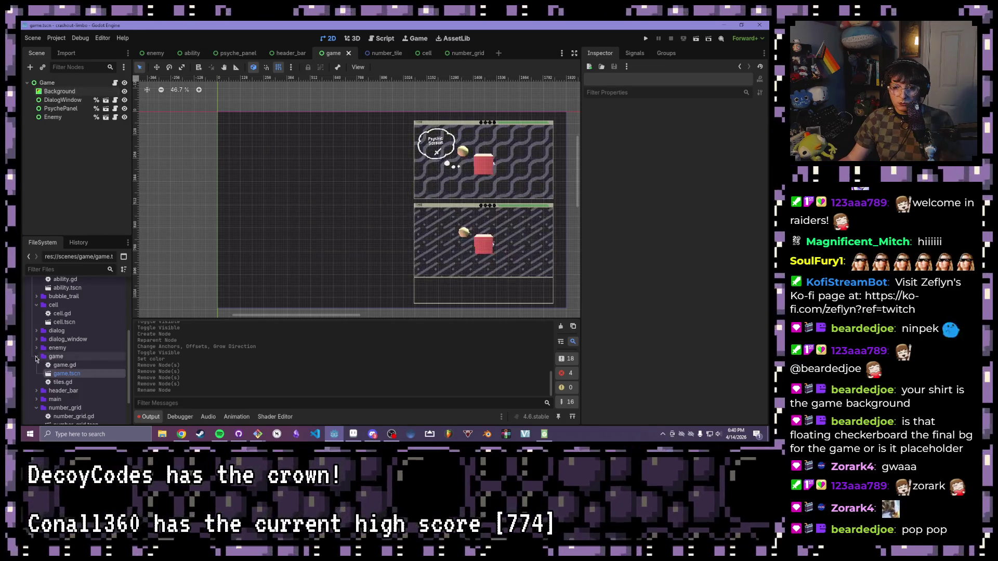
{"action": "left_click", "coordinate": [37, 356]}
- Instance number_grid.tscn into the Game scene as NumberGrid and move it toward the top-left
{"action": "left_click_drag", "start_coordinate": [67, 399], "coordinate": [58, 85]}
{"action": "scroll", "coordinate": [242, 143], "scroll_direction": "up", "scroll_amount": 6}
{"action": "left_click", "coordinate": [156, 67]}
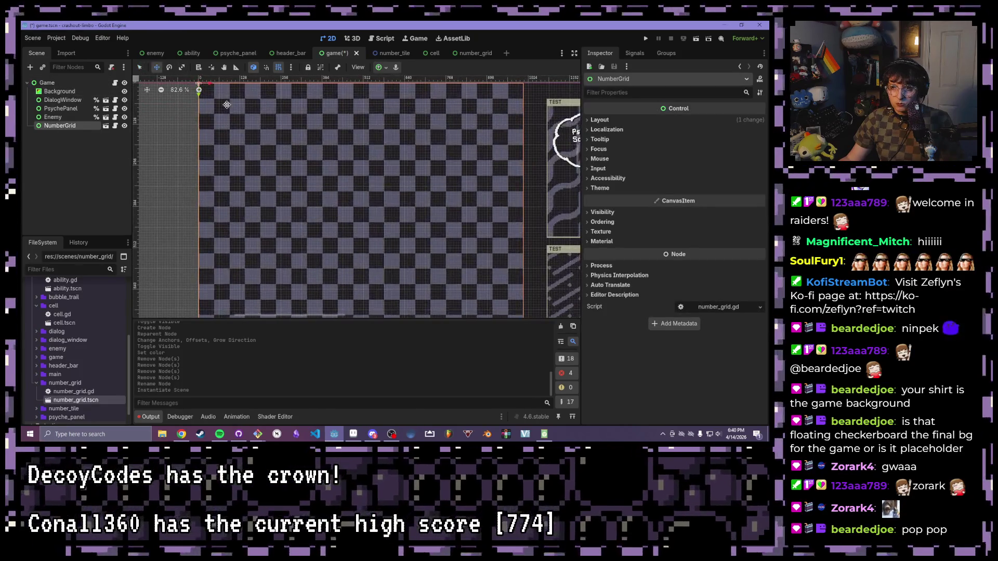
{"action": "left_click_drag", "start_coordinate": [223, 102], "coordinate": [234, 116]}
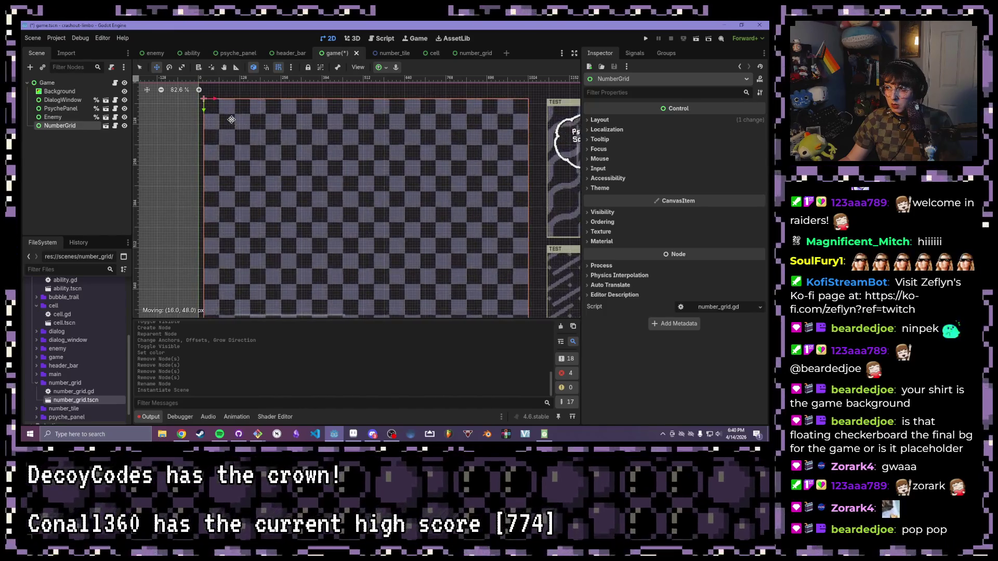
- Position the NumberGrid node at (24, 48)
{"action": "scroll", "coordinate": [309, 176], "scroll_direction": "down", "scroll_amount": 5}
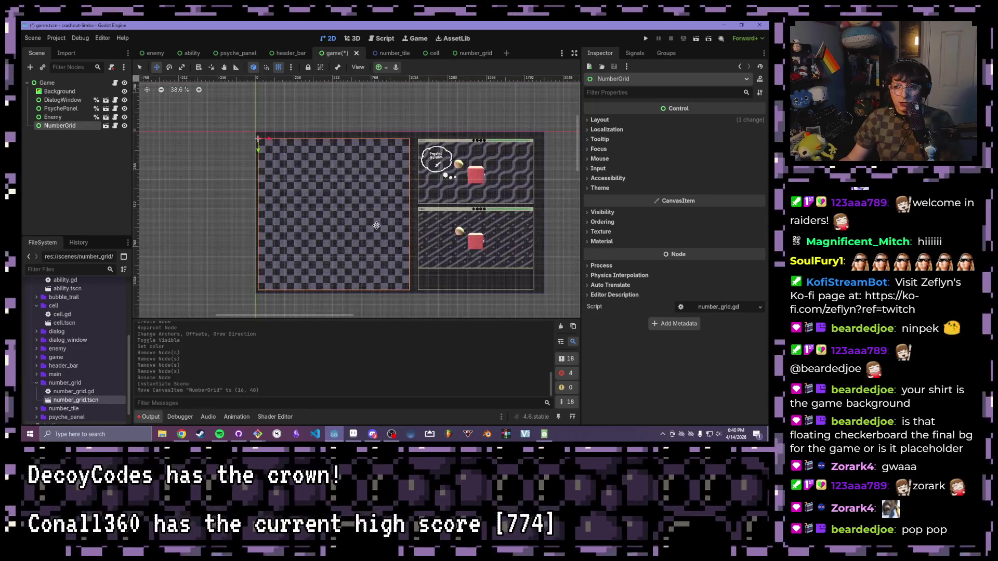
{"action": "scroll", "coordinate": [376, 225], "scroll_direction": "up", "scroll_amount": 10}
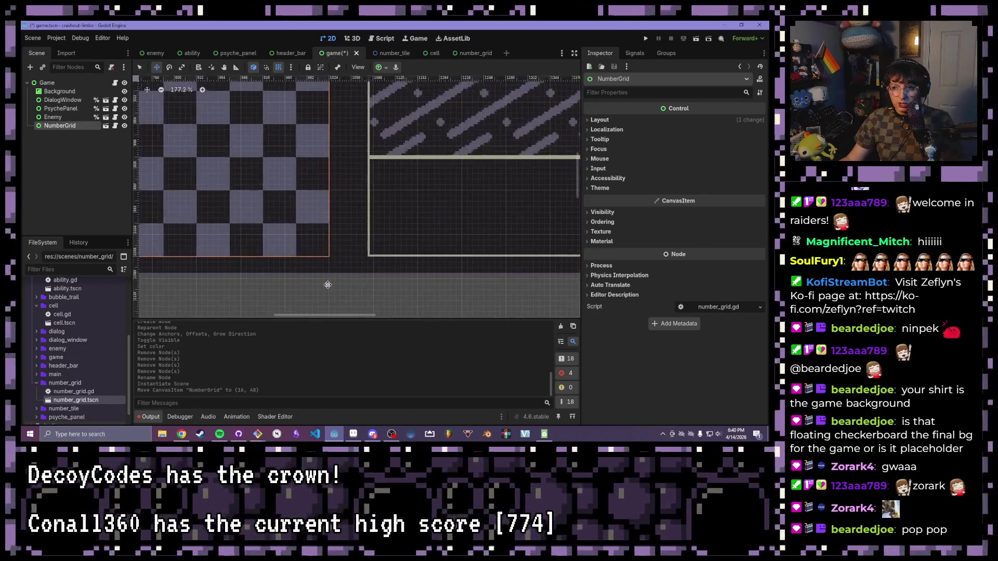
{"action": "scroll", "coordinate": [327, 284], "scroll_direction": "down", "scroll_amount": 4}
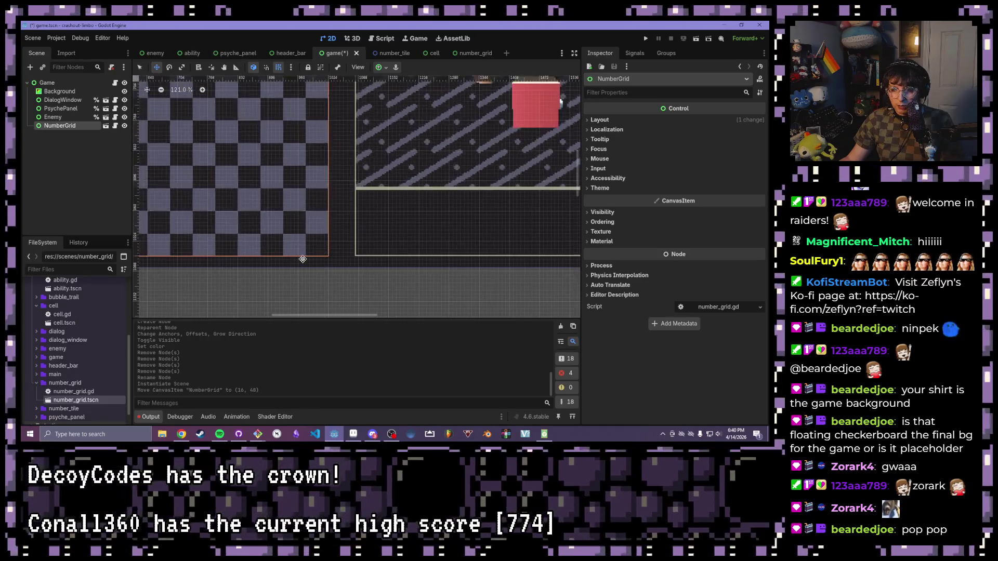
{"action": "scroll", "coordinate": [302, 259], "scroll_direction": "down", "scroll_amount": 9}
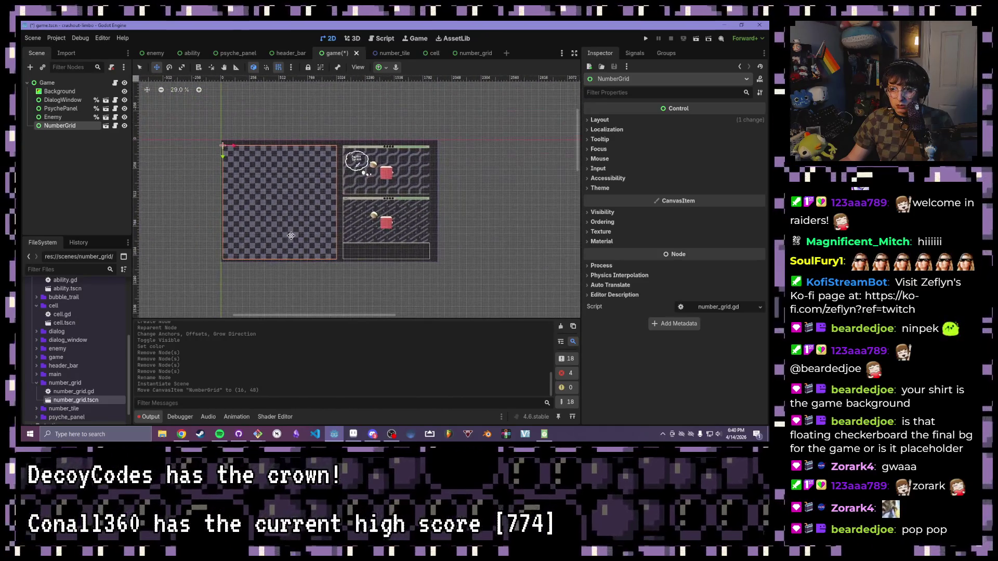
{"action": "scroll", "coordinate": [292, 236], "scroll_direction": "up", "scroll_amount": 5}
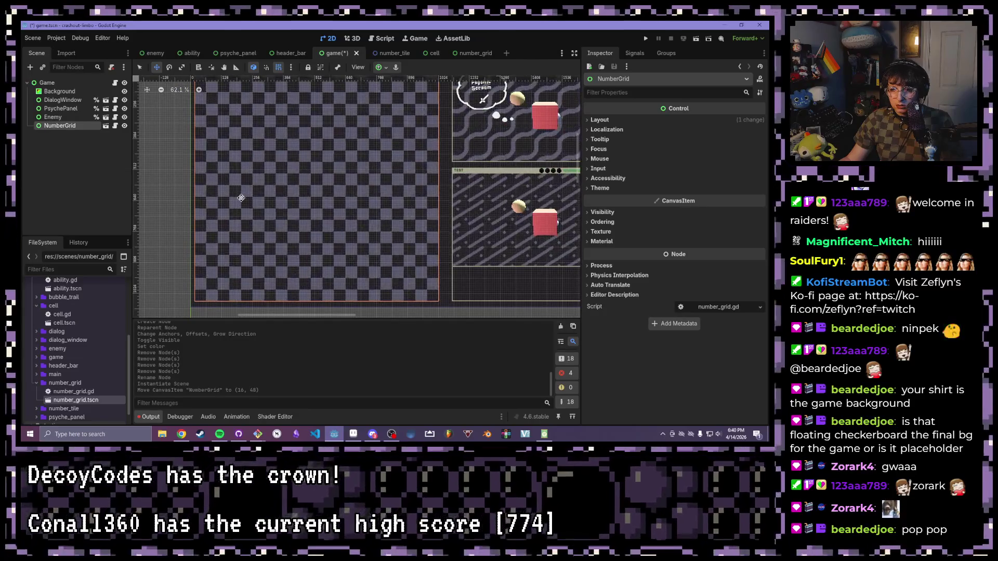
{"action": "left_click_drag", "start_coordinate": [244, 179], "coordinate": [248, 244]}
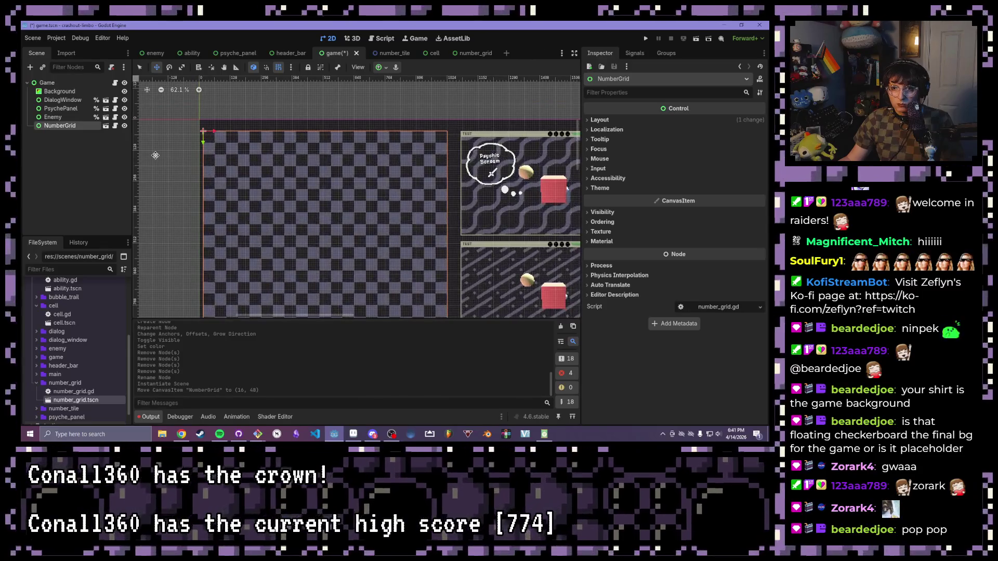
{"action": "scroll", "coordinate": [218, 134], "scroll_direction": "up", "scroll_amount": 1}
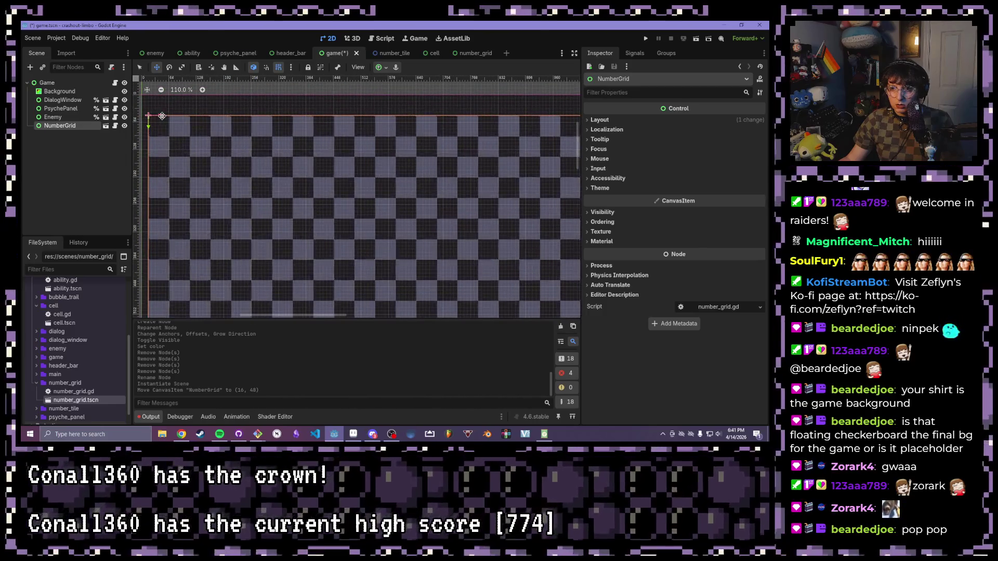
{"action": "left_click_drag", "start_coordinate": [162, 115], "coordinate": [164, 116]}
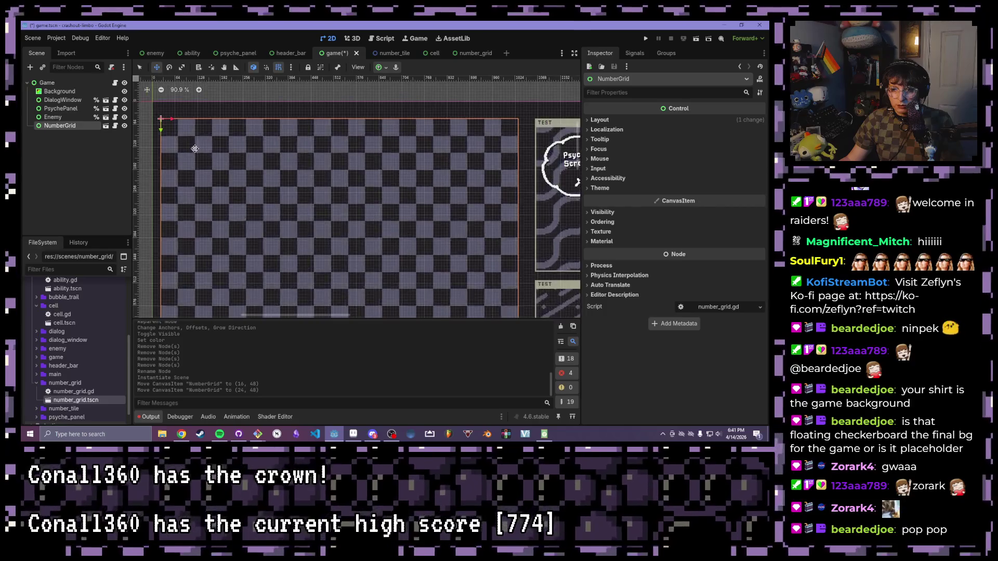
- Switch to the Script workspace to edit game.gd
{"action": "scroll", "coordinate": [203, 140], "scroll_direction": "up", "scroll_amount": 2}
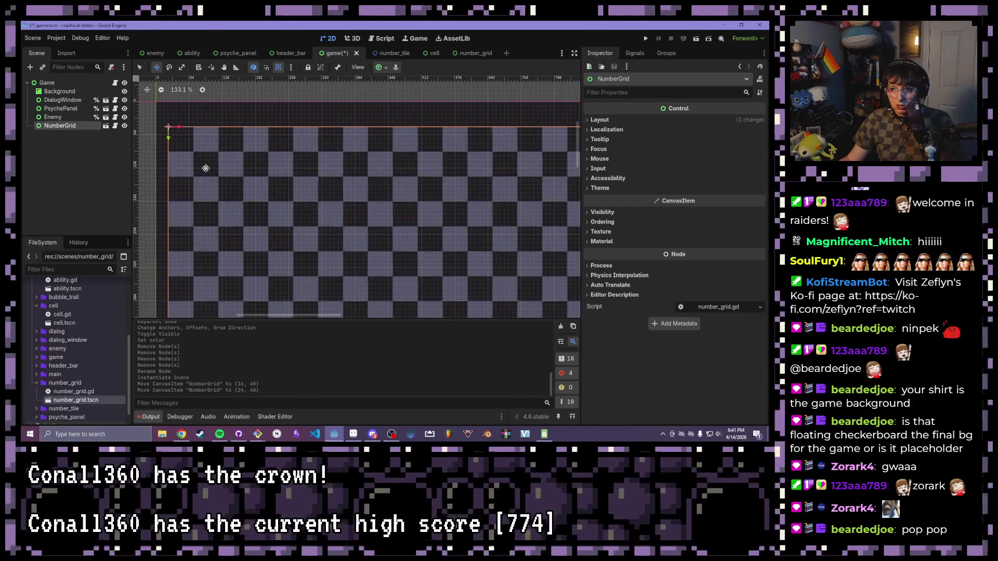
{"action": "scroll", "coordinate": [205, 168], "scroll_direction": "down", "scroll_amount": 6}
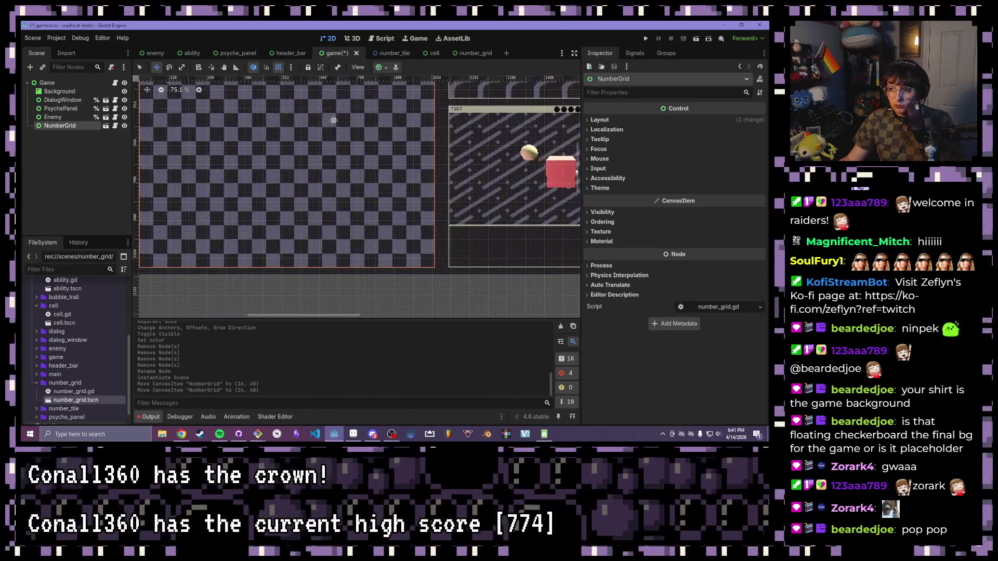
{"action": "scroll", "coordinate": [312, 182], "scroll_direction": "up", "scroll_amount": 5}
{"action": "scroll", "coordinate": [312, 182], "scroll_direction": "left", "scroll_amount": 4}
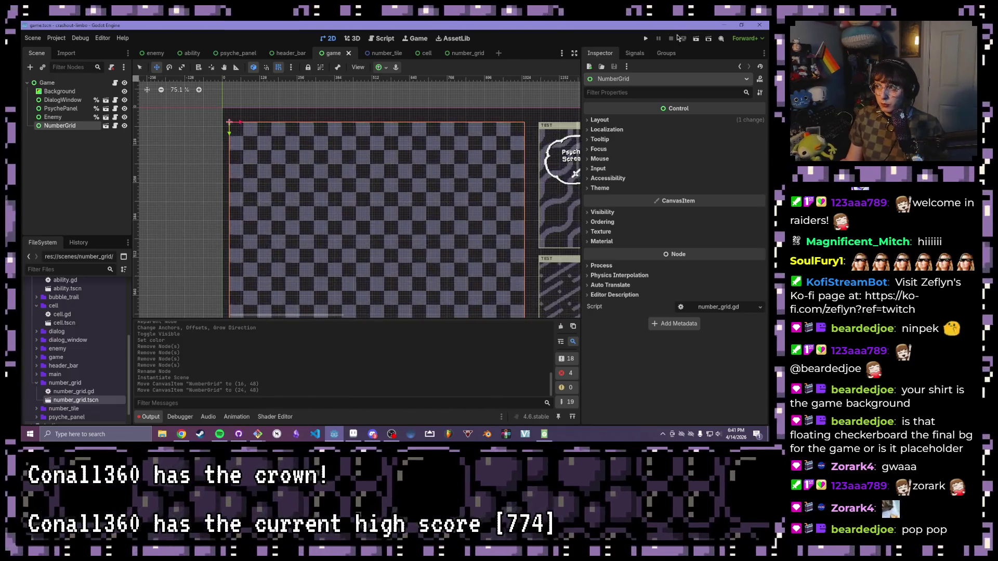
{"action": "left_click", "coordinate": [381, 39]}
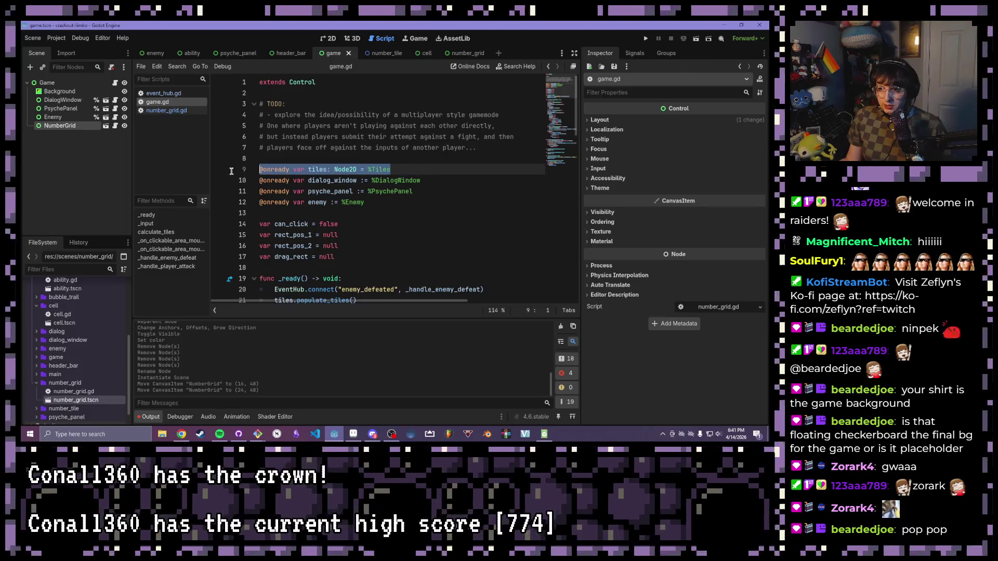
{"action": "key", "text": "BackSpace"}
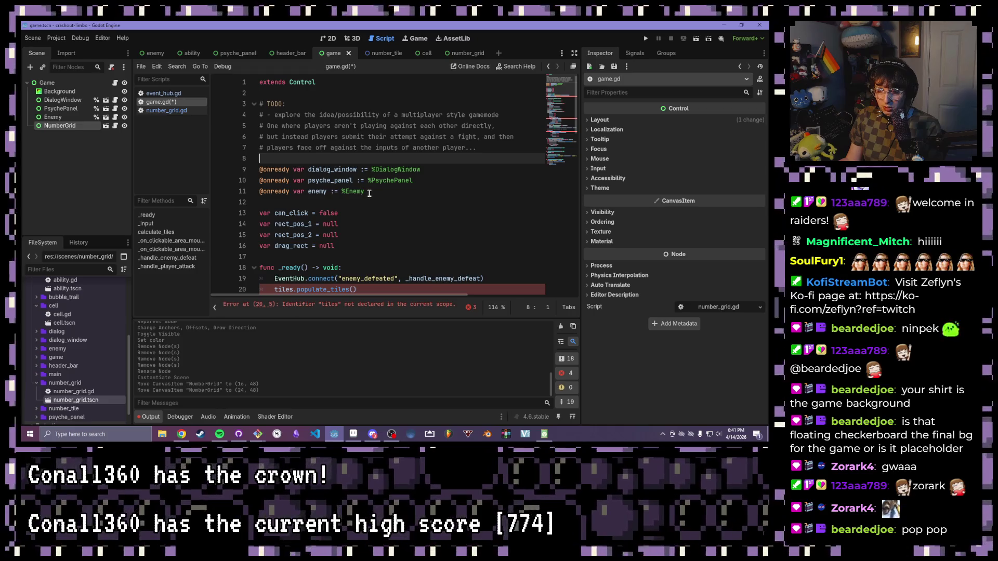
{"action": "scroll", "coordinate": [367, 161], "scroll_direction": "down", "scroll_amount": 2}
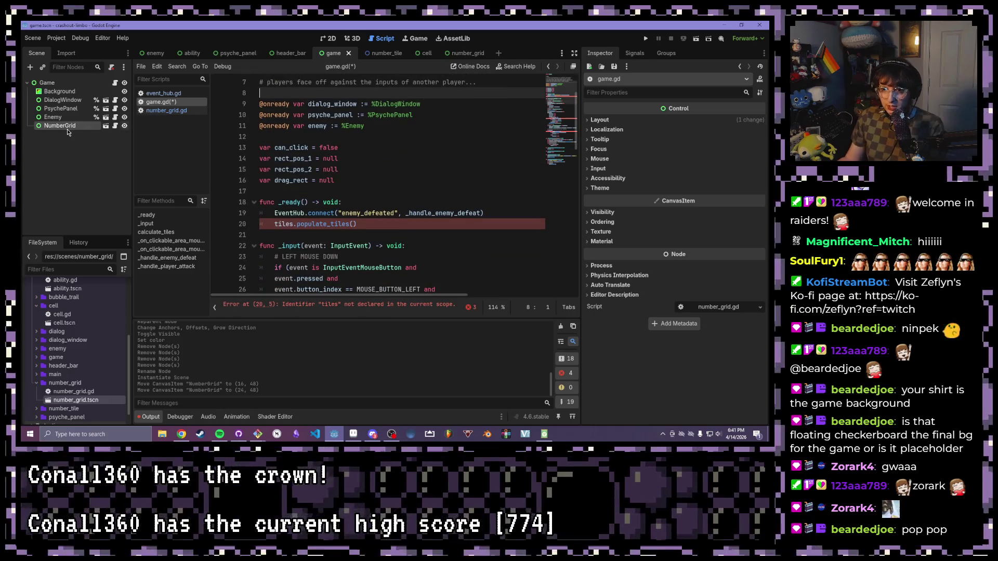
{"action": "right_click", "coordinate": [51, 126]}
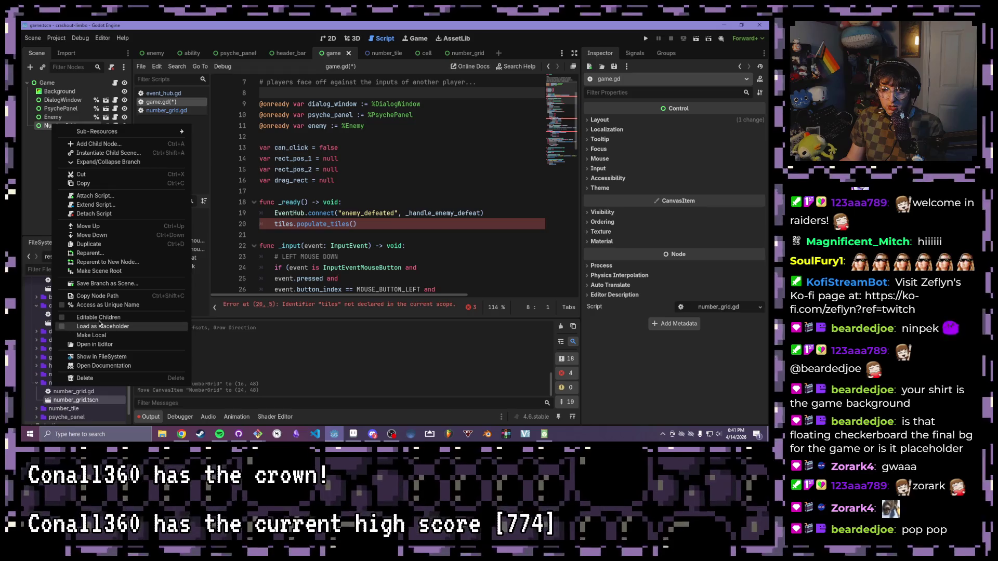
{"action": "left_click", "coordinate": [104, 305]}
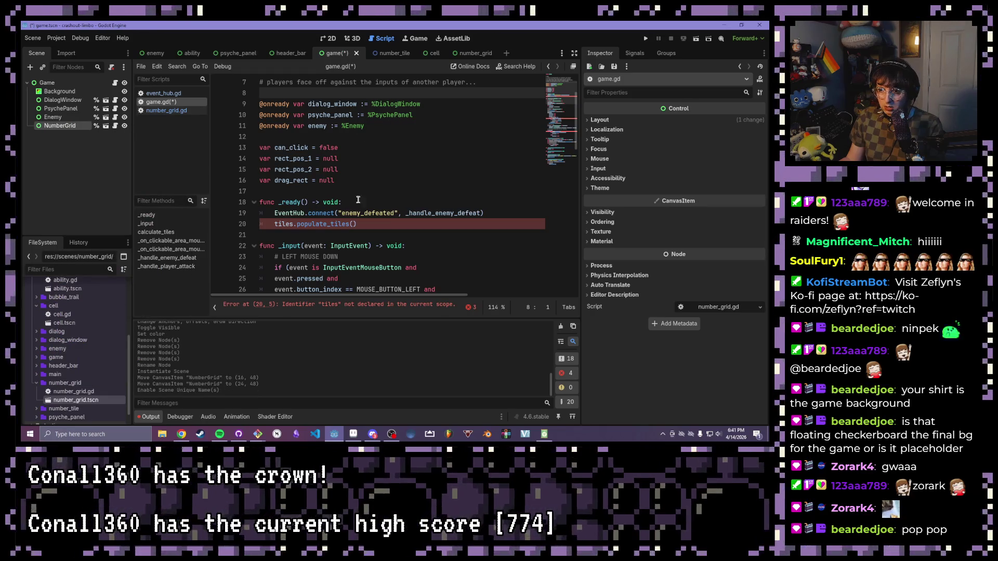
{"action": "left_click", "coordinate": [379, 127]}
{"action": "key", "text": "Return"}
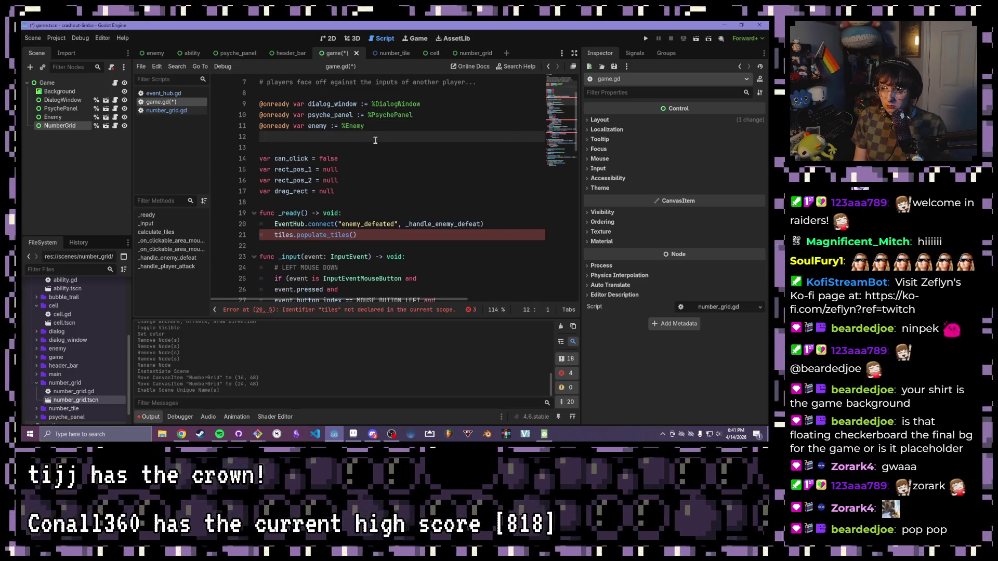
{"action": "type", "text": "@onready var n"}
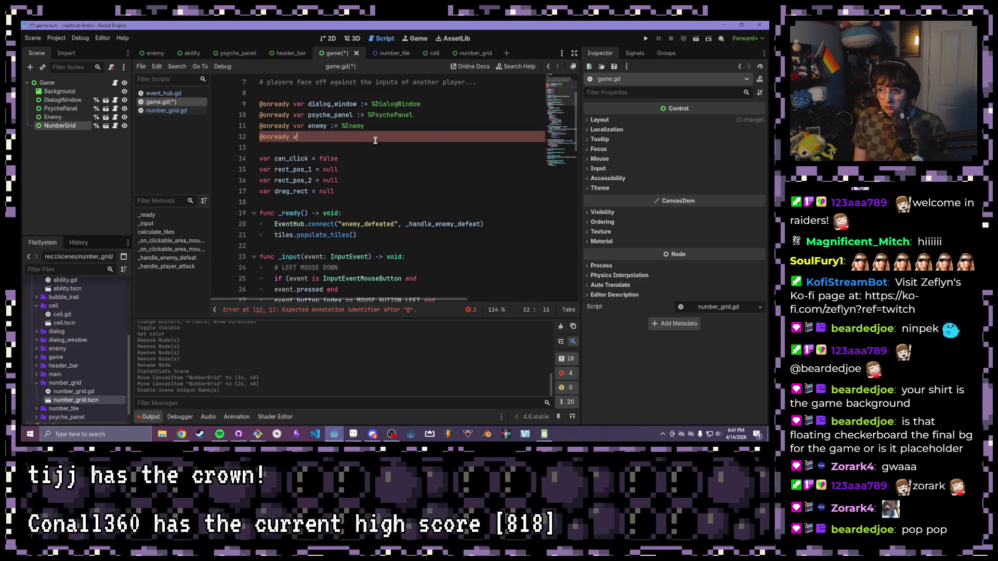
{"action": "type", "text": "umber_grid"}
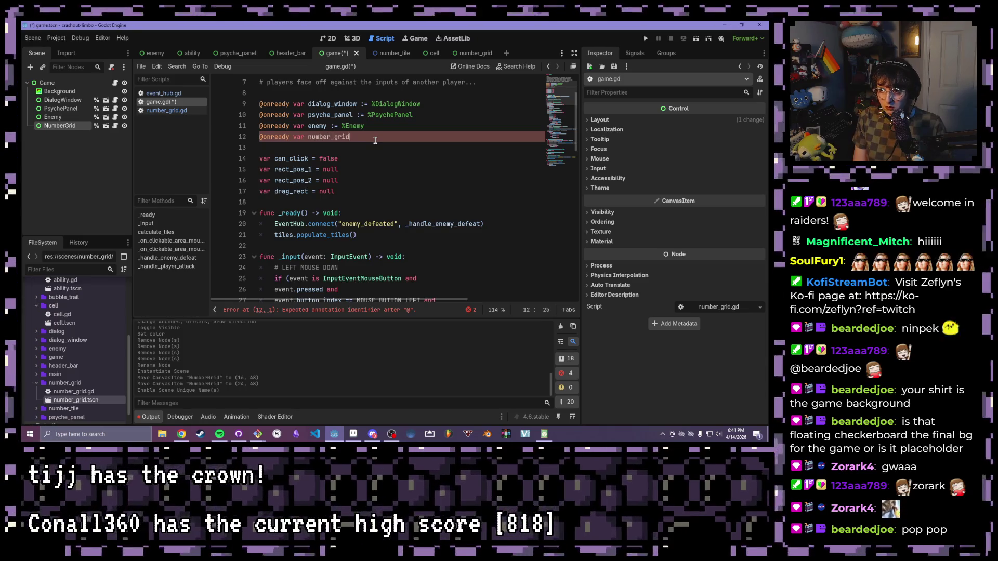
{"action": "type", "text": " := %Num"}
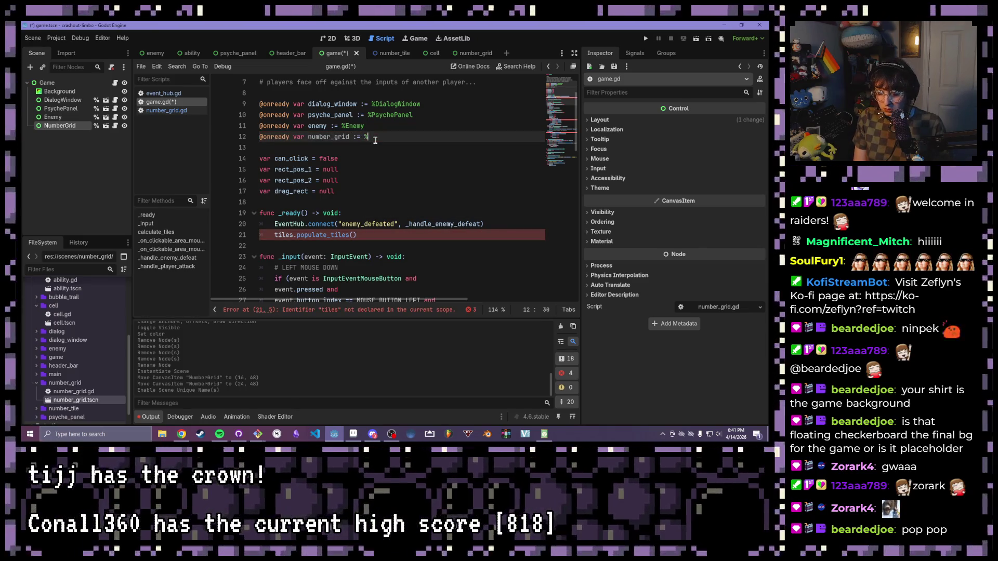
{"action": "type", "text": "berG"}
{"action": "key", "text": "BackSpace"}
{"action": "key", "text": "BackSpace"}
{"action": "key", "text": "BackSpace"}
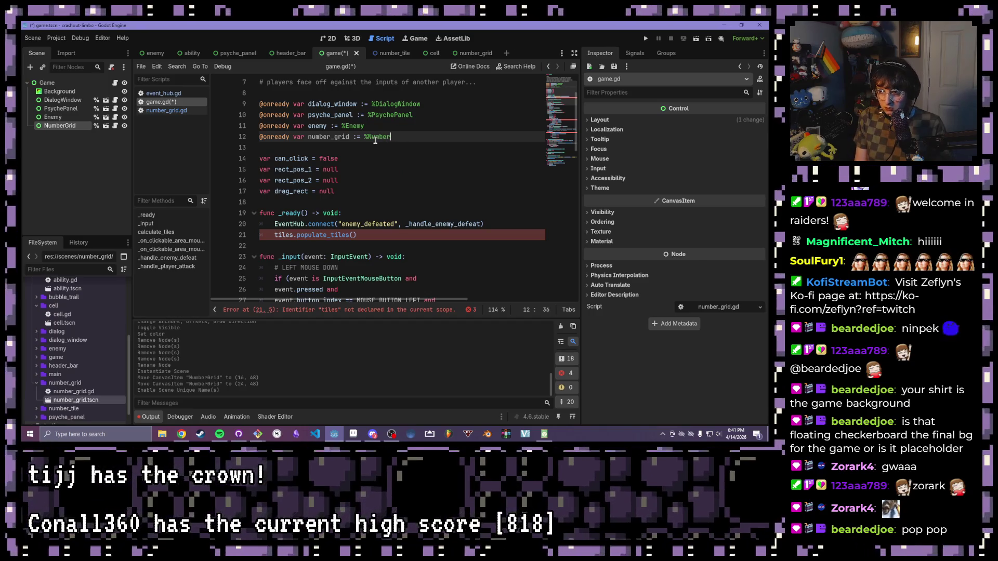
{"action": "type", "text": "rid"}
{"action": "key", "text": "ctrl+s"}
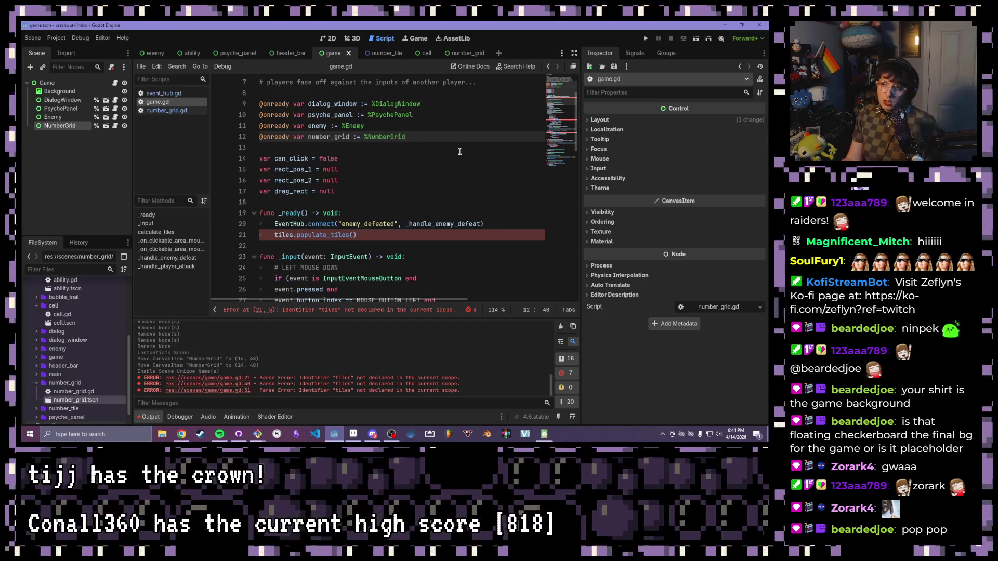
- Delete the four old drag-select variables (can_click, rect_pos, drag_rect)
{"action": "left_click", "coordinate": [460, 152]}
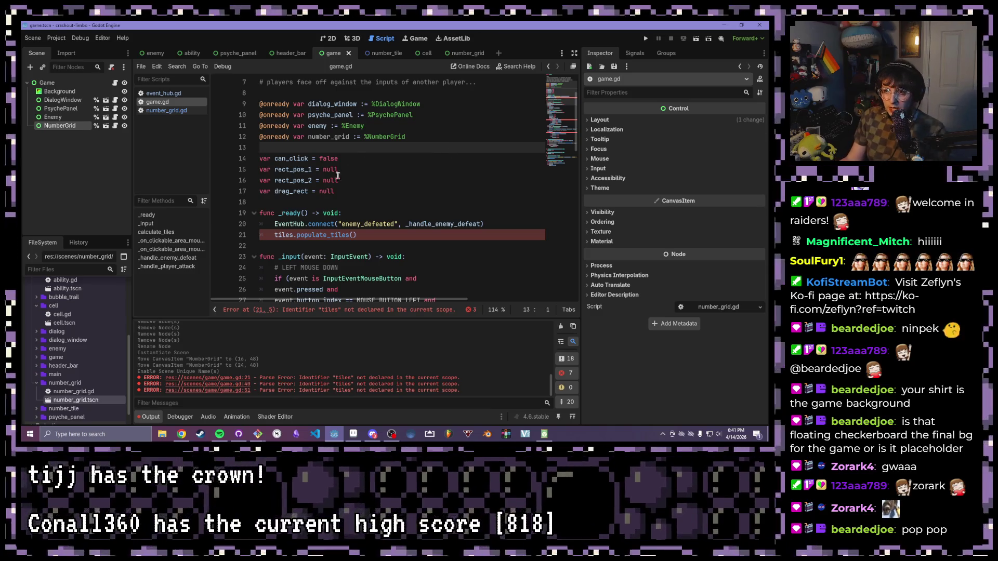
{"action": "left_click", "coordinate": [340, 192]}
{"action": "left_click", "coordinate": [235, 159], "text": "shift"}
{"action": "key", "text": "BackSpace"}
{"action": "key", "text": "BackSpace"}
{"action": "key", "text": "BackSpace"}
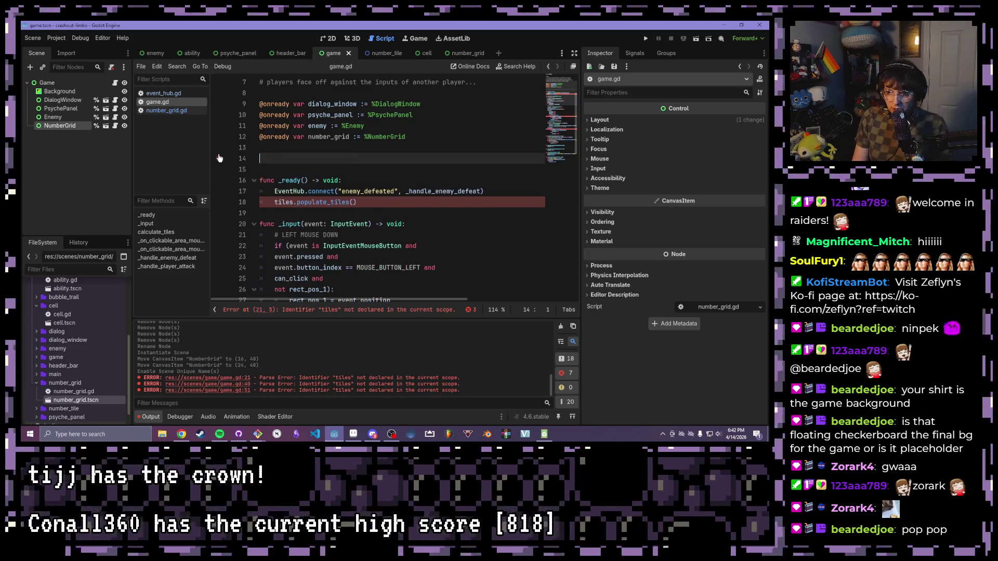
- Remove the tiles.populate_tiles() call from _ready
{"action": "left_click", "coordinate": [388, 180]}
{"action": "triple_click", "coordinate": [314, 180]}
{"action": "key", "text": "BackSpace"}
{"action": "key", "text": "BackSpace"}
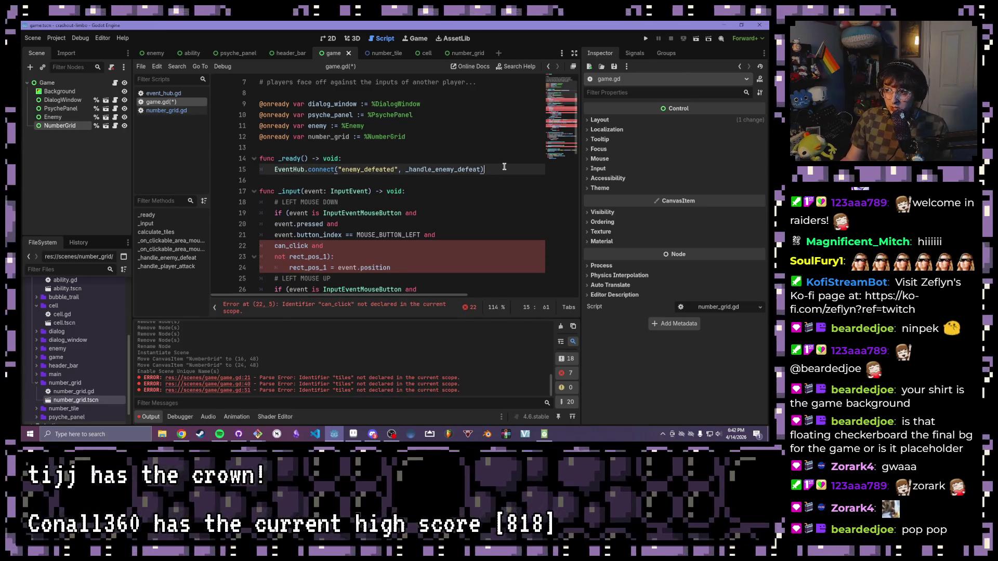
- Add EventHub.connect("cells_selected", _handle_selected_cells) on a new line in _ready
{"action": "key", "text": "Return"}
{"action": "type", "text": "EventHub.c"}
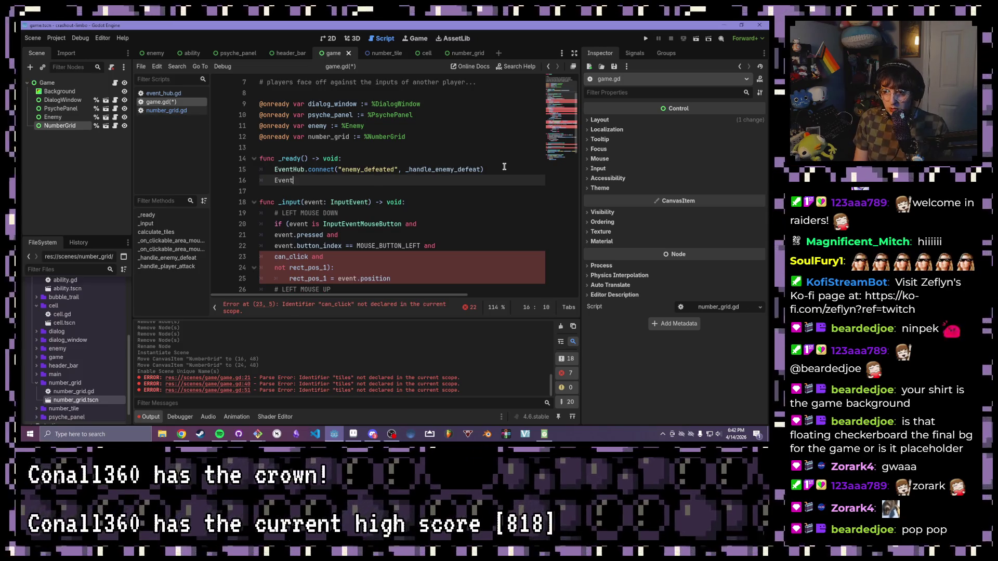
{"action": "type", "text": "onnect(\""}
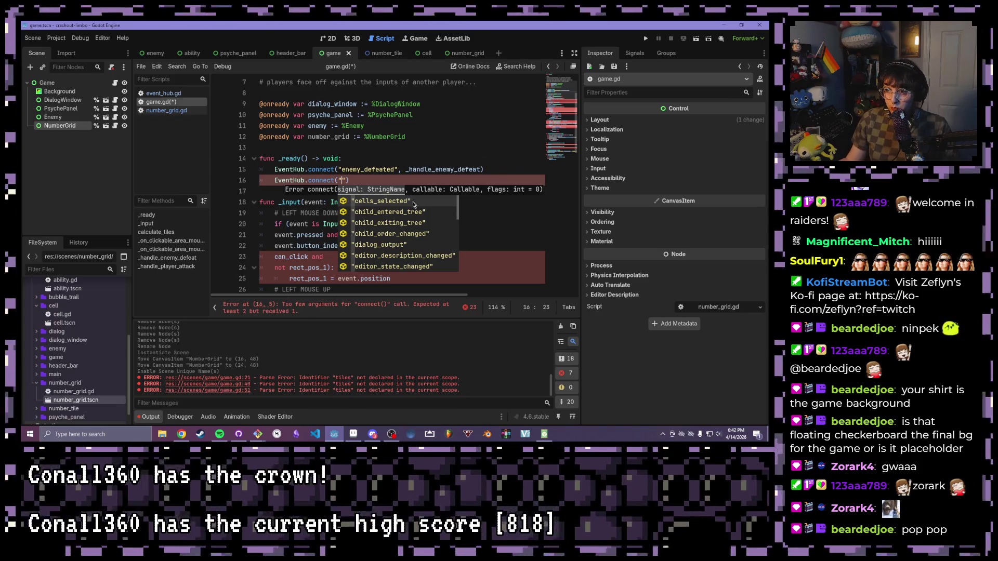
{"action": "left_click", "coordinate": [383, 203]}
{"action": "left_click", "coordinate": [397, 179]}
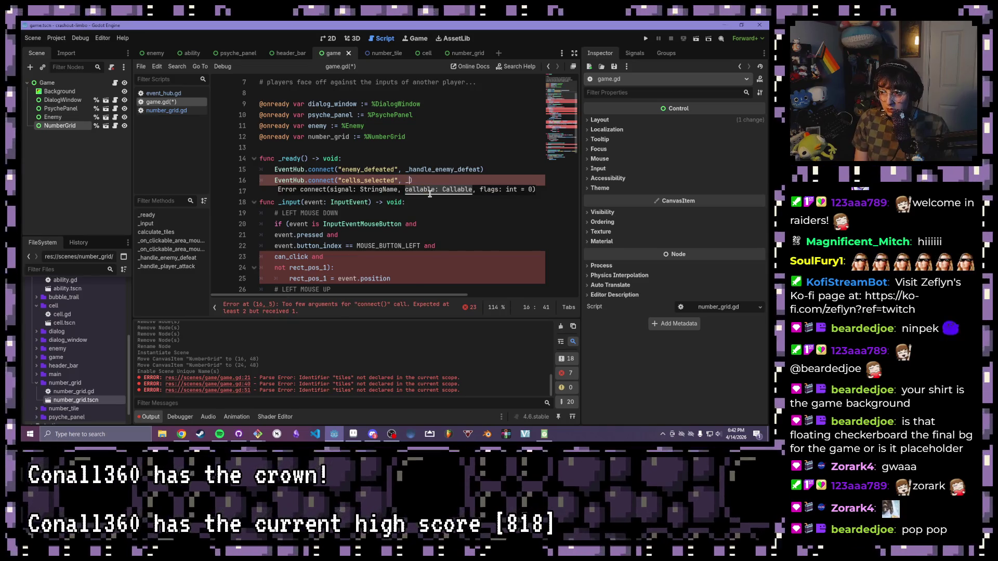
{"action": "type", "text": "handl"}
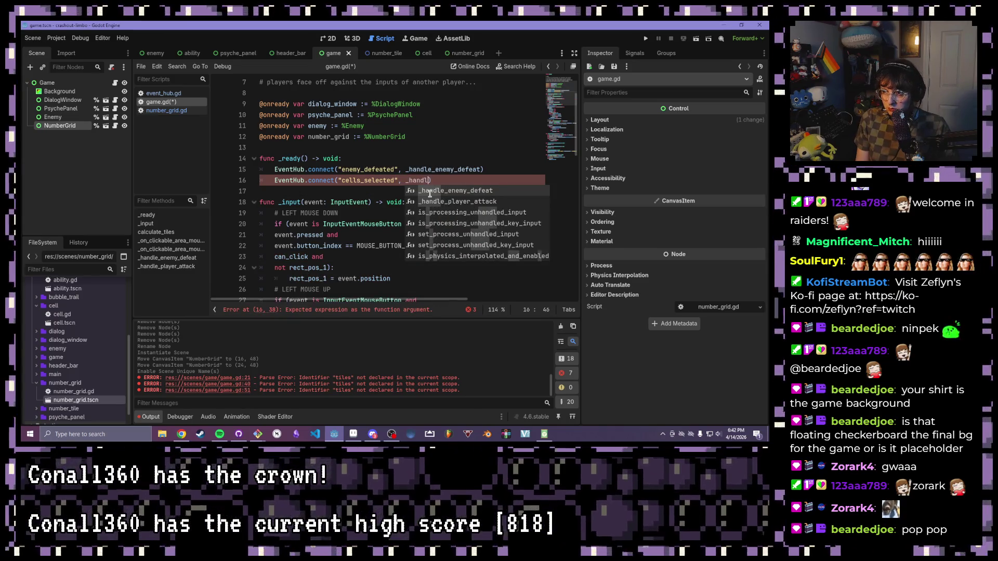
{"action": "type", "text": "e_selected_"}
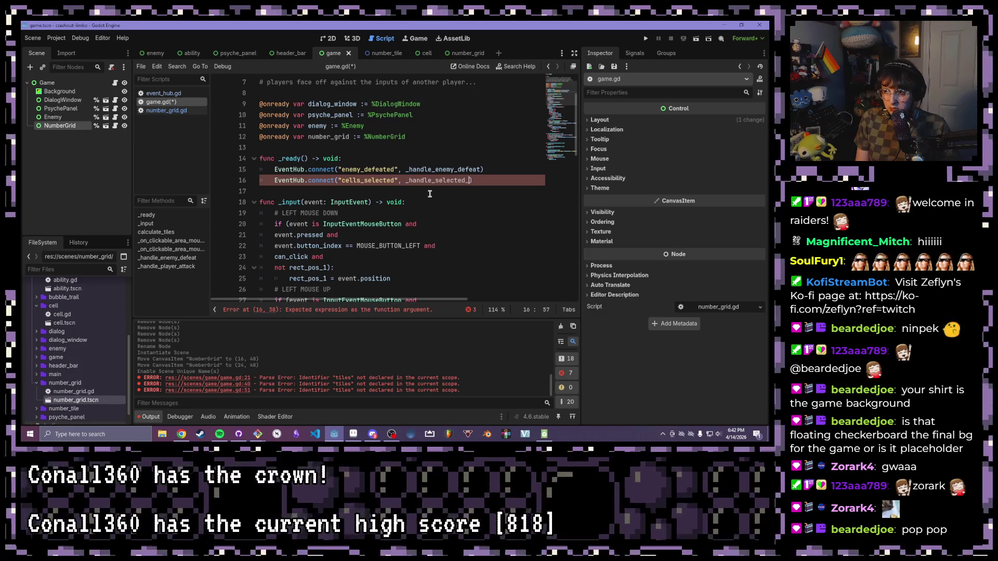
{"action": "type", "text": "cells"}
{"action": "scroll", "coordinate": [421, 197], "scroll_direction": "down", "scroll_amount": 6}
- Below calculate_tiles, write 'func _handle_selected_cells(sum: int, magnitude: int) -> void:' with a pass body, then save
{"action": "scroll", "coordinate": [421, 197], "scroll_direction": "down", "scroll_amount": 6}
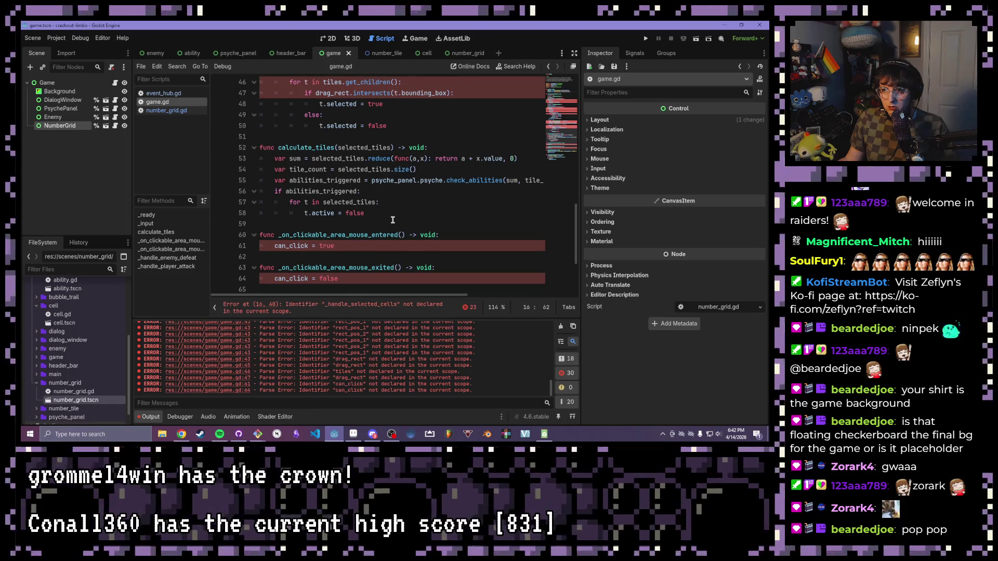
{"action": "left_click", "coordinate": [393, 220]}
{"action": "key", "text": "Return"}
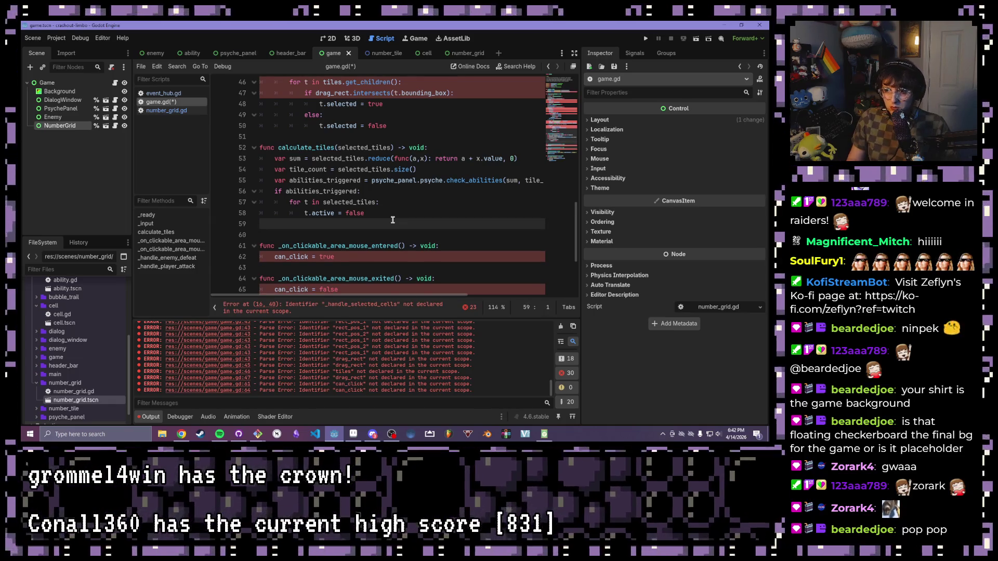
{"action": "key", "text": "Return"}
{"action": "key", "text": "Up"}
{"action": "type", "text": "func _handle_sele"}
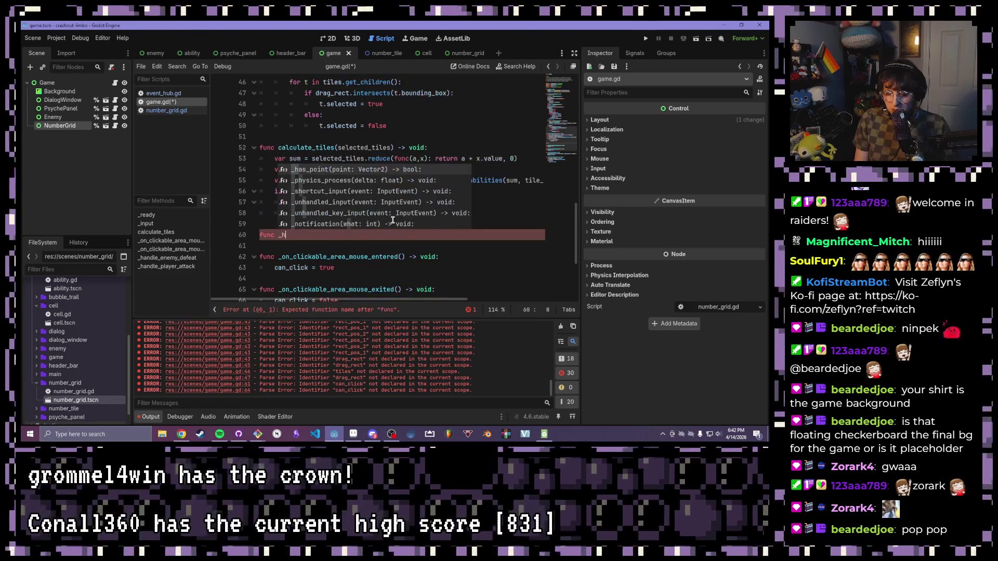
{"action": "type", "text": "cted_cell"}
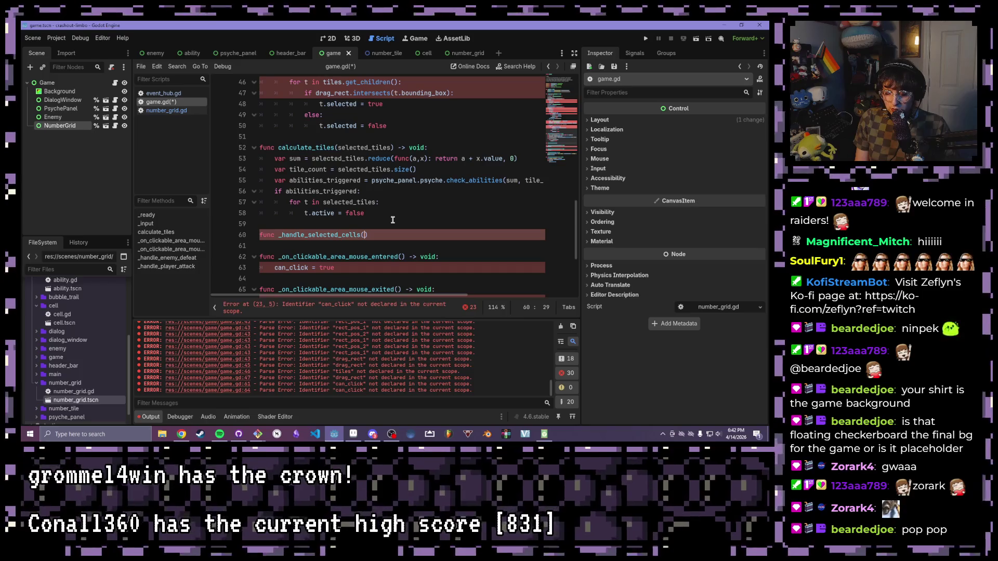
{"action": "type", "text": "s(sum: int, "}
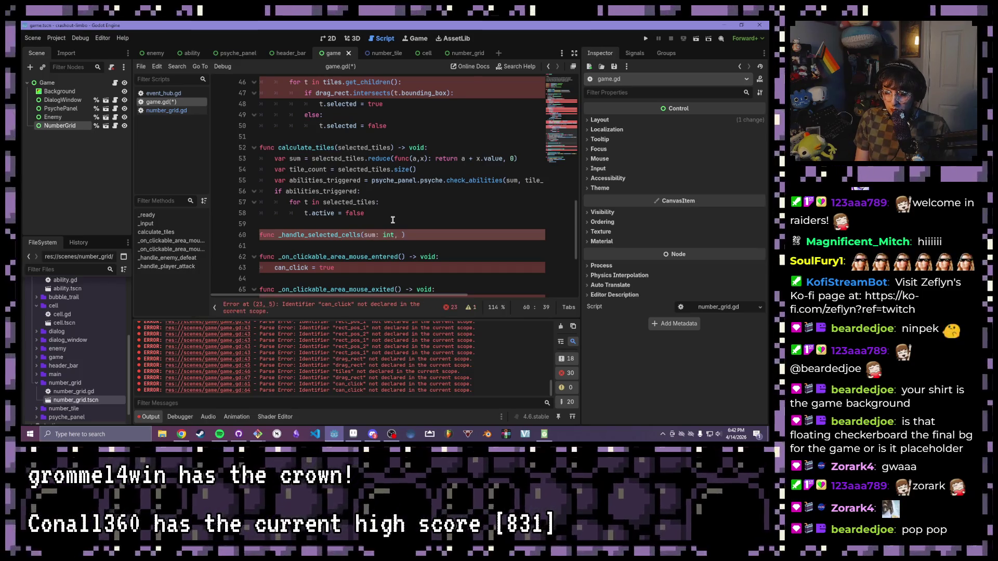
{"action": "type", "text": "magnitued:"}
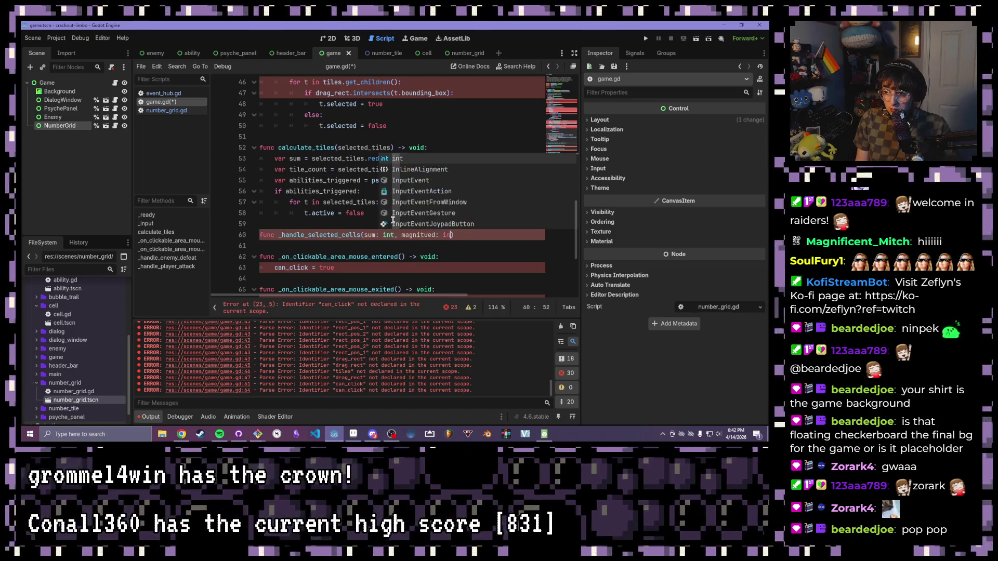
{"action": "key", "text": "BackSpace"}
{"action": "type", "text": ": int) -> v"}
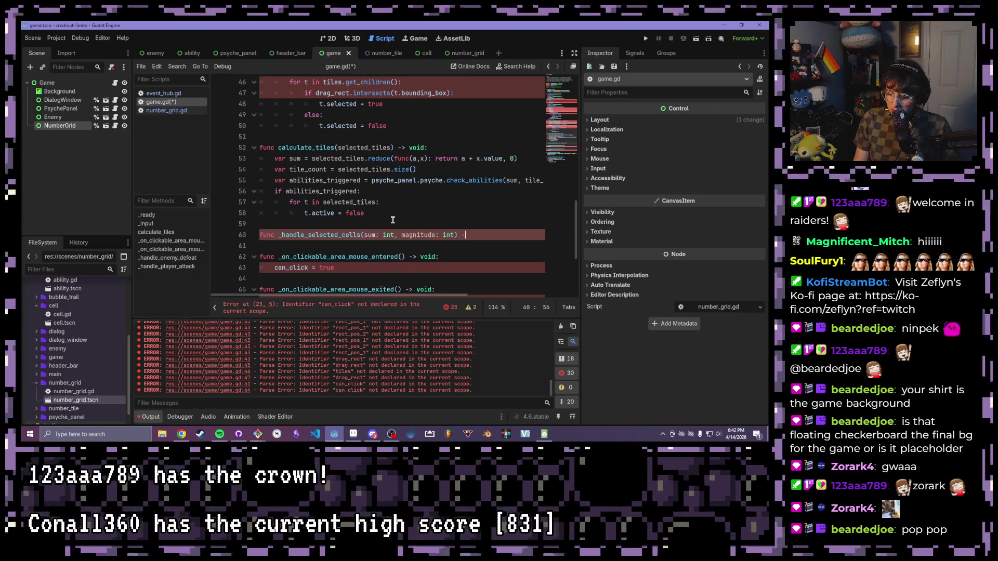
{"action": "type", "text": "oid:"}
{"action": "key", "text": "Return"}
{"action": "type", "text": "pass"}
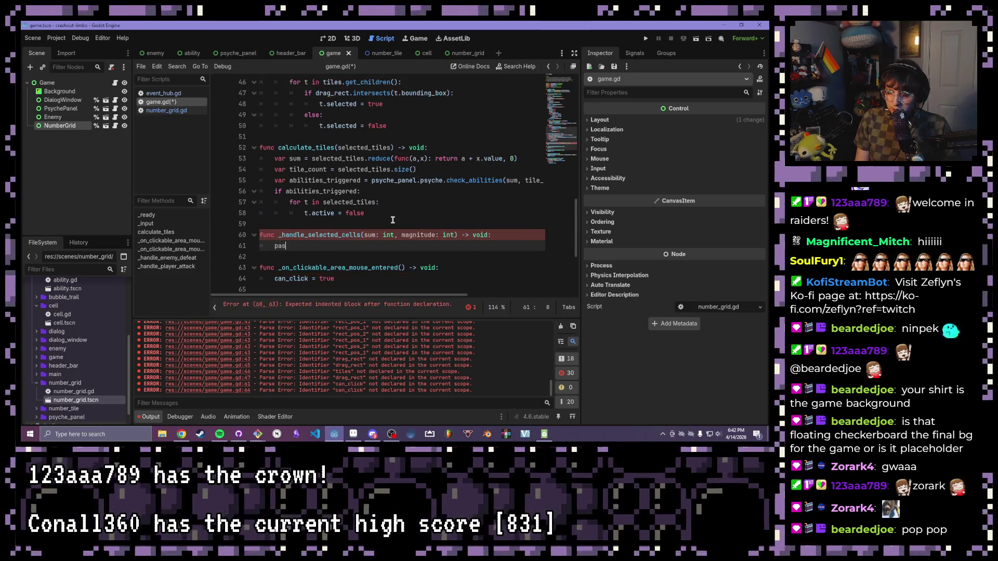
{"action": "key", "text": "ctrl+s"}
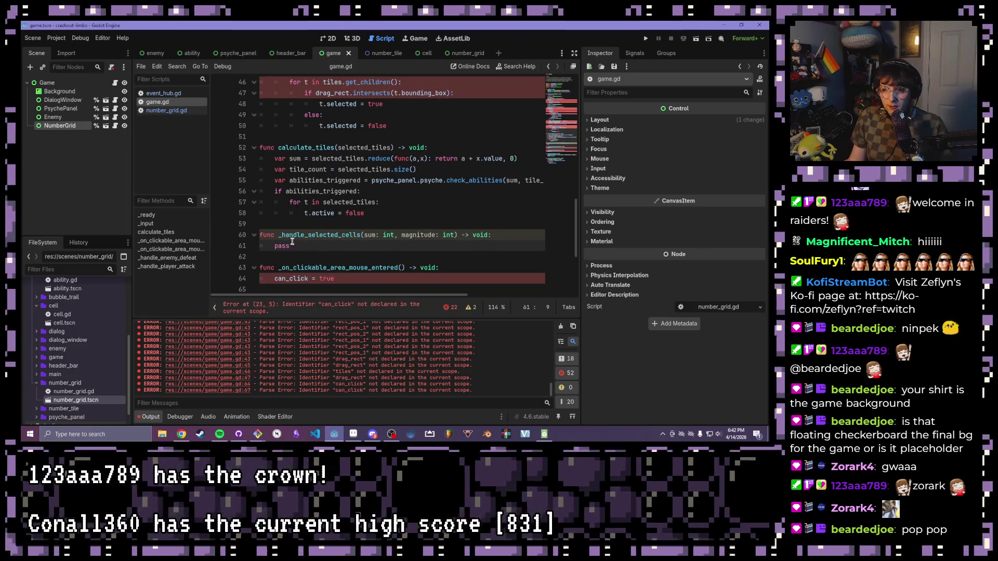
{"action": "left_click_drag", "start_coordinate": [295, 246], "coordinate": [272, 247]}
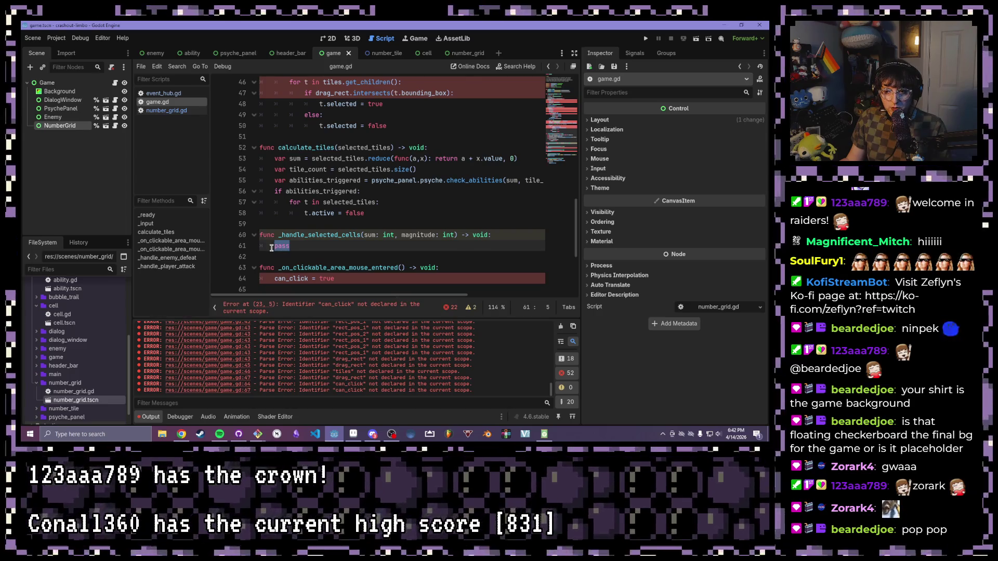
- Remove the _on_clickable_area_mouse_entered and _on_clickable_area_mouse_exited functions
{"action": "scroll", "coordinate": [300, 260], "scroll_direction": "down", "scroll_amount": 1}
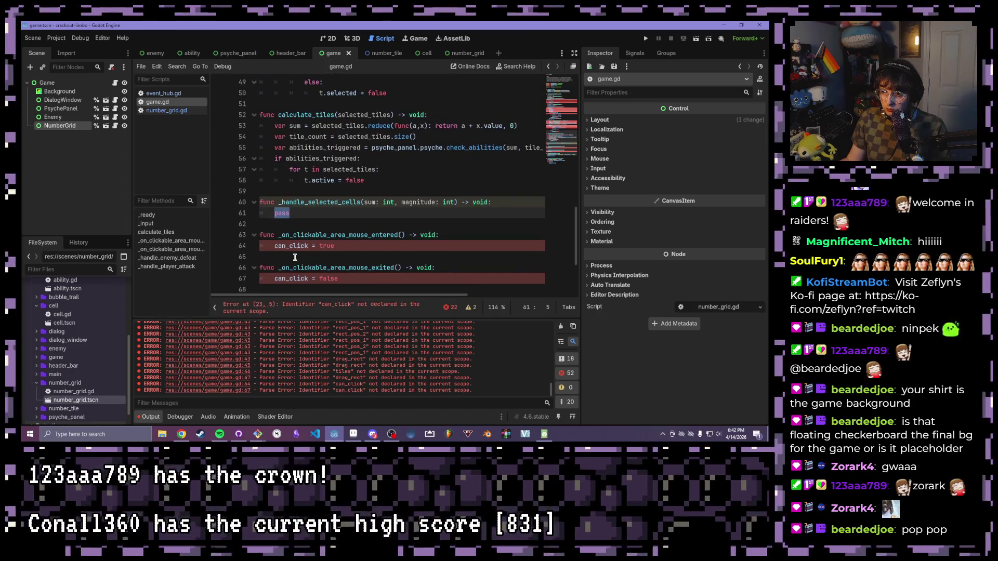
{"action": "scroll", "coordinate": [294, 255], "scroll_direction": "up", "scroll_amount": 3}
{"action": "scroll", "coordinate": [289, 234], "scroll_direction": "down", "scroll_amount": 6}
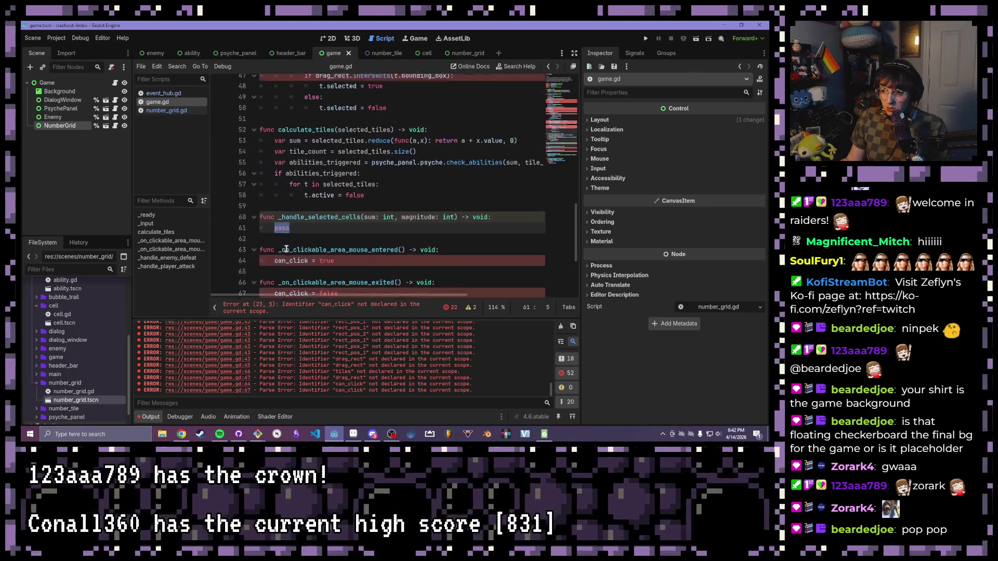
{"action": "scroll", "coordinate": [289, 232], "scroll_direction": "up", "scroll_amount": 6}
{"action": "scroll", "coordinate": [300, 210], "scroll_direction": "down", "scroll_amount": 3}
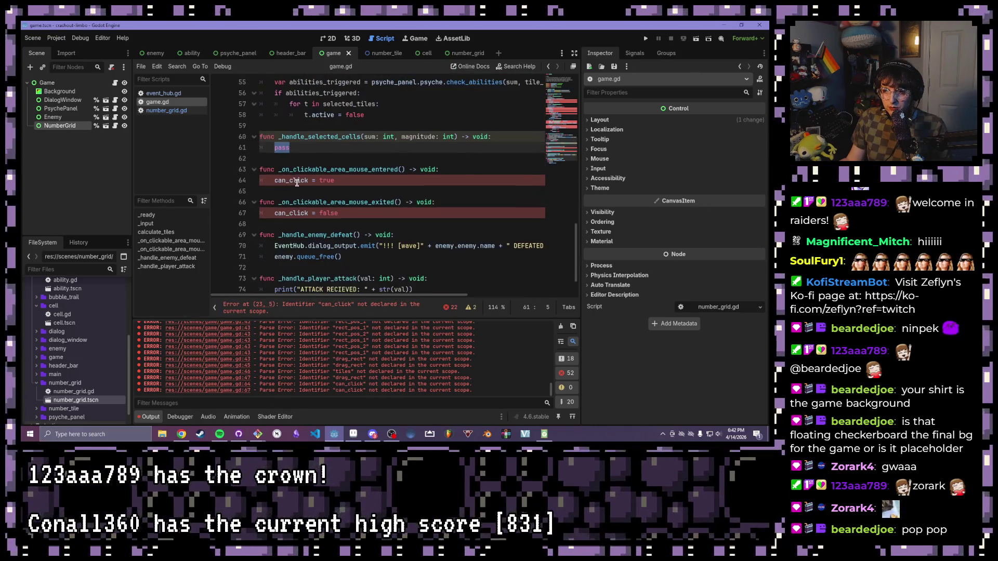
{"action": "left_click_drag", "start_coordinate": [422, 218], "coordinate": [243, 174]}
{"action": "key", "text": "BackSpace"}
{"action": "key", "text": "BackSpace"}
{"action": "key", "text": "BackSpace"}
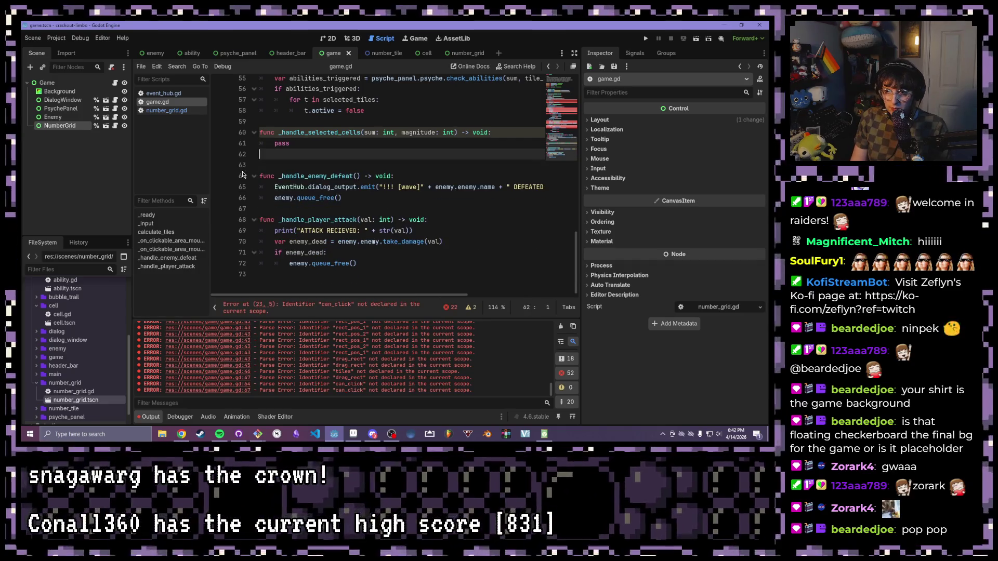
{"action": "scroll", "coordinate": [342, 155], "scroll_direction": "up", "scroll_amount": 2}
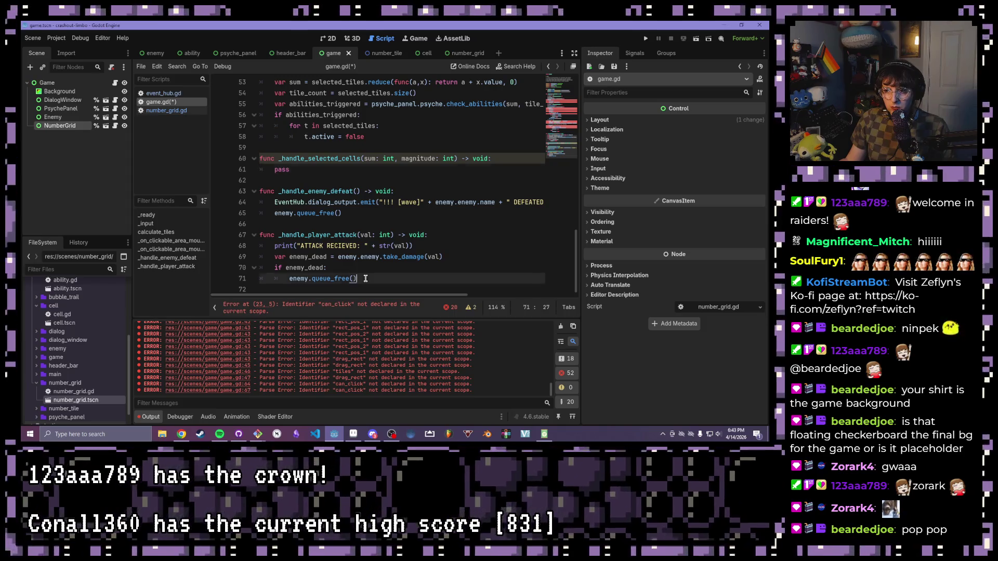
{"action": "left_click_drag", "start_coordinate": [370, 277], "coordinate": [241, 233]}
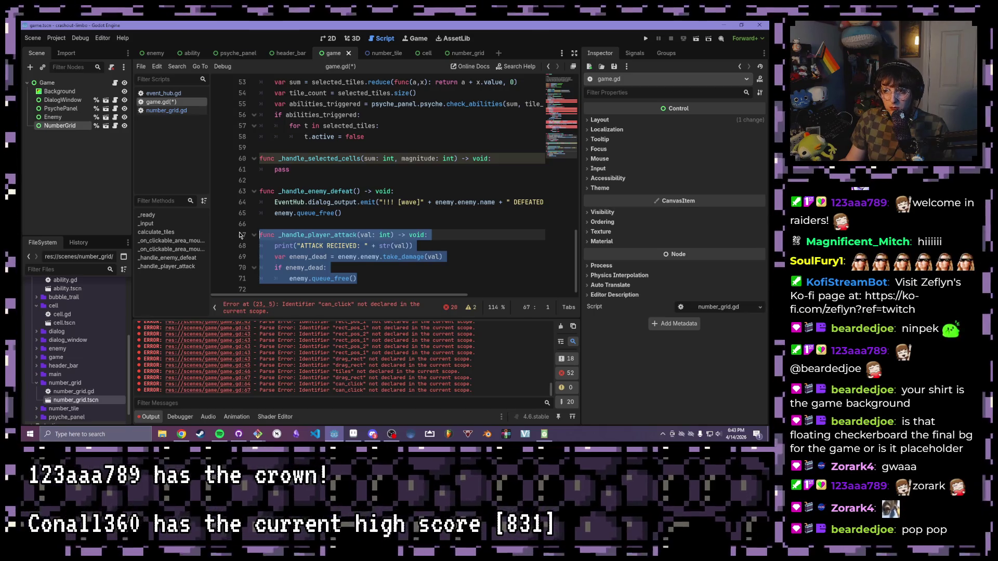
{"action": "left_click", "coordinate": [326, 257]}
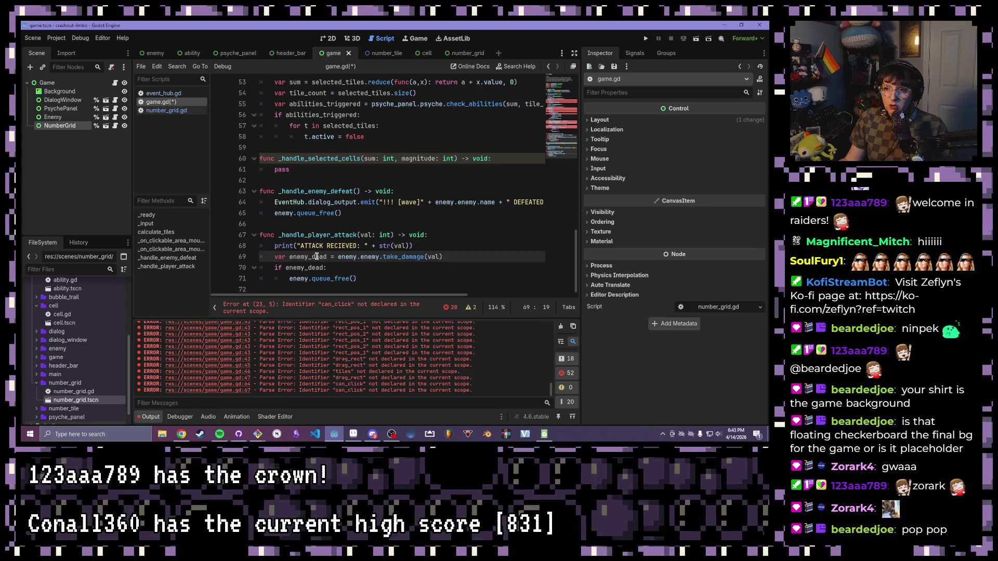
{"action": "scroll", "coordinate": [316, 257], "scroll_direction": "up", "scroll_amount": 5}
{"action": "scroll", "coordinate": [316, 257], "scroll_direction": "up", "scroll_amount": 2}
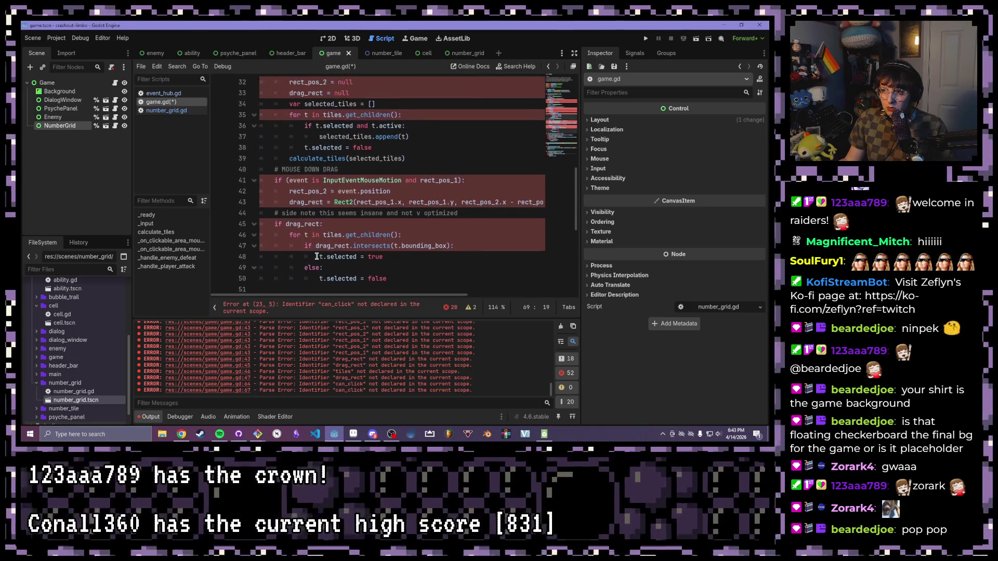
{"action": "scroll", "coordinate": [317, 257], "scroll_direction": "up", "scroll_amount": 2}
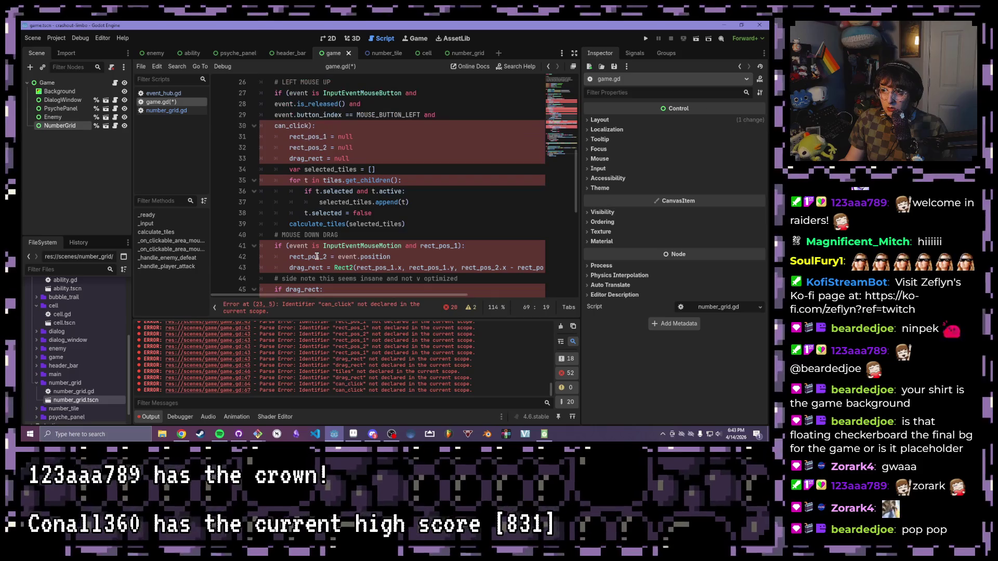
{"action": "scroll", "coordinate": [316, 256], "scroll_direction": "down", "scroll_amount": 9}
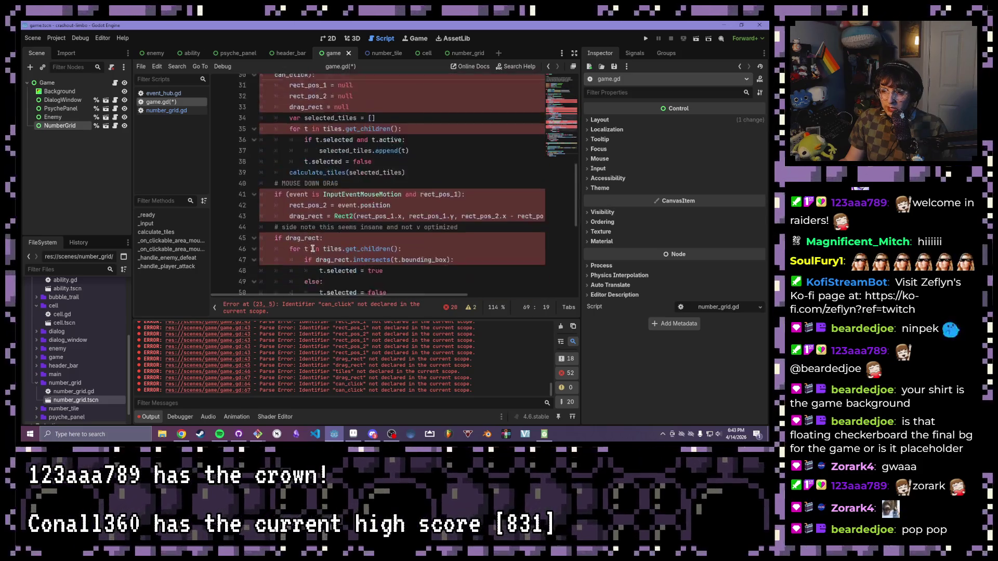
{"action": "scroll", "coordinate": [388, 280], "scroll_direction": "up", "scroll_amount": 1}
{"action": "scroll", "coordinate": [388, 281], "scroll_direction": "down", "scroll_amount": 1}
{"action": "left_click_drag", "start_coordinate": [370, 279], "coordinate": [260, 229]}
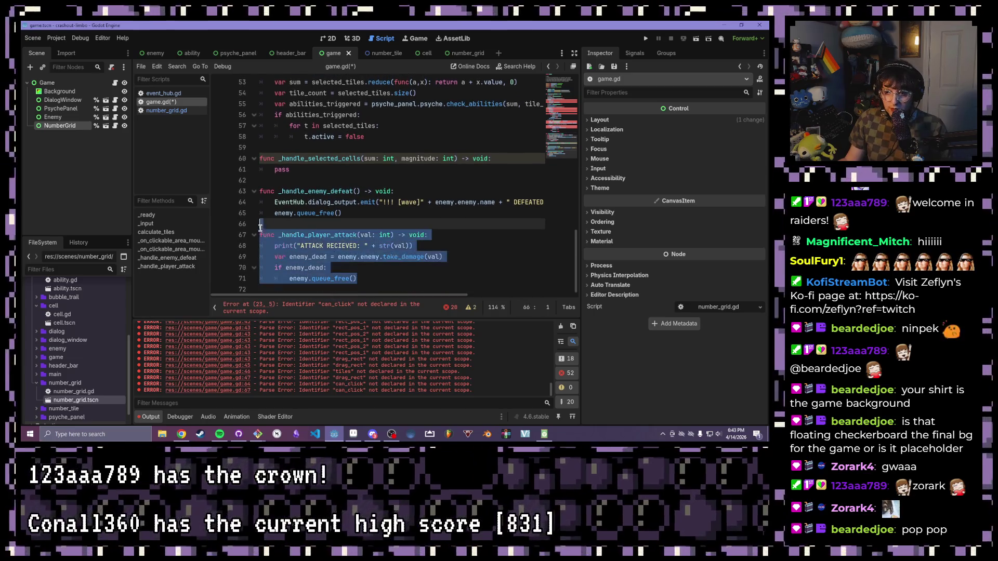
{"action": "left_click", "coordinate": [383, 257]}
{"action": "scroll", "coordinate": [374, 248], "scroll_direction": "up", "scroll_amount": 7}
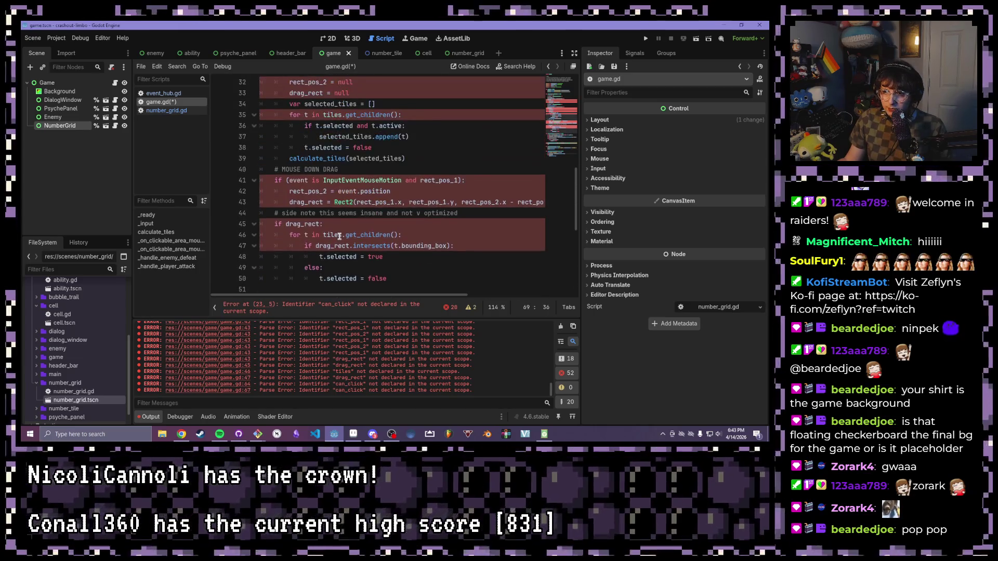
{"action": "scroll", "coordinate": [335, 225], "scroll_direction": "up", "scroll_amount": 4}
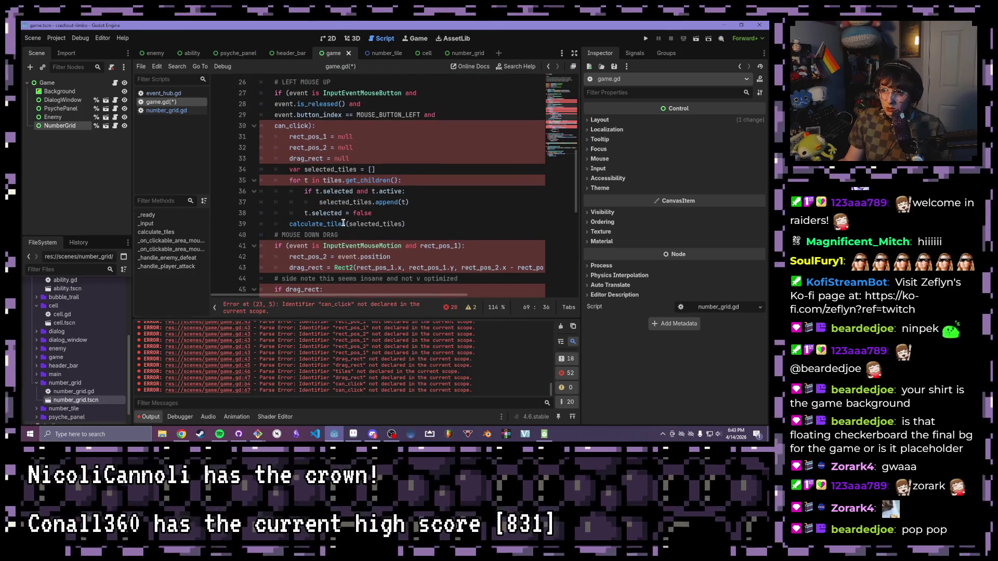
{"action": "scroll", "coordinate": [334, 215], "scroll_direction": "up", "scroll_amount": 4}
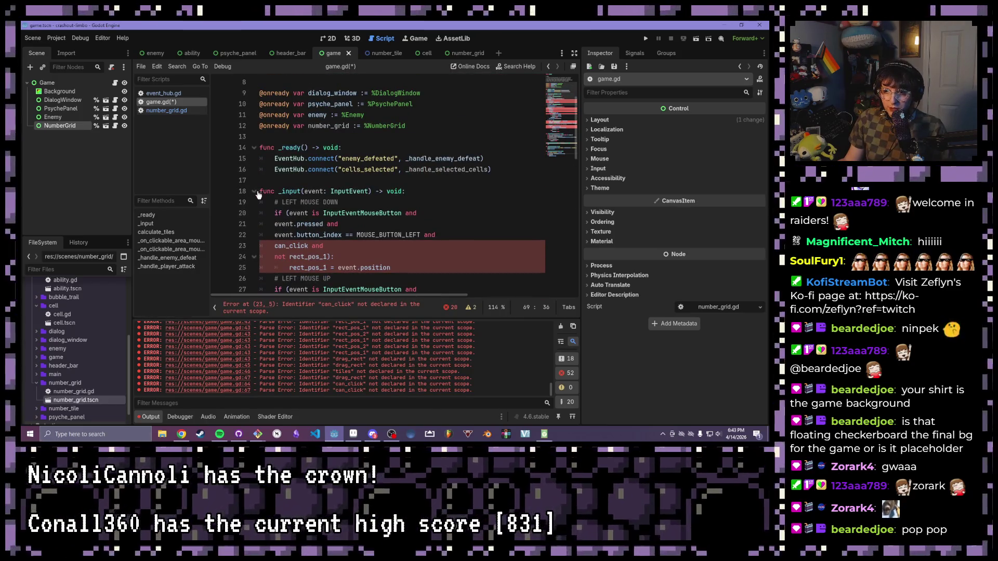
- Delete the entire _input drag-select function and the leftover blank line after _ready
{"action": "left_click", "coordinate": [260, 193]}
{"action": "mouse_move", "coordinate": [260, 192]}
{"action": "left_mouse_down"}
{"action": "mouse_move", "coordinate": [322, 291]}
{"action": "mouse_move", "coordinate": [318, 269]}
{"action": "mouse_move", "coordinate": [409, 246]}
{"action": "left_mouse_up"}
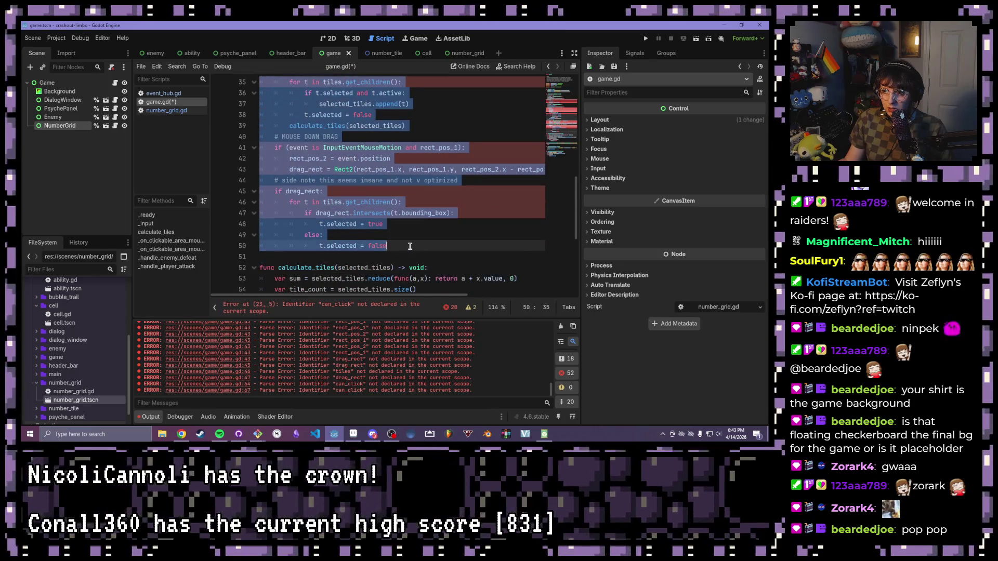
{"action": "key", "text": "BackSpace"}
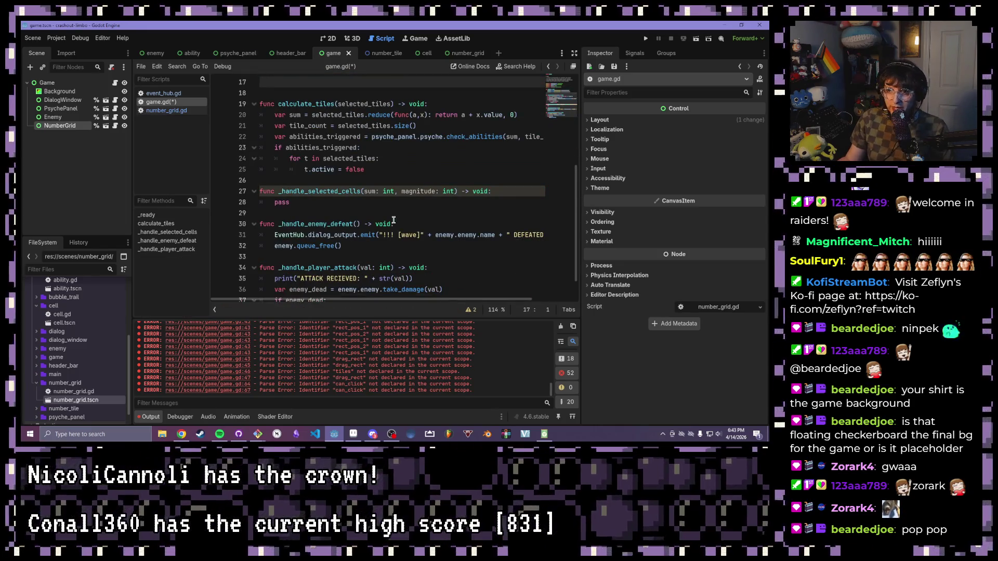
{"action": "scroll", "coordinate": [392, 217], "scroll_direction": "up", "scroll_amount": 5}
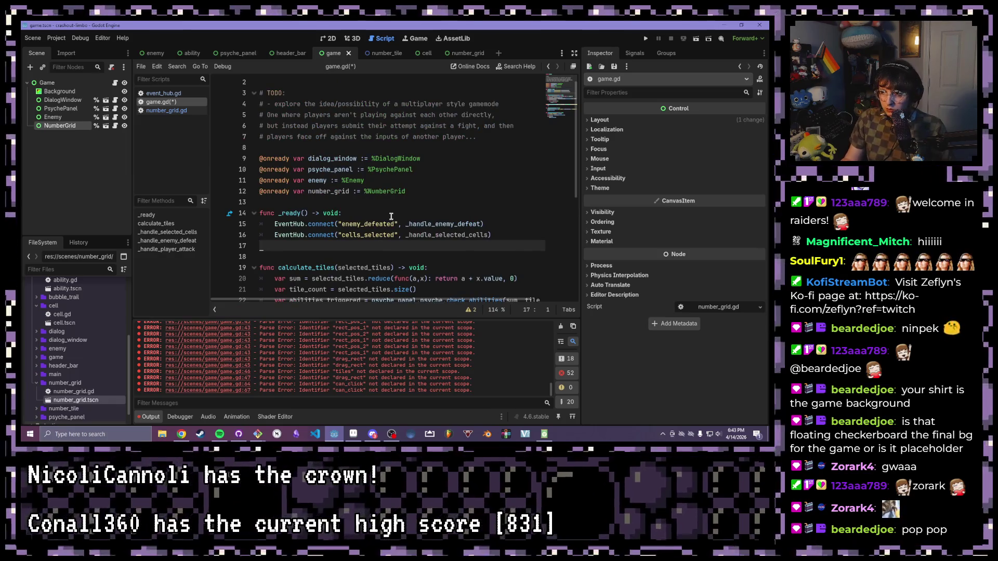
{"action": "key", "text": "BackSpace"}
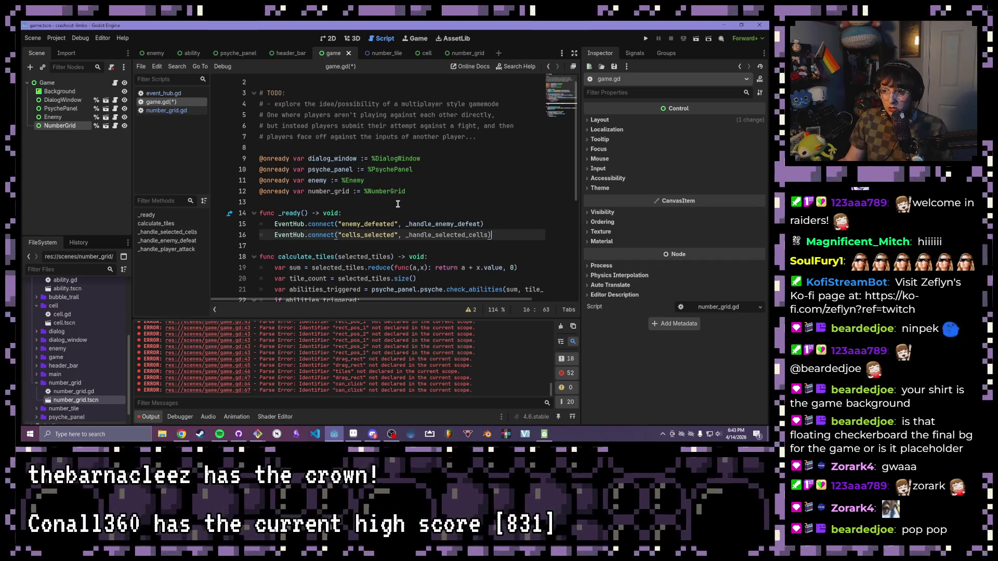
- Review the EventHub connect lines and number_grid name, then select the calculate_tiles function
{"action": "left_click_drag", "start_coordinate": [494, 235], "coordinate": [300, 224]}
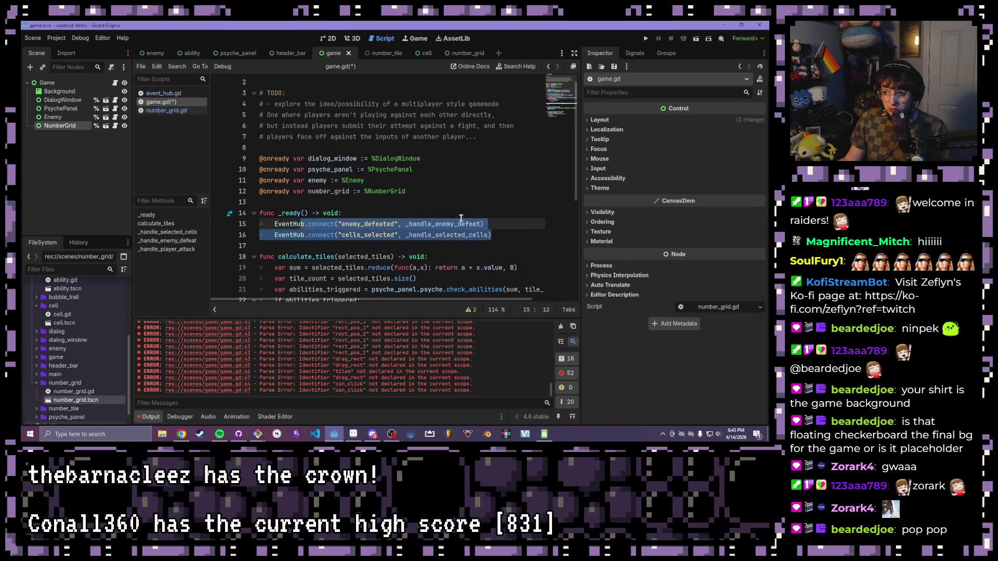
{"action": "left_click", "coordinate": [452, 217]}
{"action": "scroll", "coordinate": [454, 215], "scroll_direction": "down", "scroll_amount": 1}
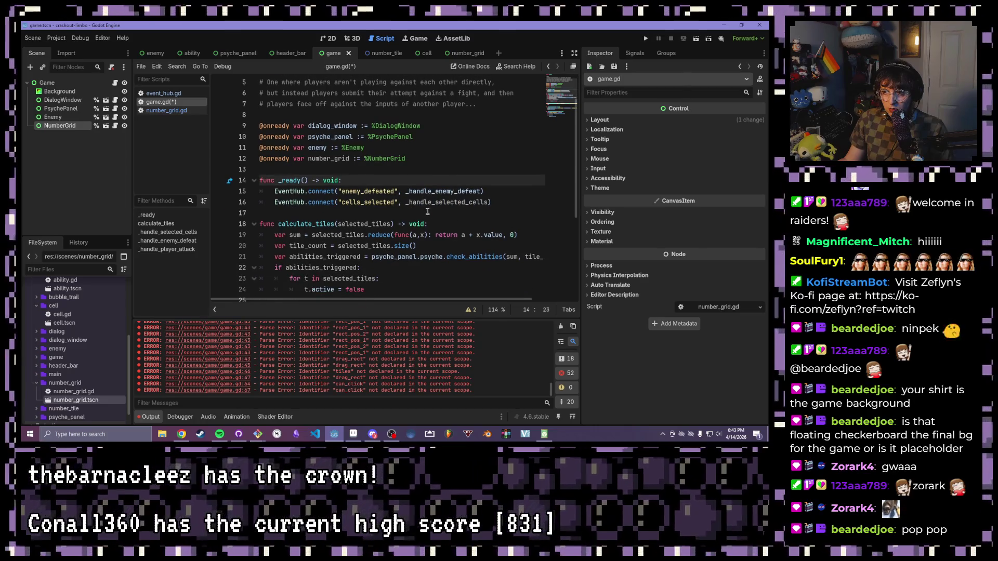
{"action": "double_click", "coordinate": [329, 158]}
{"action": "scroll", "coordinate": [329, 172], "scroll_direction": "down", "scroll_amount": 1}
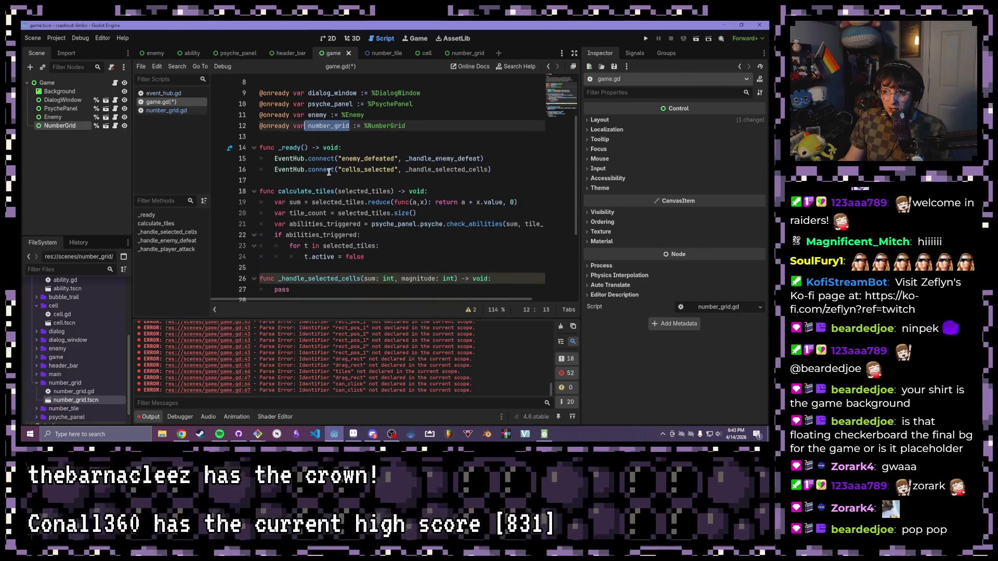
{"action": "scroll", "coordinate": [329, 172], "scroll_direction": "down", "scroll_amount": 1}
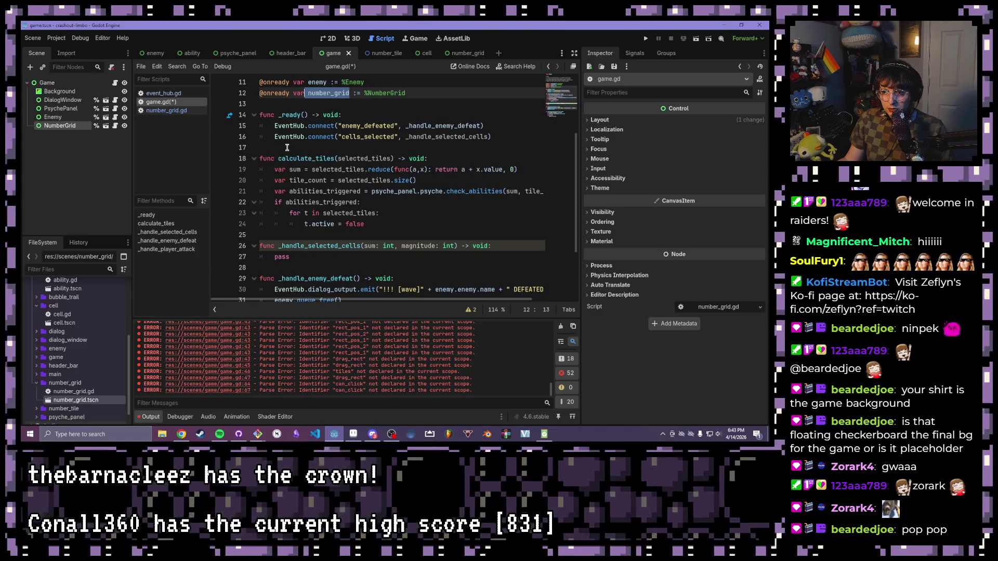
{"action": "mouse_move", "coordinate": [371, 224]}
{"action": "left_mouse_down"}
{"action": "mouse_move", "coordinate": [312, 214]}
{"action": "mouse_move", "coordinate": [201, 158]}
{"action": "left_mouse_up"}
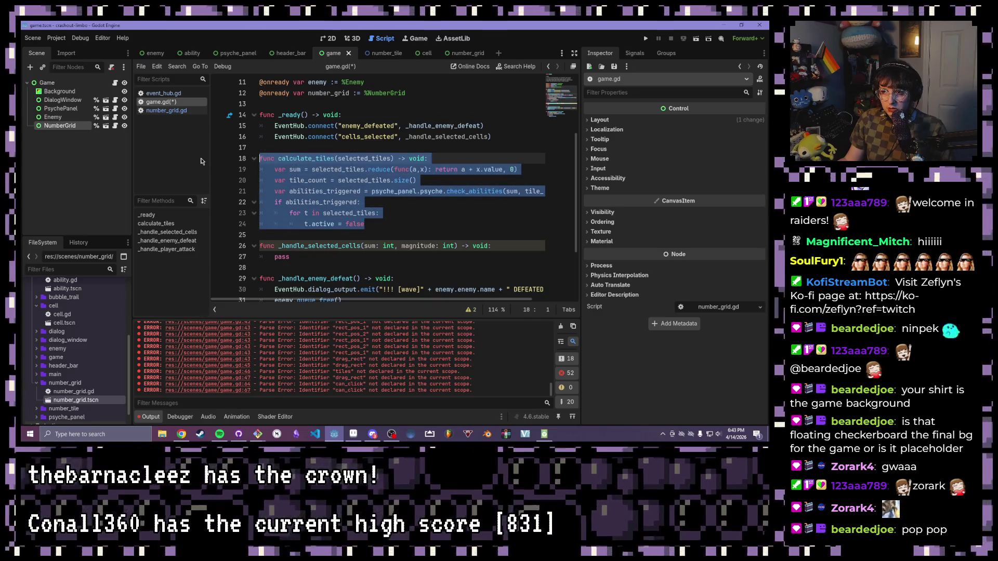
- Cut the calculate_tiles function and clear the blank lines above the _handle_selected_cells stub
{"action": "key", "text": "ctrl+x"}
{"action": "key", "text": "BackSpace"}
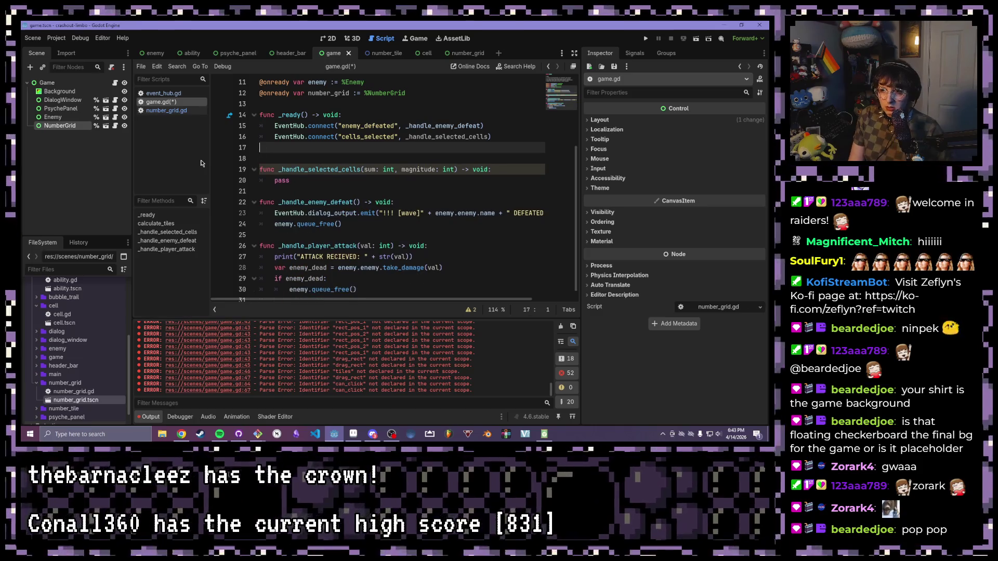
{"action": "left_click", "coordinate": [309, 180]}
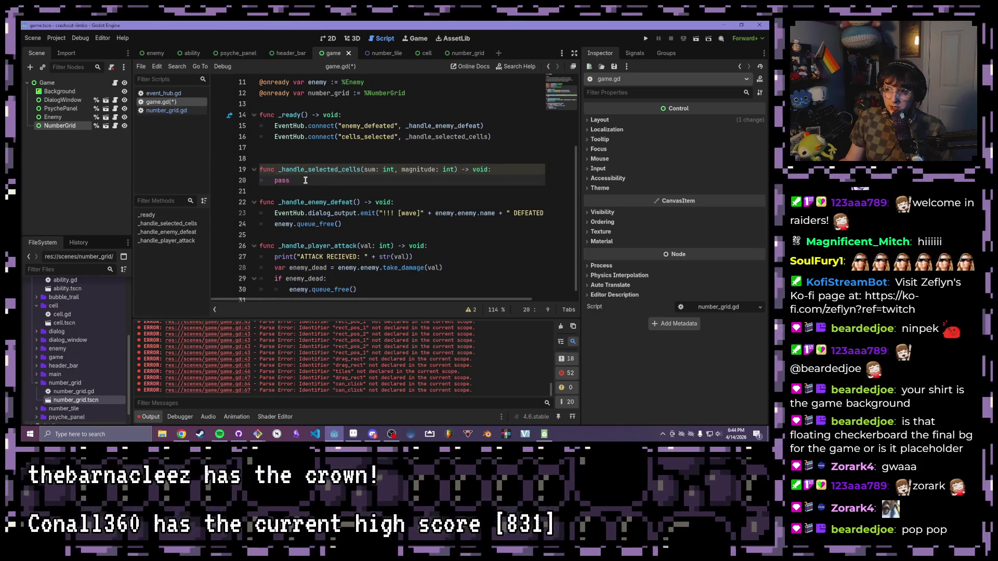
{"action": "left_click", "coordinate": [264, 169]}
{"action": "key", "text": "BackSpace"}
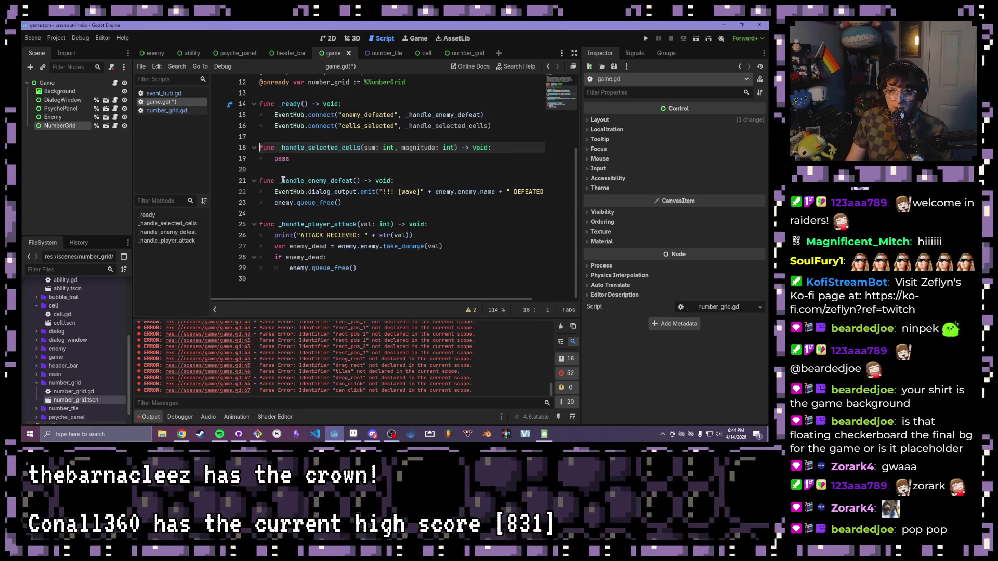
{"action": "scroll", "coordinate": [283, 180], "scroll_direction": "up", "scroll_amount": 2}
{"action": "left_click", "coordinate": [300, 234]}
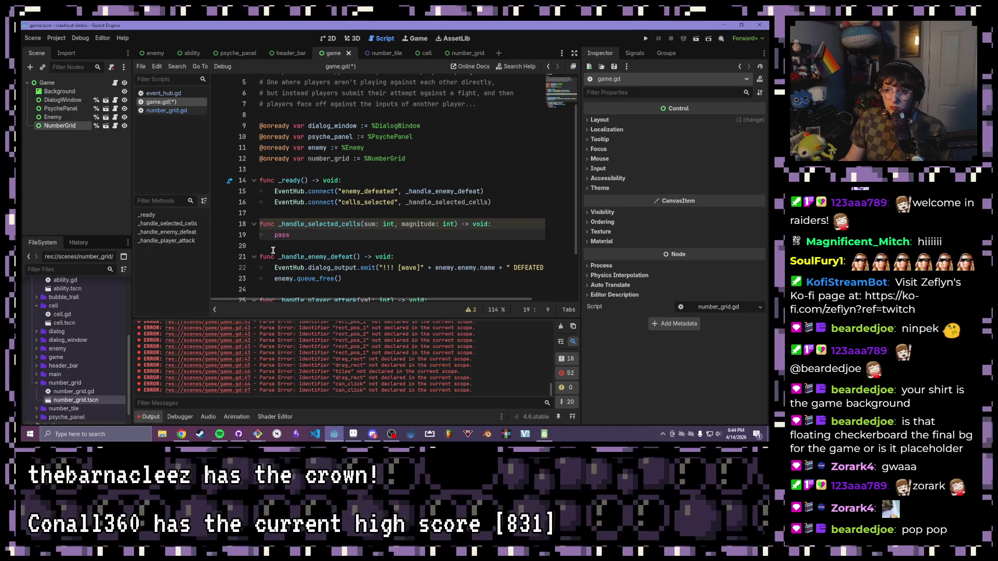
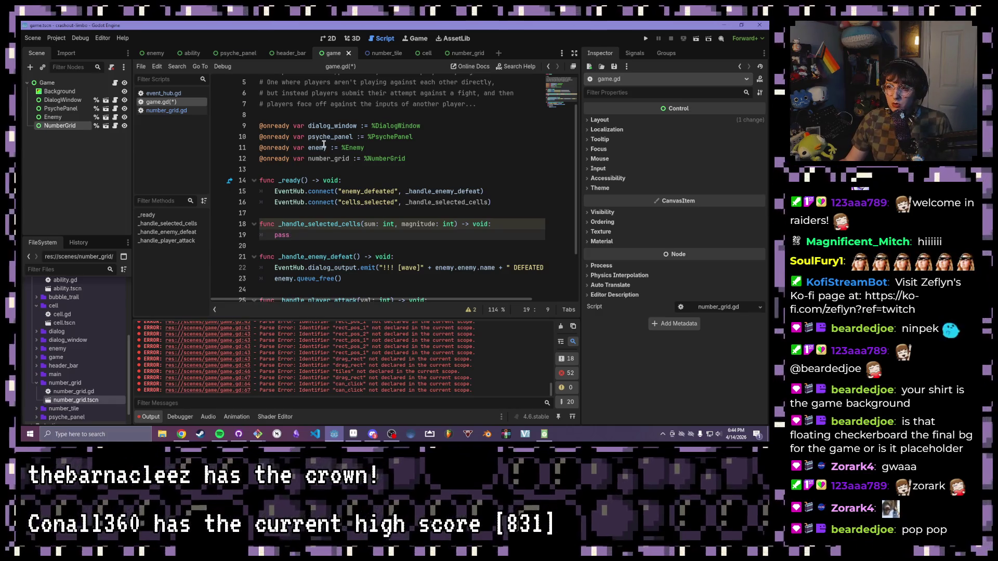
- Review the cells_selected connection and handler functions in game.gd, checking the EventHub.connect documentation
{"action": "scroll", "coordinate": [323, 145], "scroll_direction": "down", "scroll_amount": 1}
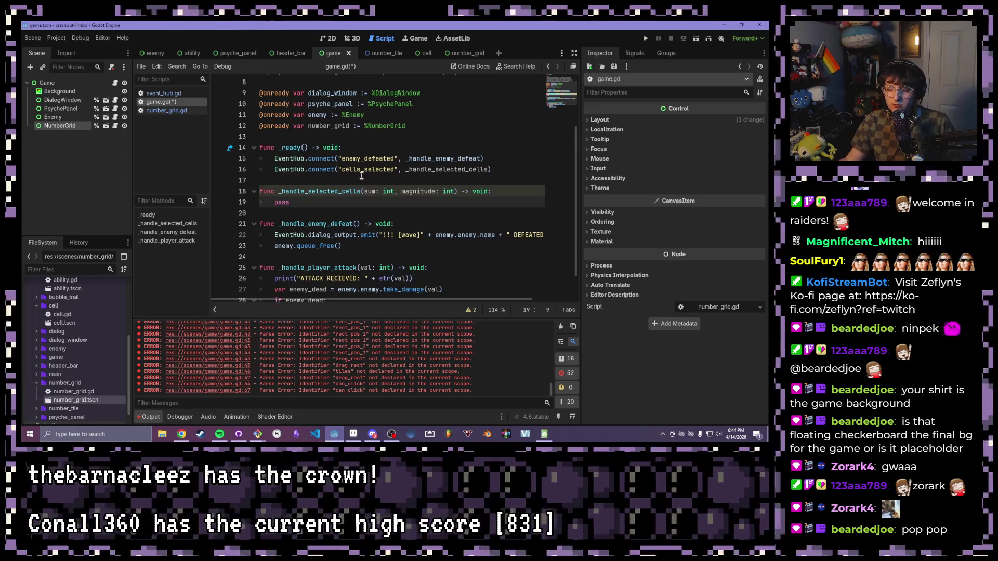
{"action": "scroll", "coordinate": [372, 200], "scroll_direction": "down", "scroll_amount": 1}
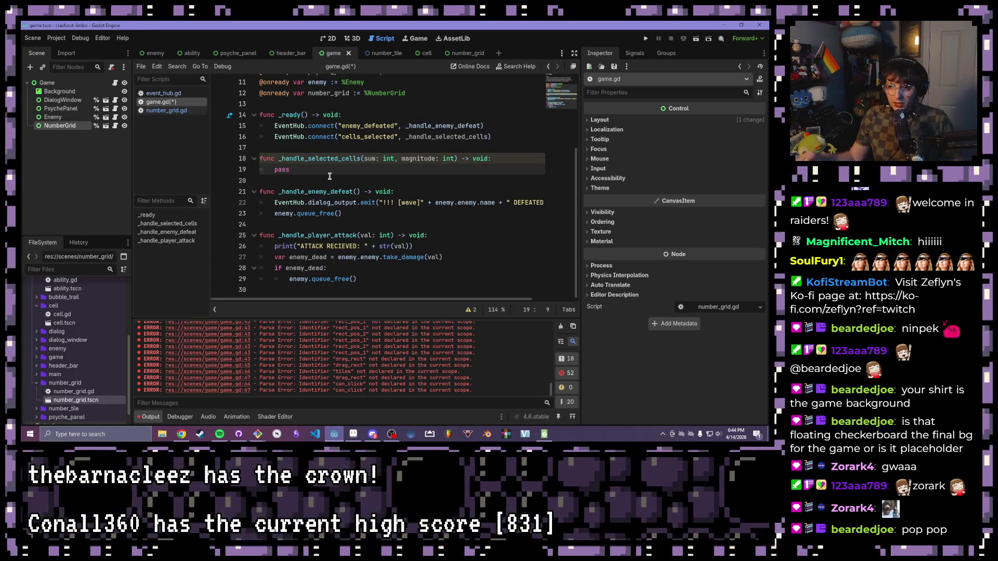
{"action": "left_click_drag", "start_coordinate": [344, 214], "coordinate": [259, 191]}
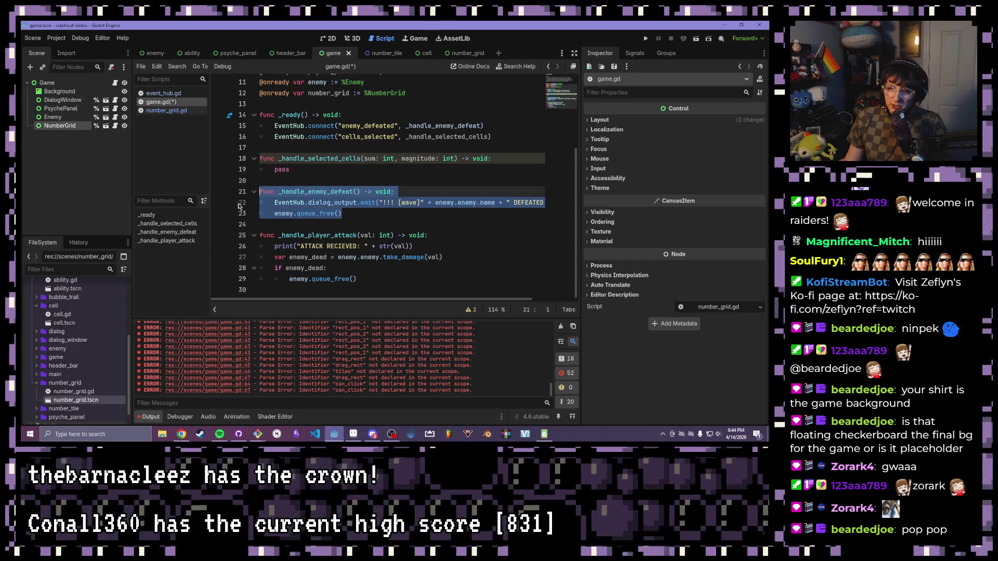
{"action": "left_click", "coordinate": [381, 270]}
{"action": "left_click", "coordinate": [382, 279]}
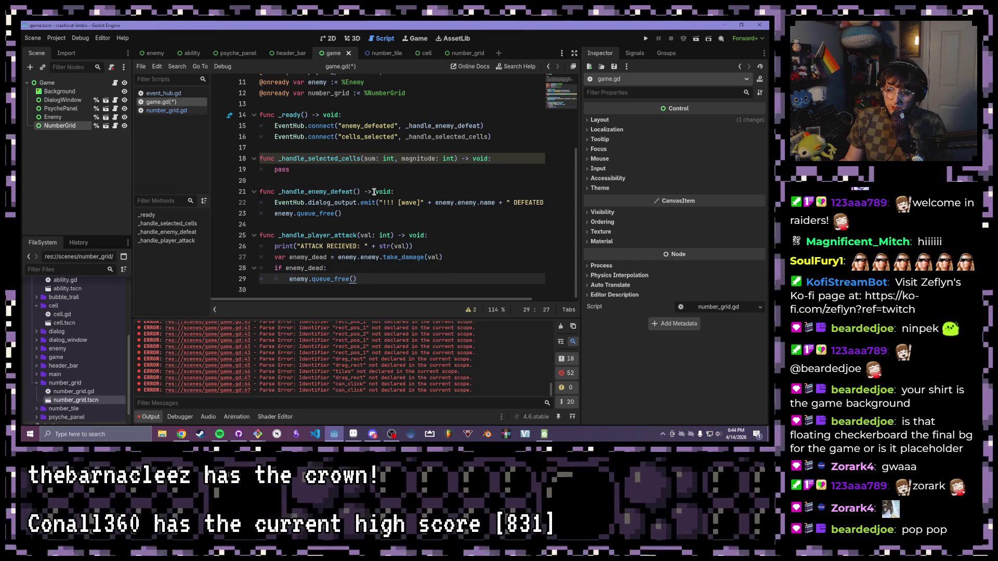
{"action": "scroll", "coordinate": [343, 181], "scroll_direction": "up", "scroll_amount": 2}
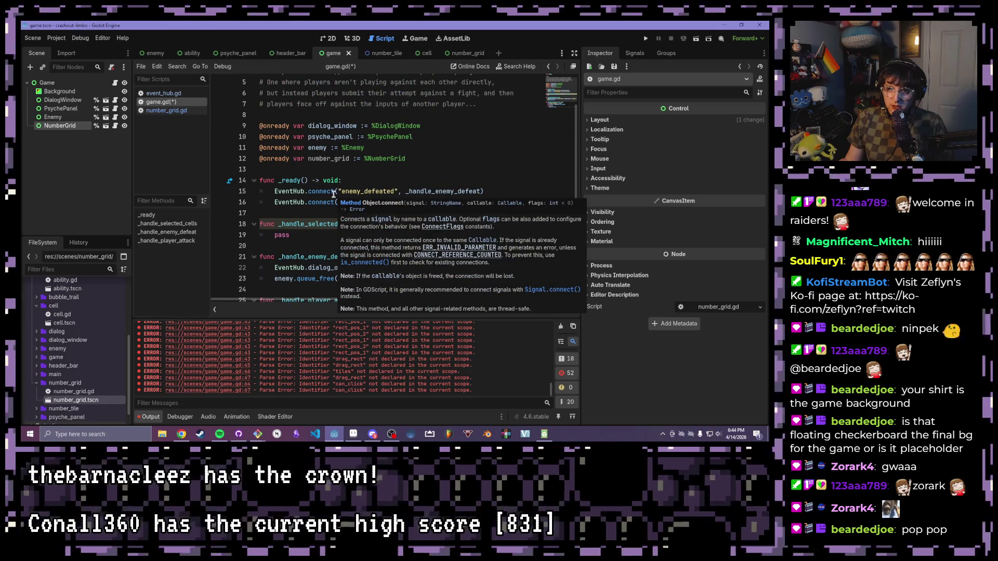
{"action": "left_click", "coordinate": [305, 161]}
- Open the number_grid.gd script from the Scripts list
{"action": "left_click", "coordinate": [166, 110]}
{"action": "scroll", "coordinate": [327, 129], "scroll_direction": "up", "scroll_amount": 2}
{"action": "scroll", "coordinate": [327, 129], "scroll_direction": "up", "scroll_amount": 2}
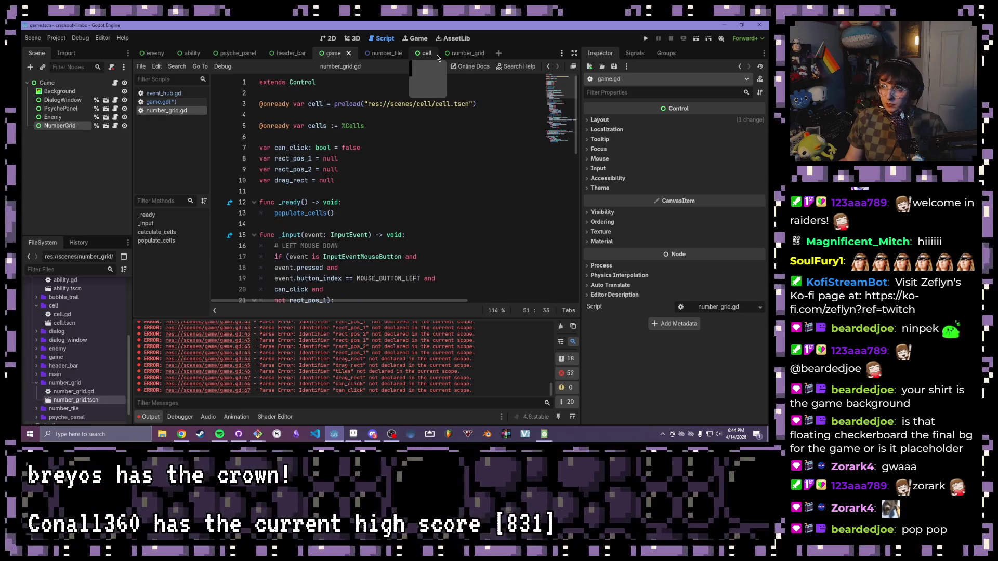
- Connect NumberGrid's mouse_entered signal to a new _on_mouse_entered function, removing the extra blank line
{"action": "left_click", "coordinate": [457, 53]}
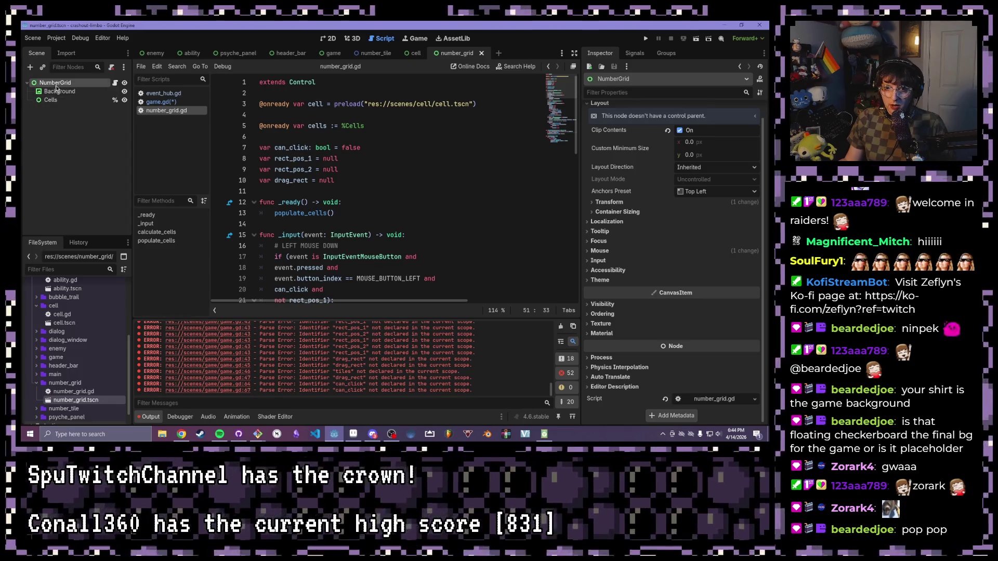
{"action": "left_click", "coordinate": [635, 53]}
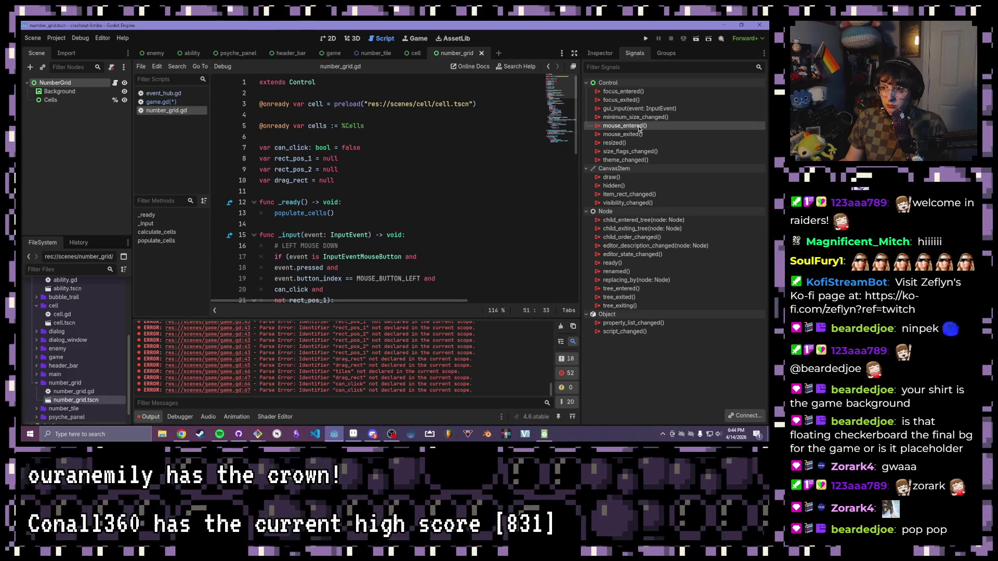
{"action": "double_click", "coordinate": [639, 128]}
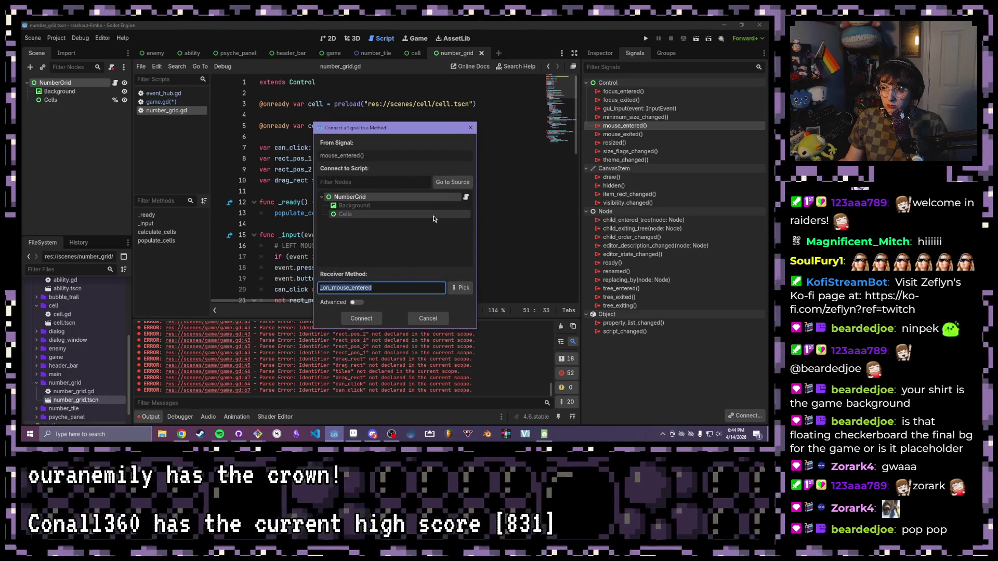
{"action": "left_click", "coordinate": [377, 319]}
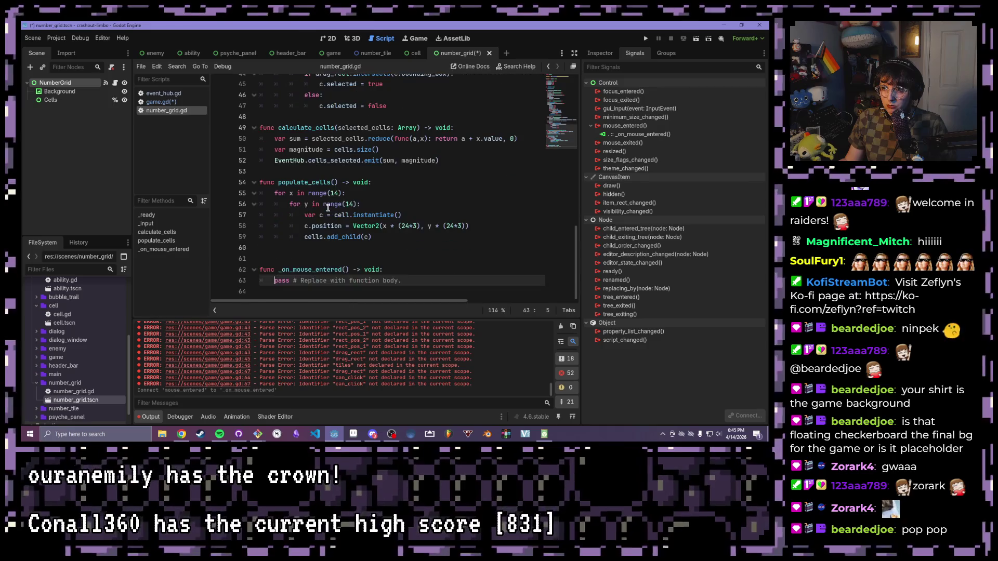
{"action": "left_click", "coordinate": [260, 269]}
{"action": "key", "text": "BackSpace"}
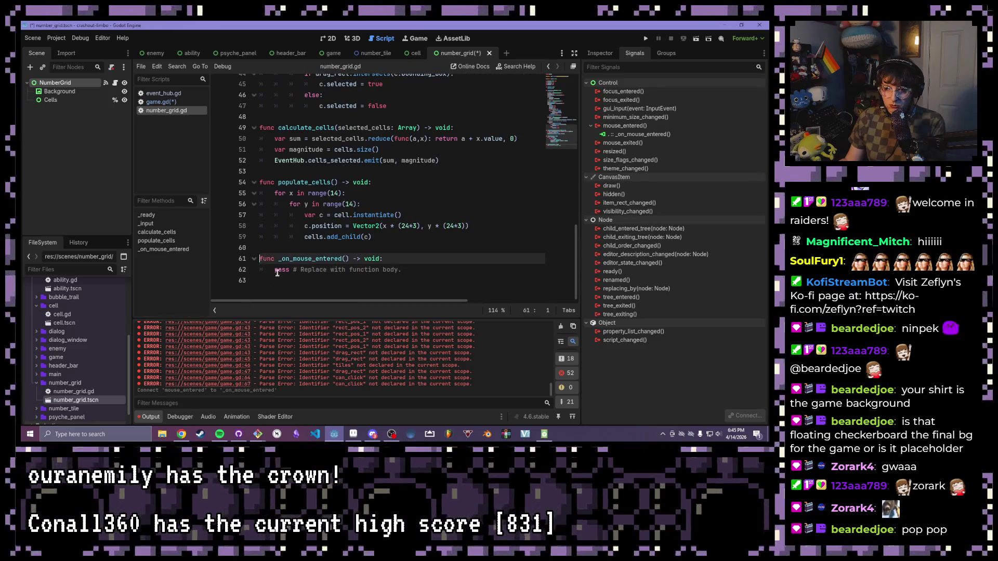
- Connect NumberGrid's mouse_exited signal to a new _on_mouse_exited function
{"action": "double_click", "coordinate": [631, 142]}
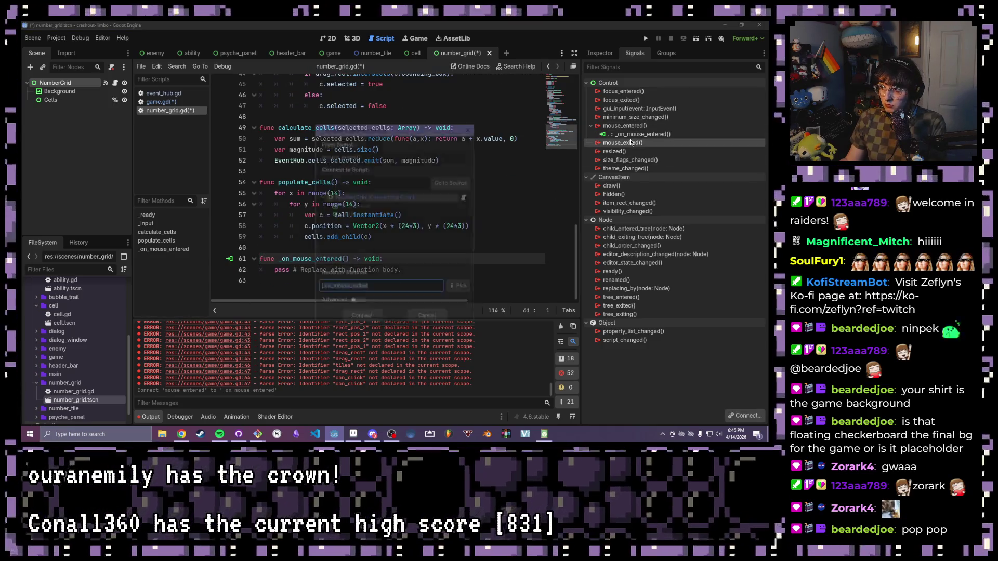
{"action": "left_click", "coordinate": [363, 319]}
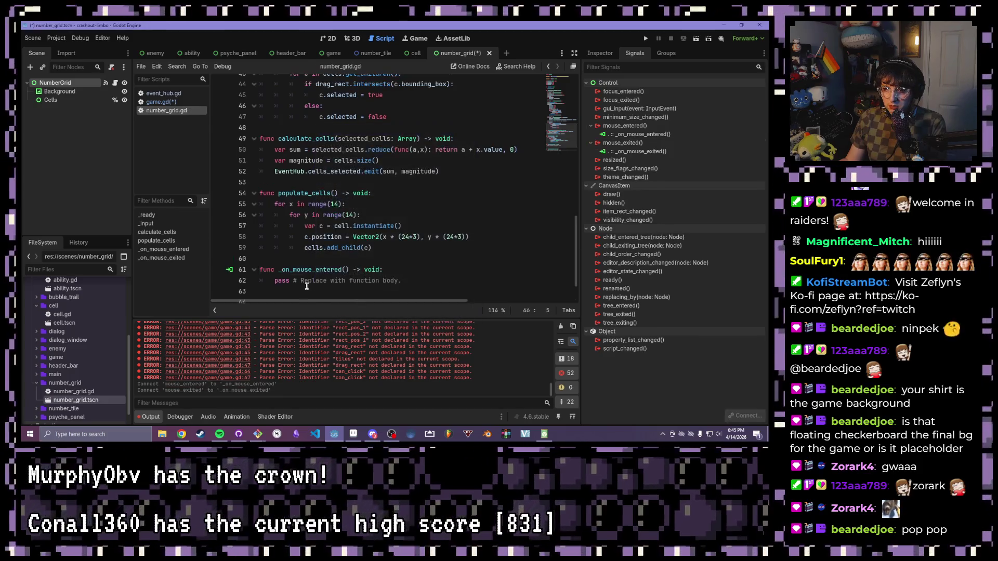
{"action": "left_click", "coordinate": [260, 258]}
{"action": "scroll", "coordinate": [332, 249], "scroll_direction": "up", "scroll_amount": 10}
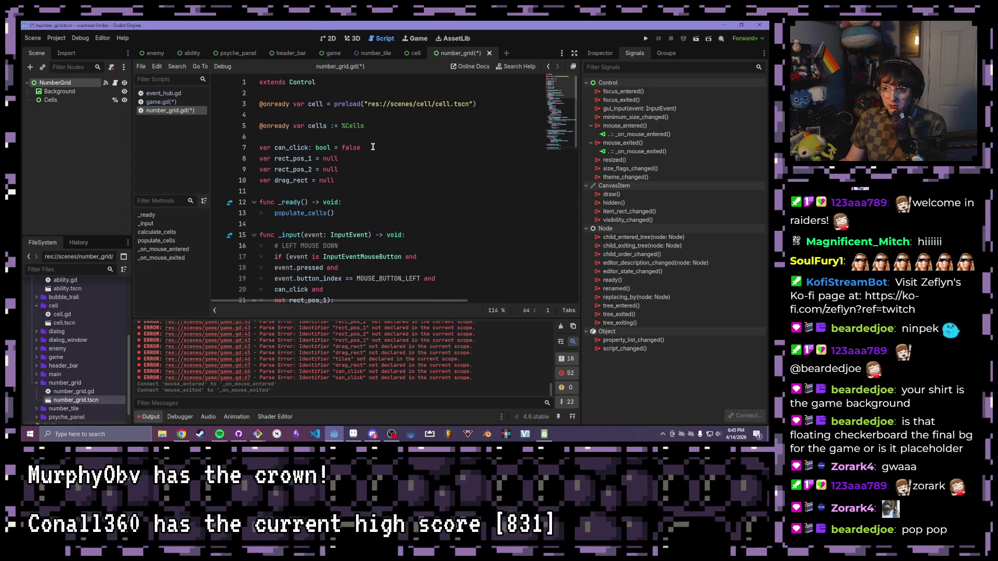
- Replace the pass lines with can_click = true on mouse enter and false on exit, then save
{"action": "left_click_drag", "start_coordinate": [372, 147], "coordinate": [258, 145]}
{"action": "scroll", "coordinate": [360, 192], "scroll_direction": "down", "scroll_amount": 15}
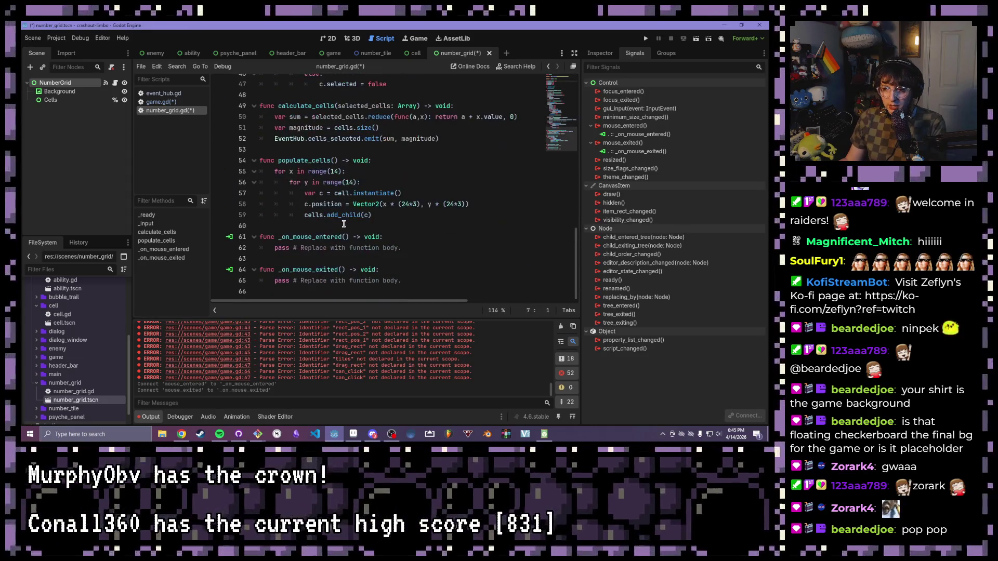
{"action": "left_click_drag", "start_coordinate": [418, 247], "coordinate": [273, 249]}
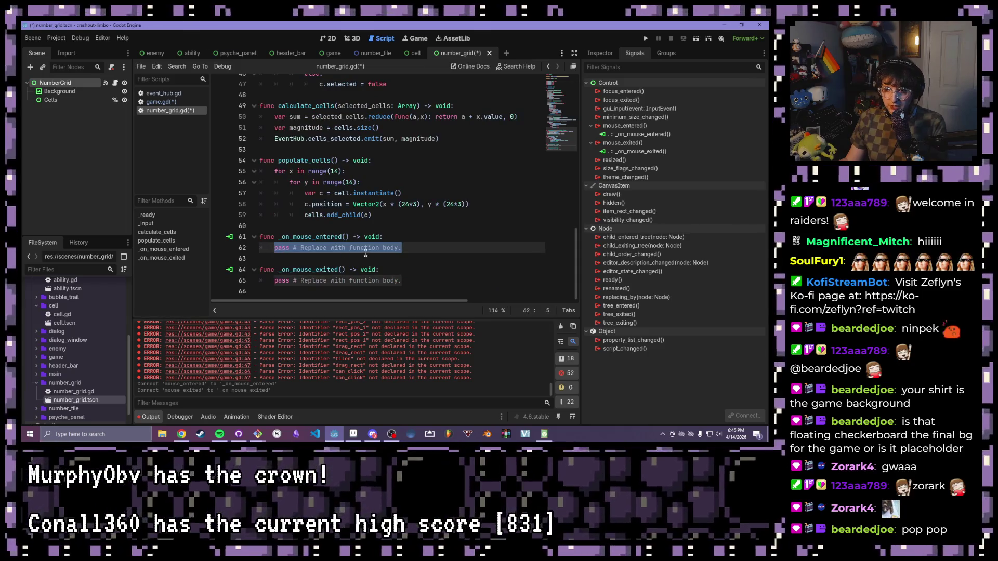
{"action": "type", "text": "can"}
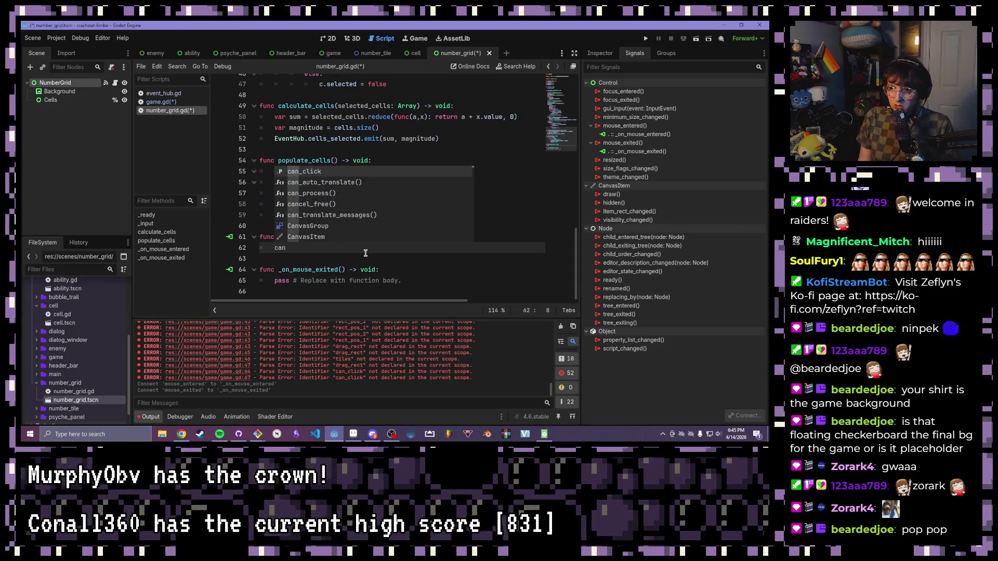
{"action": "key", "text": "Return"}
{"action": "left_click_drag", "start_coordinate": [402, 281], "coordinate": [268, 280]}
{"action": "type", "text": "can_cli"}
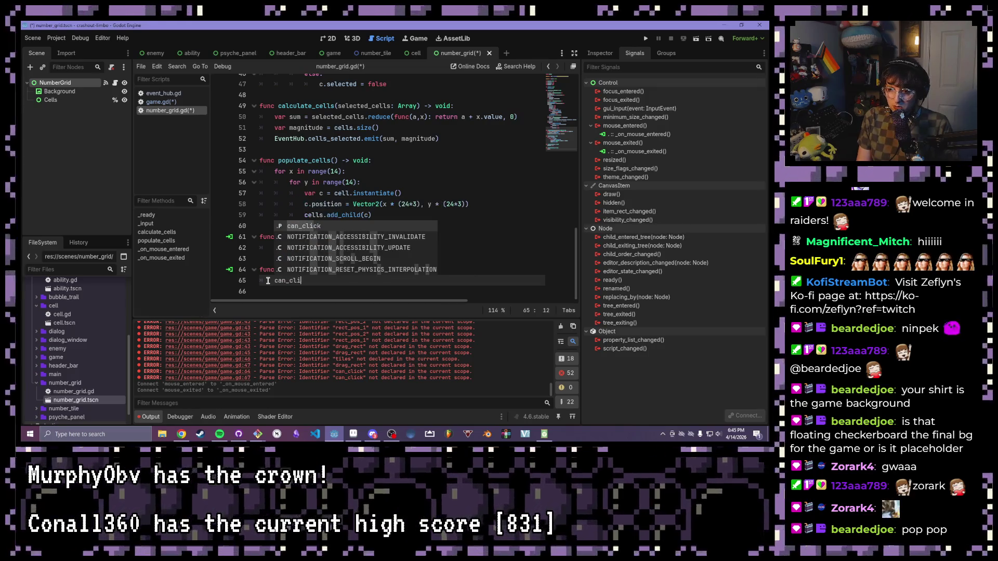
{"action": "key", "text": "Return"}
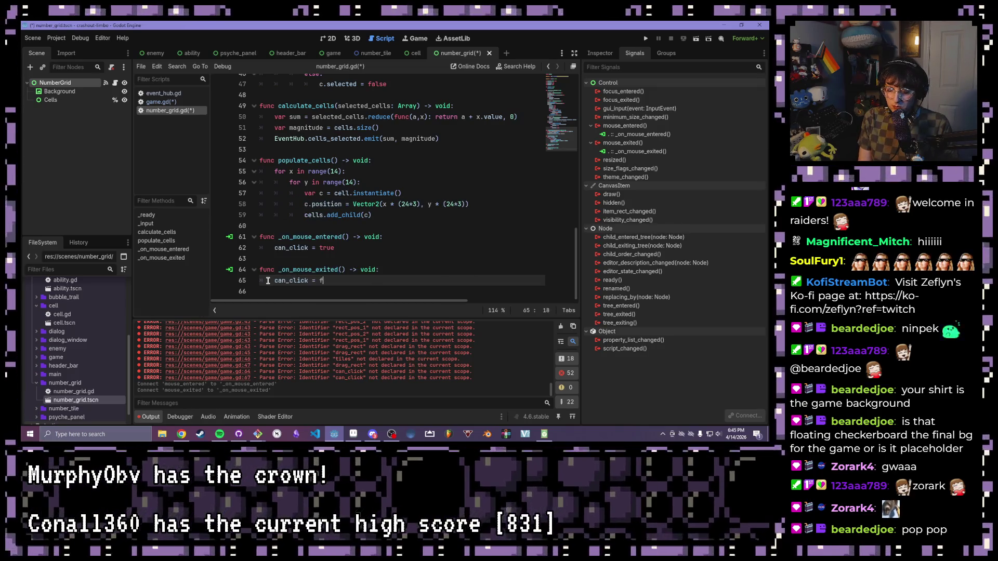
{"action": "key", "text": "ctrl+s"}
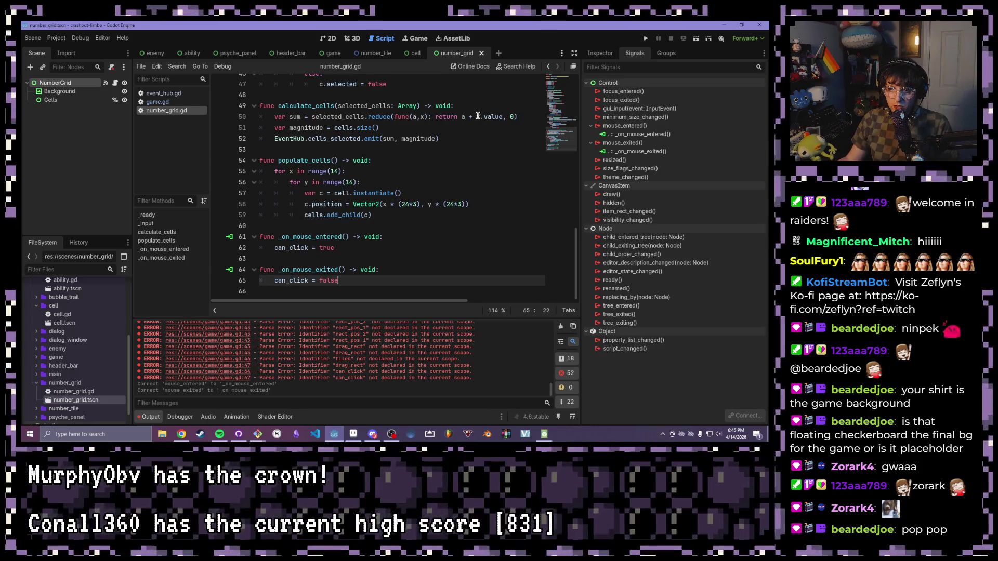
- Add print("NUMBER GRID ENTERED") to _on_mouse_entered and save number_grid.gd
{"action": "scroll", "coordinate": [407, 136], "scroll_direction": "up", "scroll_amount": 15}
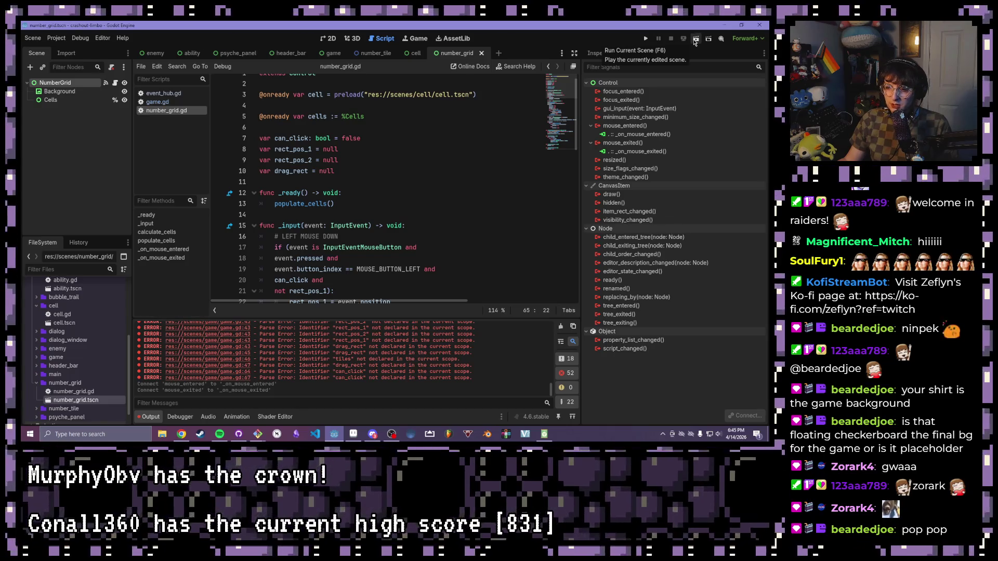
{"action": "scroll", "coordinate": [408, 208], "scroll_direction": "down", "scroll_amount": 15}
{"action": "left_click", "coordinate": [408, 236]}
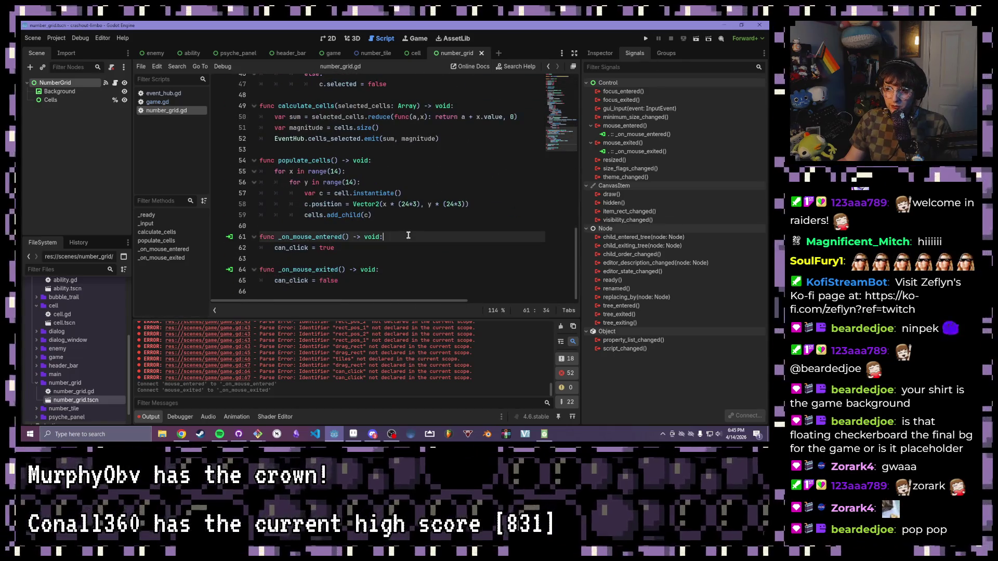
{"action": "key", "text": "Return"}
{"action": "type", "text": "(\"NUMBER GRID ENTERED"}
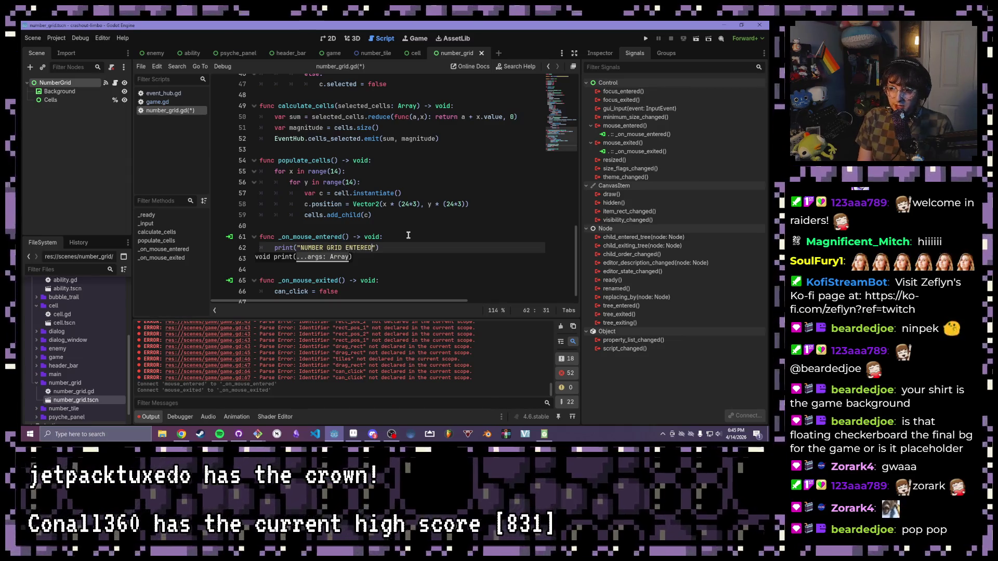
{"action": "key", "text": "ctrl+s"}
- Delete the 'MOUSE ENTERED!' print line from cell.gd, save it, and return to number_grid.gd
{"action": "left_click", "coordinate": [416, 53]}
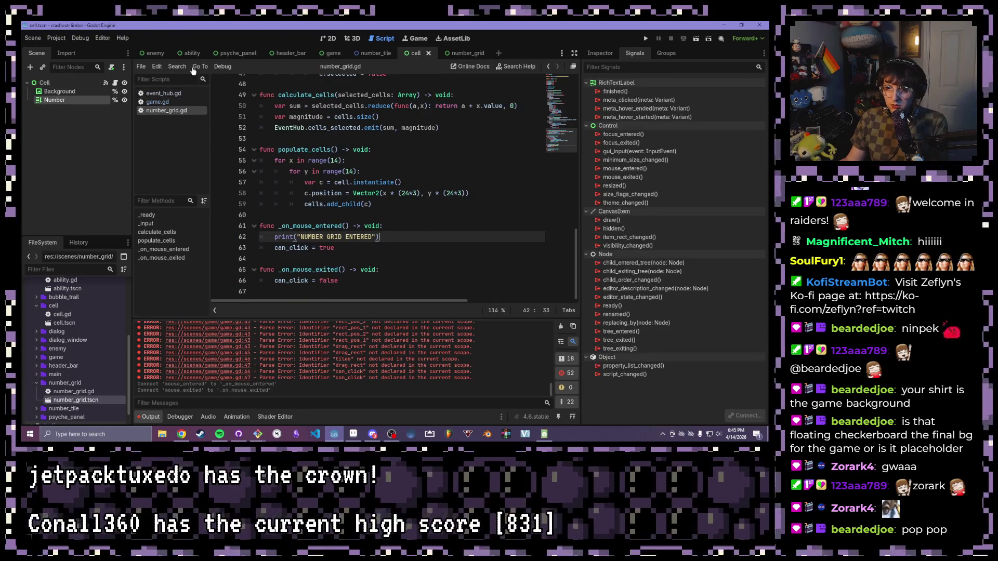
{"action": "left_click", "coordinate": [106, 83]}
{"action": "scroll", "coordinate": [218, 141], "scroll_direction": "down", "scroll_amount": 5}
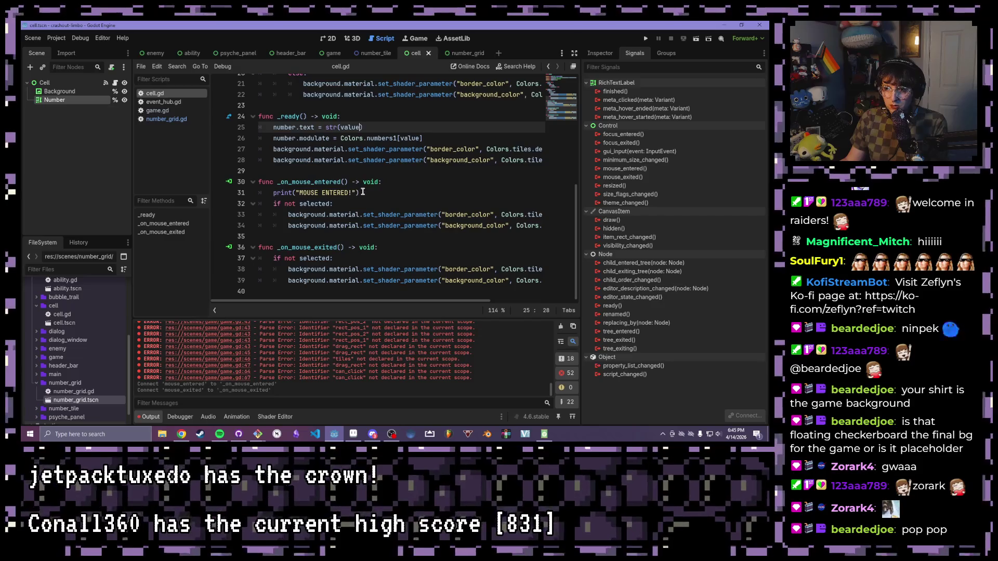
{"action": "left_click_drag", "start_coordinate": [381, 195], "coordinate": [260, 182]}
{"action": "left_click", "coordinate": [381, 195]}
{"action": "key", "text": "shift+Home"}
{"action": "key", "text": "BackSpace"}
{"action": "key", "text": "BackSpace"}
{"action": "key", "text": "BackSpace"}
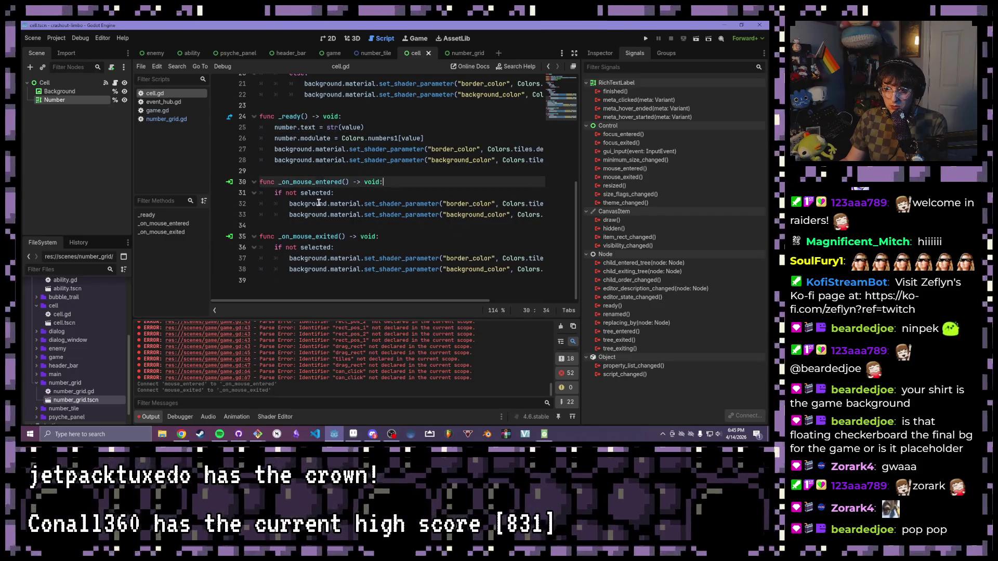
{"action": "key", "text": "ctrl+s"}
{"action": "left_click", "coordinate": [457, 53]}
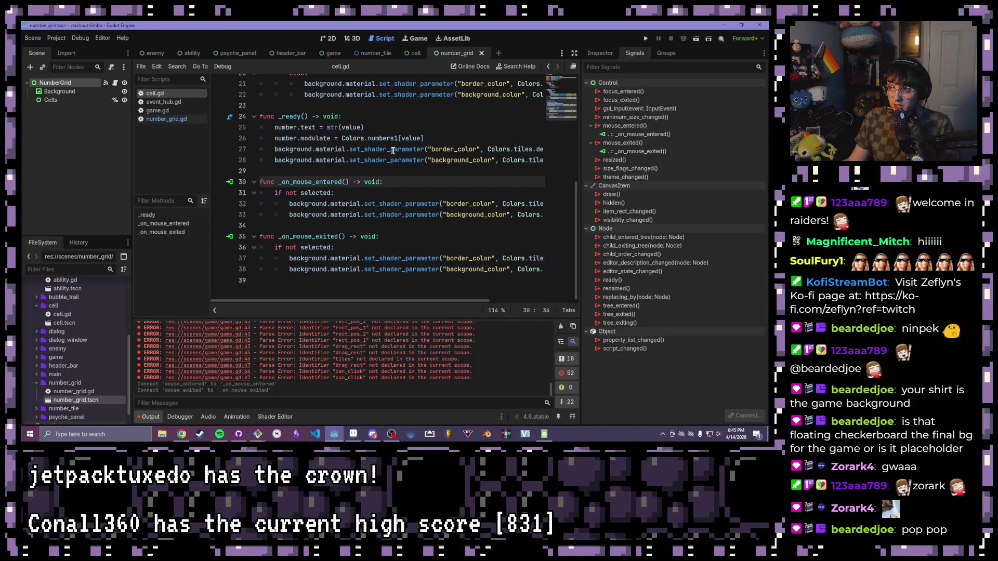
{"action": "left_click", "coordinate": [175, 122]}
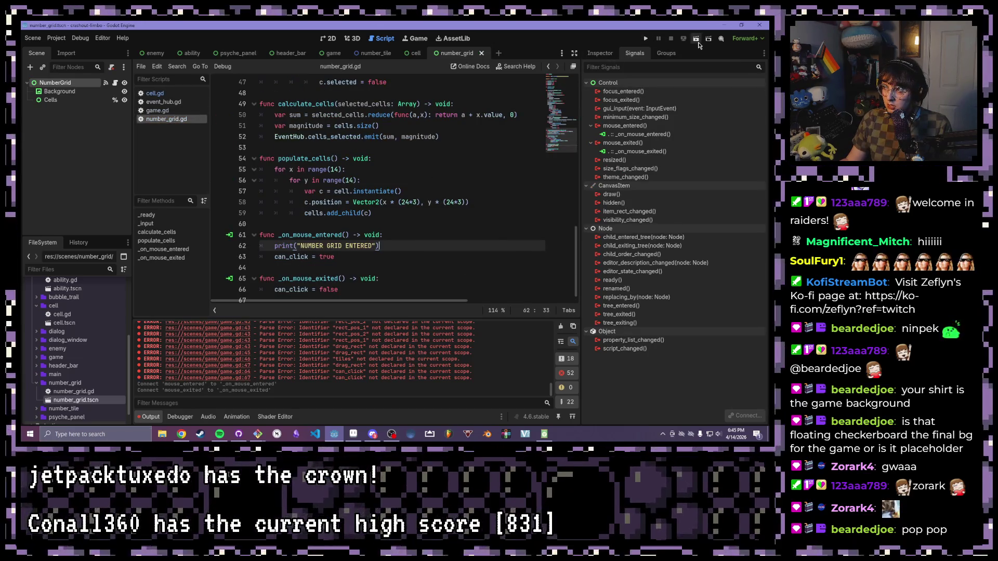
- Run the number_grid scene and select cell blocks to reproduce the size error on line 51
{"action": "left_click", "coordinate": [697, 42]}
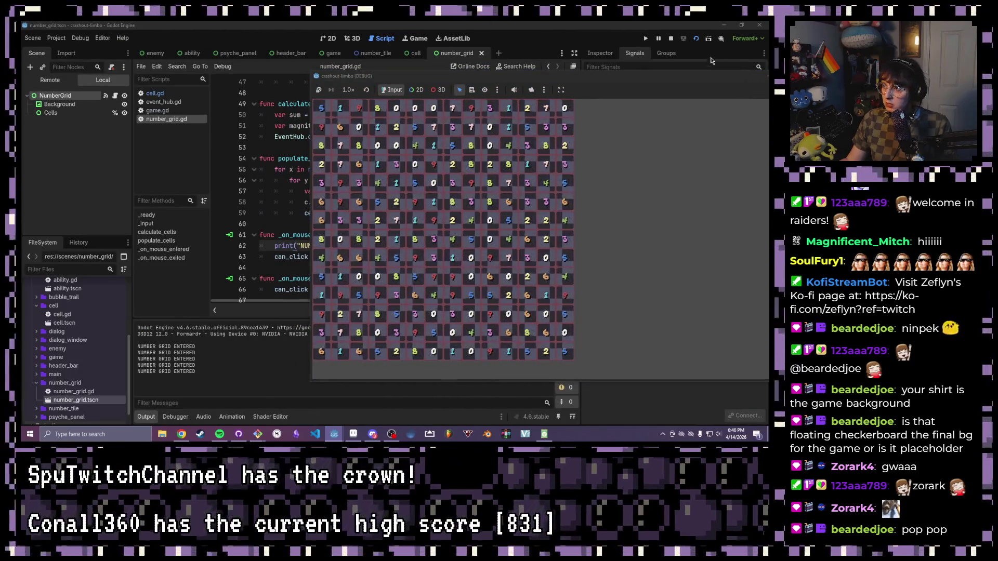
{"action": "left_click", "coordinate": [527, 164]}
{"action": "left_click_drag", "start_coordinate": [473, 202], "coordinate": [413, 241]}
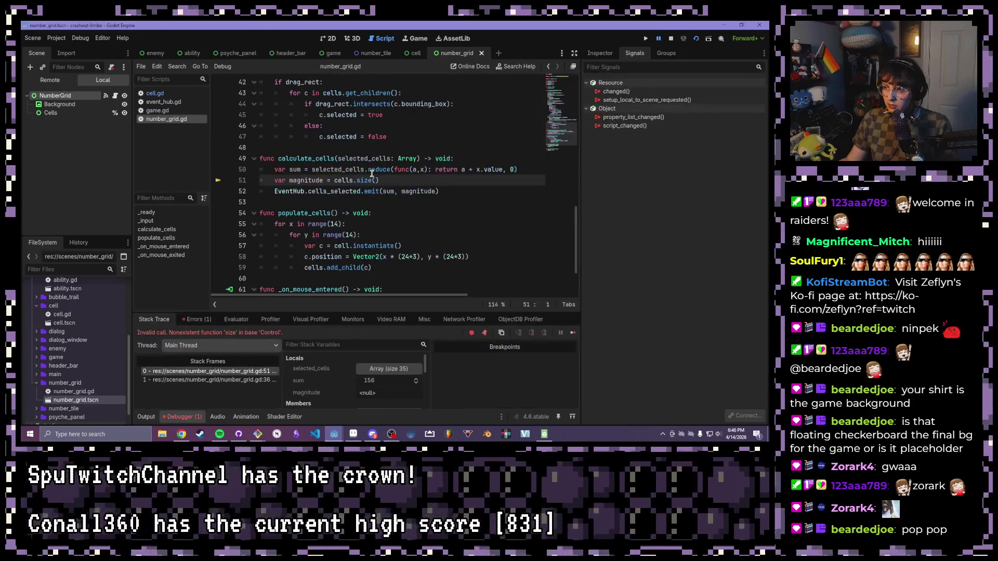
{"action": "left_click", "coordinate": [383, 181]}
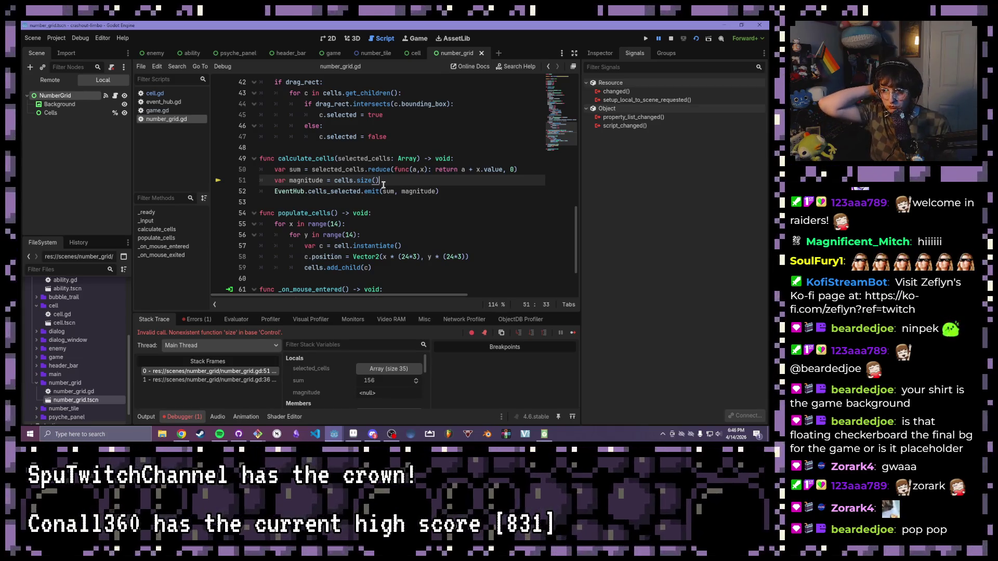
{"action": "scroll", "coordinate": [378, 183], "scroll_direction": "up", "scroll_amount": 5}
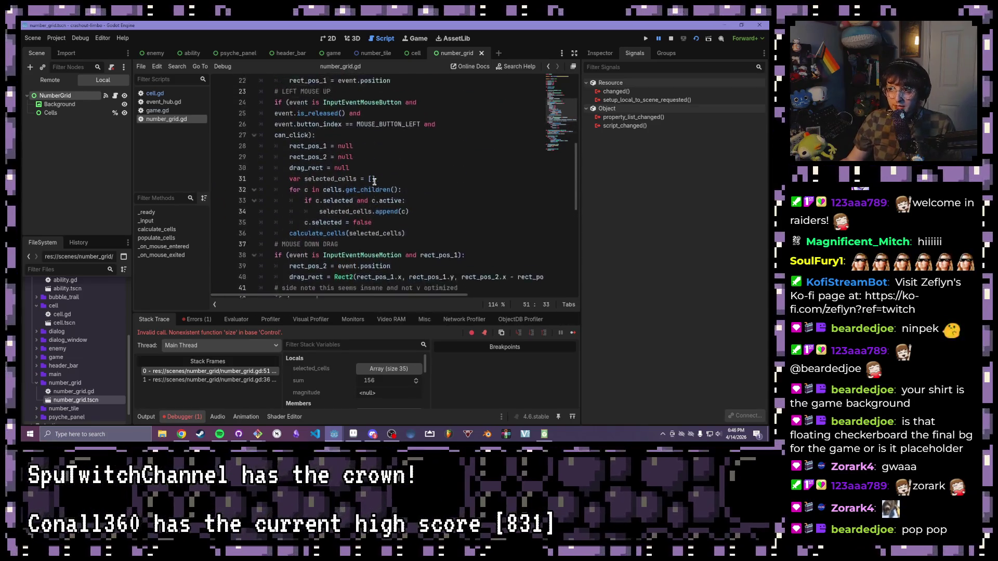
{"action": "scroll", "coordinate": [374, 182], "scroll_direction": "up", "scroll_amount": 5}
{"action": "scroll", "coordinate": [372, 180], "scroll_direction": "down", "scroll_amount": 2}
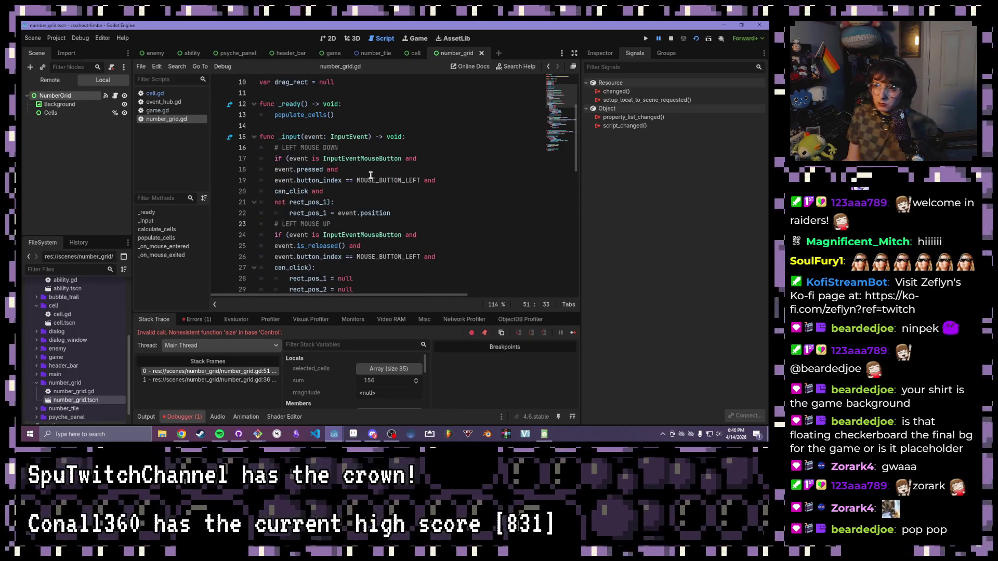
{"action": "scroll", "coordinate": [364, 166], "scroll_direction": "up", "scroll_amount": 3}
{"action": "scroll", "coordinate": [340, 142], "scroll_direction": "down", "scroll_amount": 10}
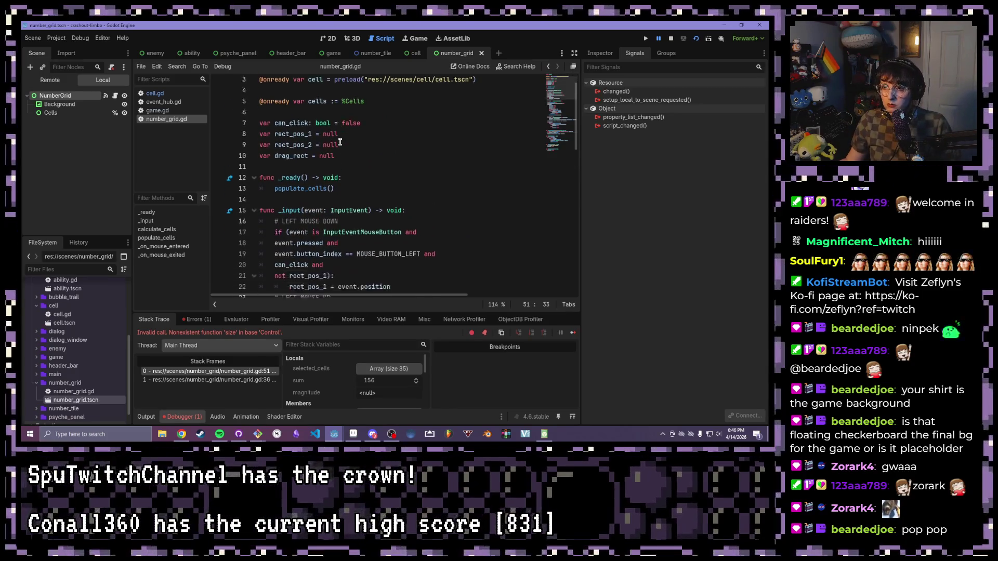
{"action": "scroll", "coordinate": [291, 226], "scroll_direction": "down", "scroll_amount": 1}
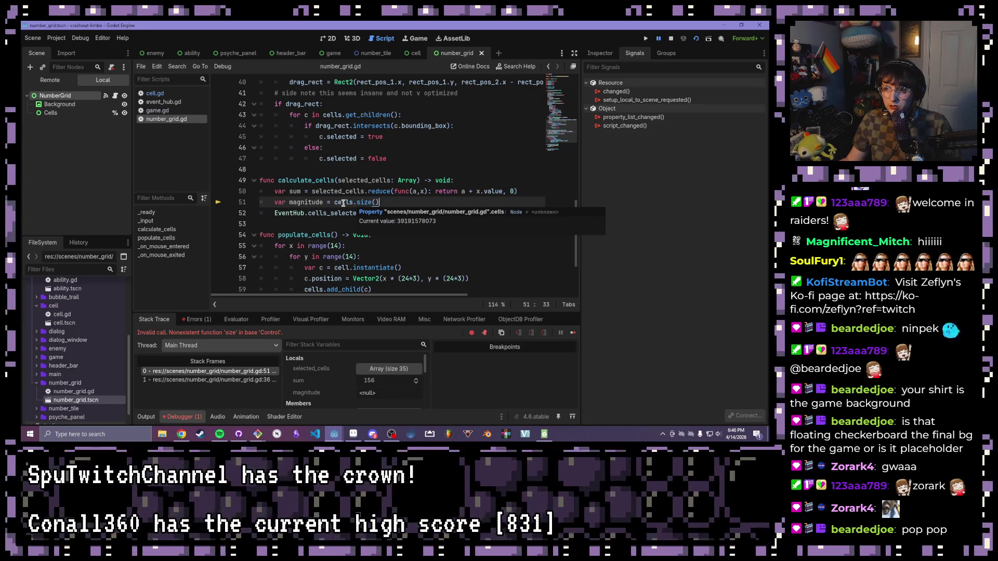
- Change cells.size() to selected_cells.size() on line 51, correcting the mistyped capital D
{"action": "left_click", "coordinate": [334, 202]}
{"action": "type", "text": "selected_"}
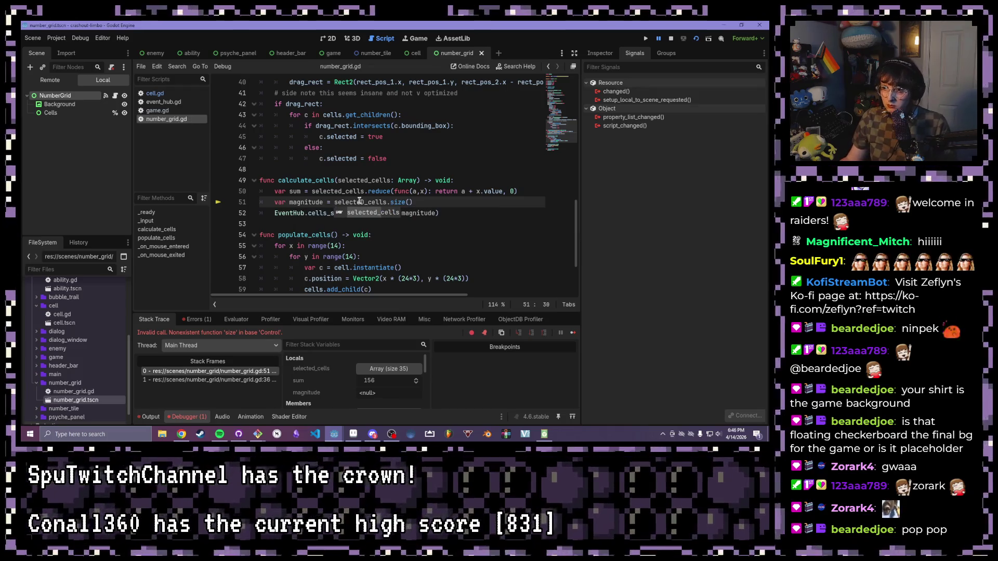
{"action": "left_click", "coordinate": [362, 202]}
{"action": "key", "text": "BackSpace"}
{"action": "type", "text": "d"}
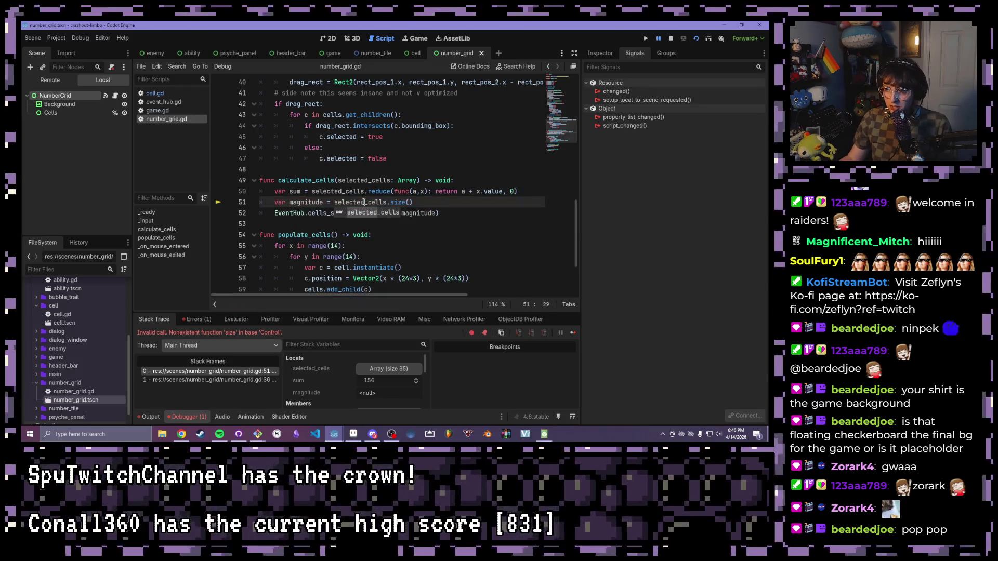
- Run the game, drag-select cell blocks including a 9x3 block, then close it
{"action": "left_click", "coordinate": [697, 41]}
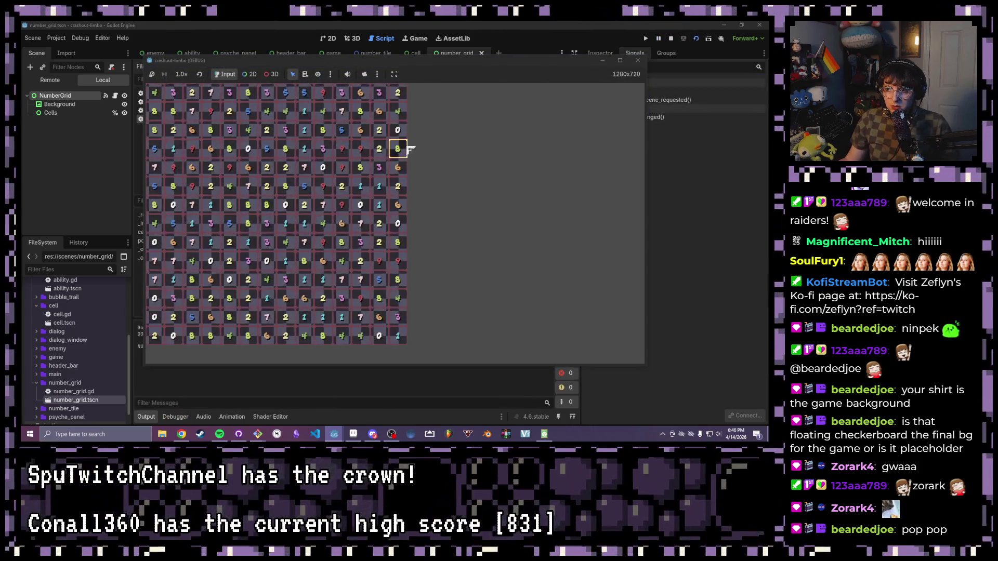
{"action": "left_click_drag", "start_coordinate": [397, 147], "coordinate": [351, 192]}
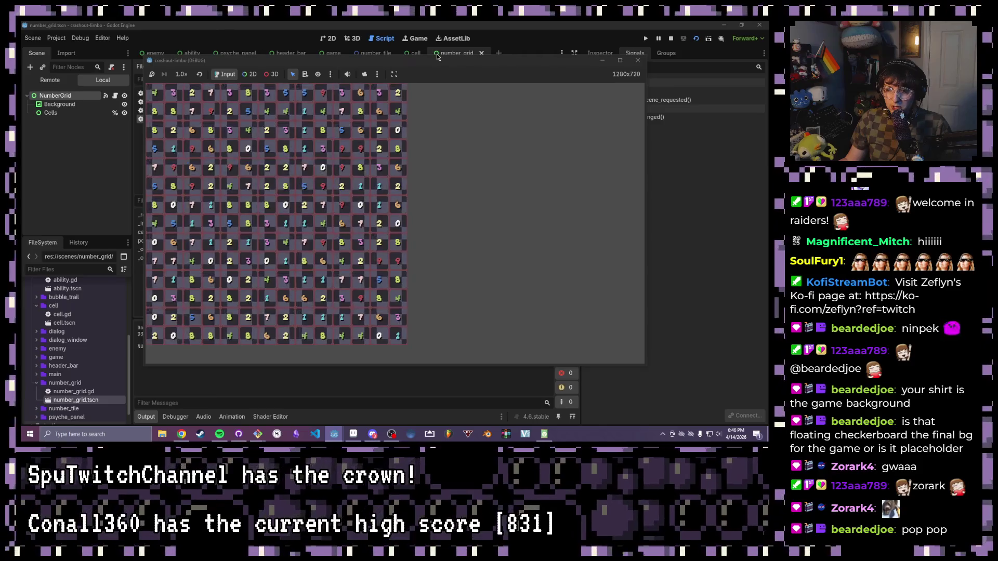
{"action": "left_click_drag", "start_coordinate": [436, 61], "coordinate": [584, 98]}
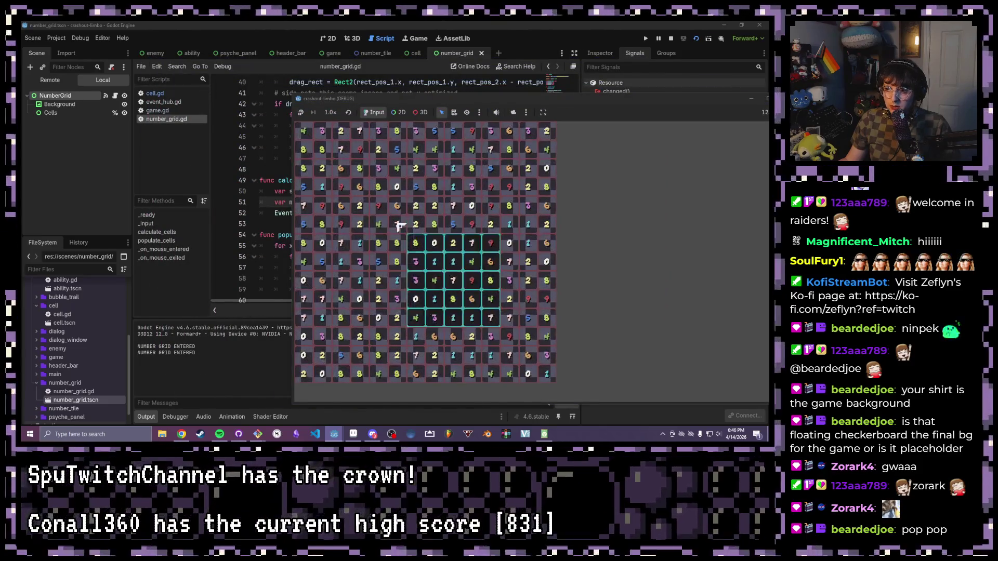
{"action": "mouse_move", "coordinate": [485, 99]}
{"action": "left_mouse_down"}
{"action": "mouse_move", "coordinate": [665, 185]}
{"action": "mouse_move", "coordinate": [374, 51]}
{"action": "mouse_move", "coordinate": [389, 66]}
{"action": "left_mouse_up"}
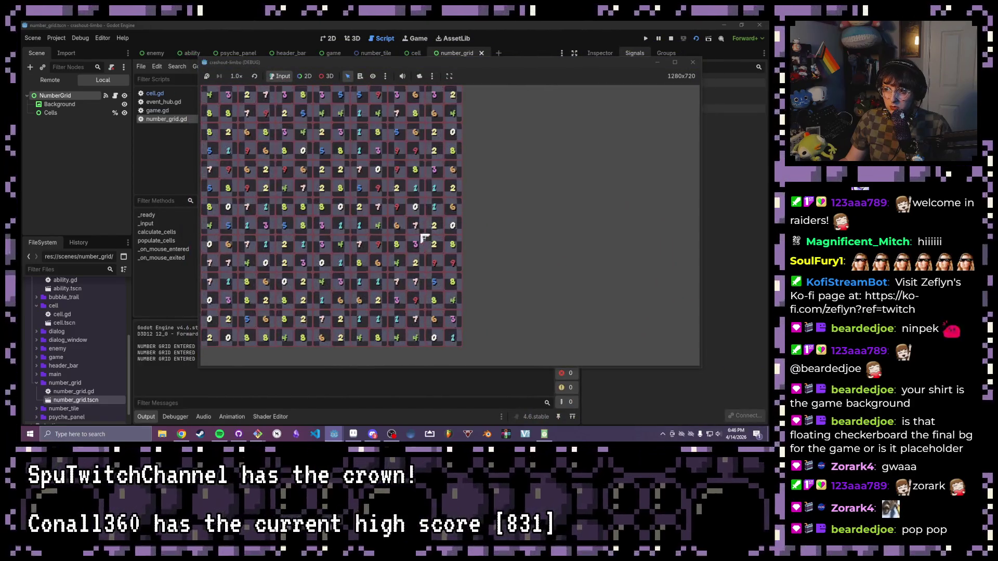
{"action": "left_click_drag", "start_coordinate": [304, 150], "coordinate": [677, 56]}
{"action": "left_click", "coordinate": [671, 38]}
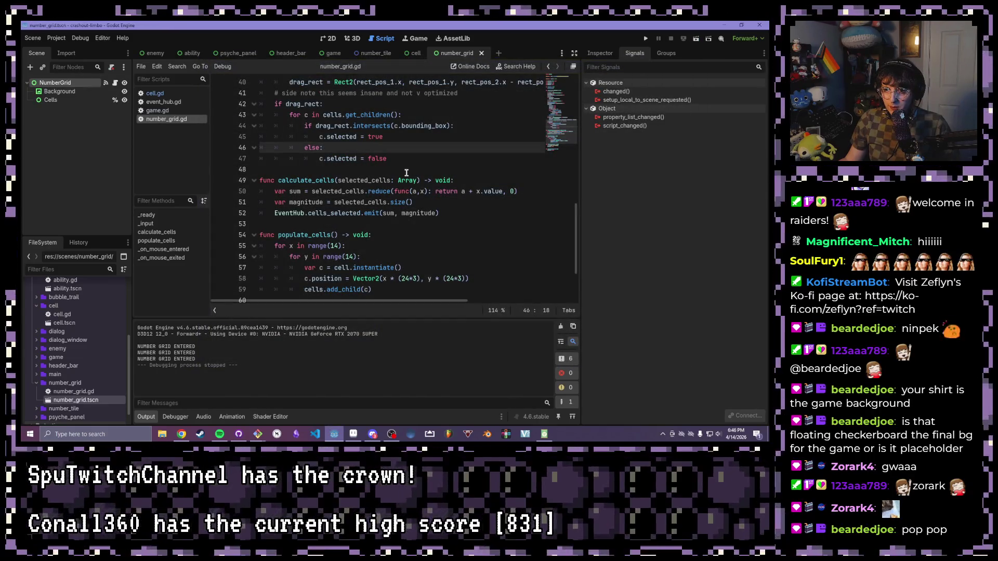
- Relaunch the game, maximize and restore its window, select a few cells, then stop it
{"action": "key", "text": "F5"}
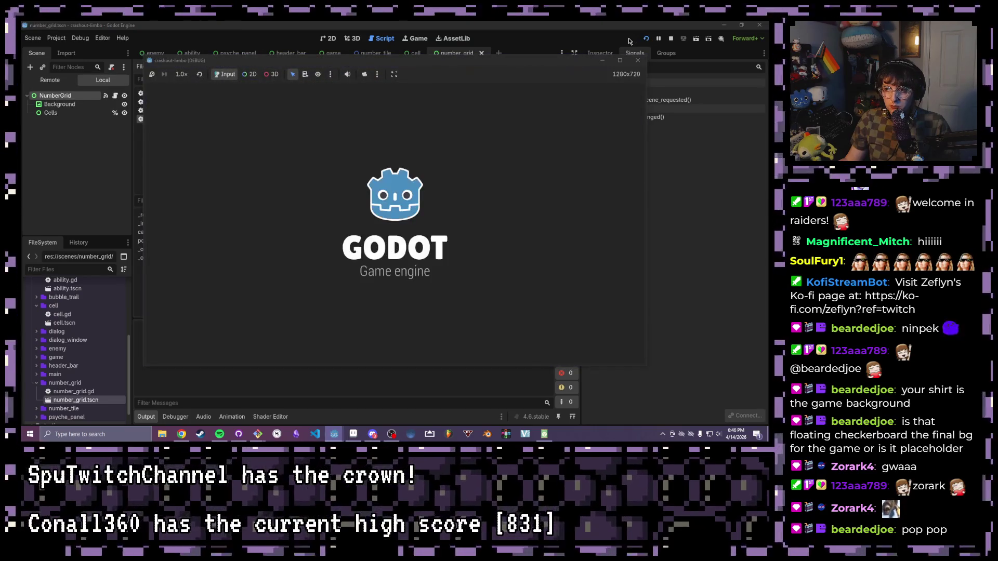
{"action": "double_click", "coordinate": [317, 62]}
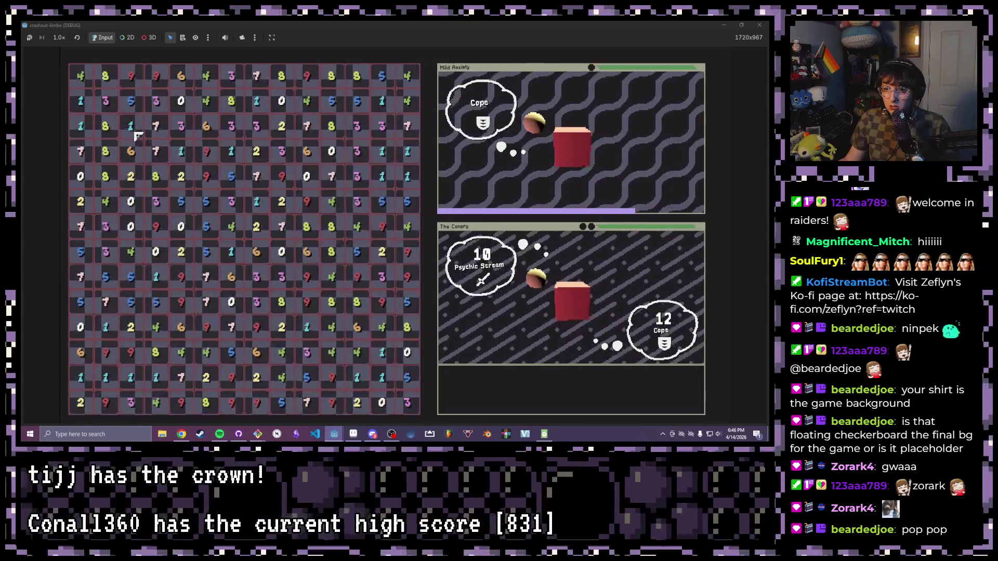
{"action": "double_click", "coordinate": [618, 25]}
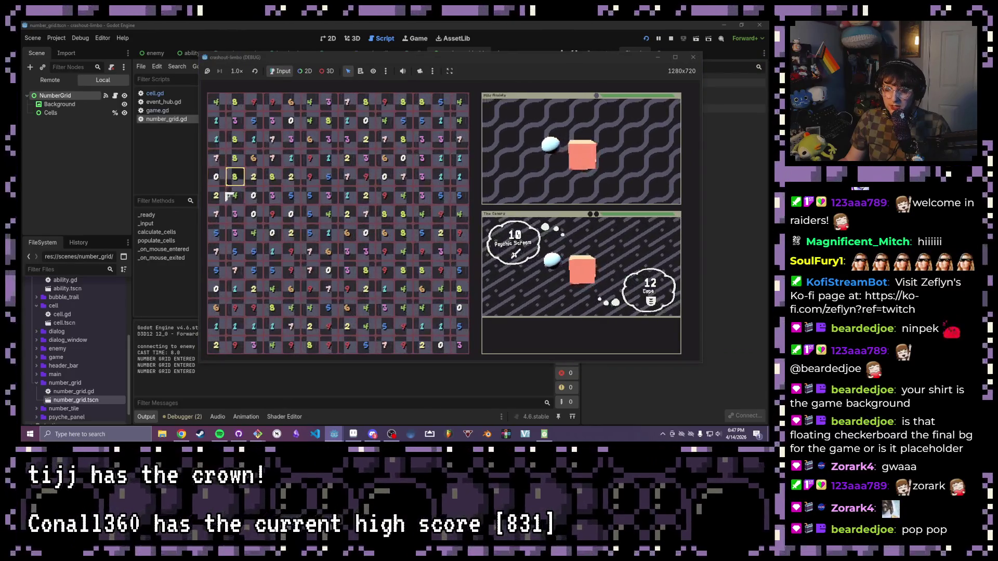
{"action": "left_click_drag", "start_coordinate": [265, 185], "coordinate": [356, 156]}
{"action": "key", "text": "F8"}
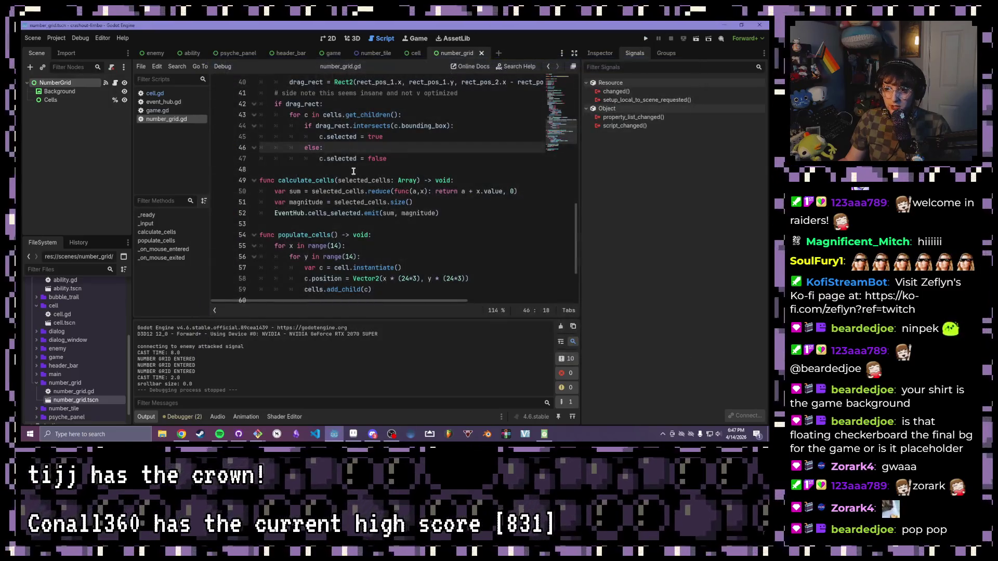
{"action": "left_click", "coordinate": [353, 171]}
{"action": "scroll", "coordinate": [447, 202], "scroll_direction": "down", "scroll_amount": 3}
- Add print("EMITTING CELL SELECTED") after the magnitude line in calculate_cells and save number_grid.gd
{"action": "scroll", "coordinate": [447, 203], "scroll_direction": "up", "scroll_amount": 5}
{"action": "scroll", "coordinate": [447, 203], "scroll_direction": "up", "scroll_amount": 4}
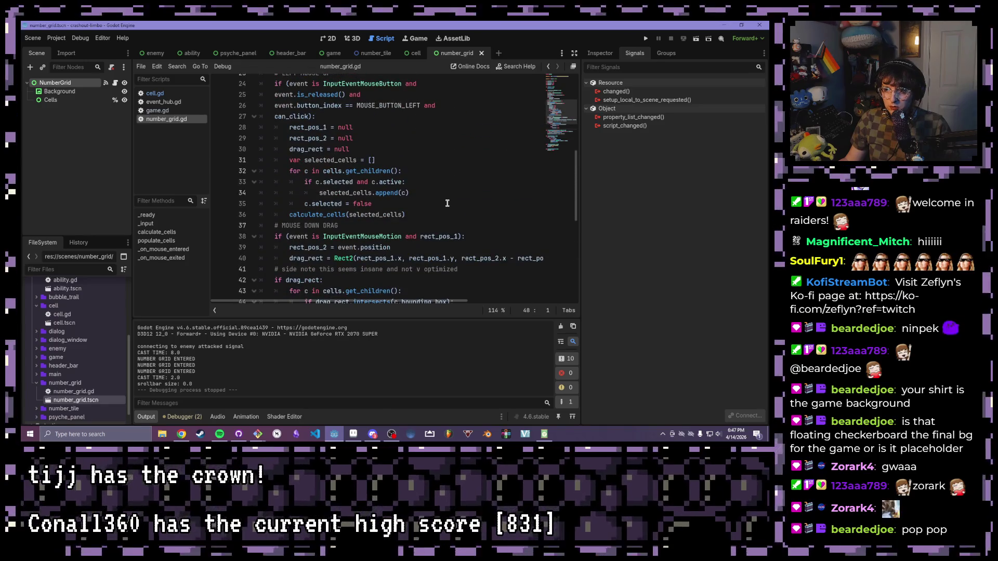
{"action": "scroll", "coordinate": [447, 203], "scroll_direction": "down", "scroll_amount": 3}
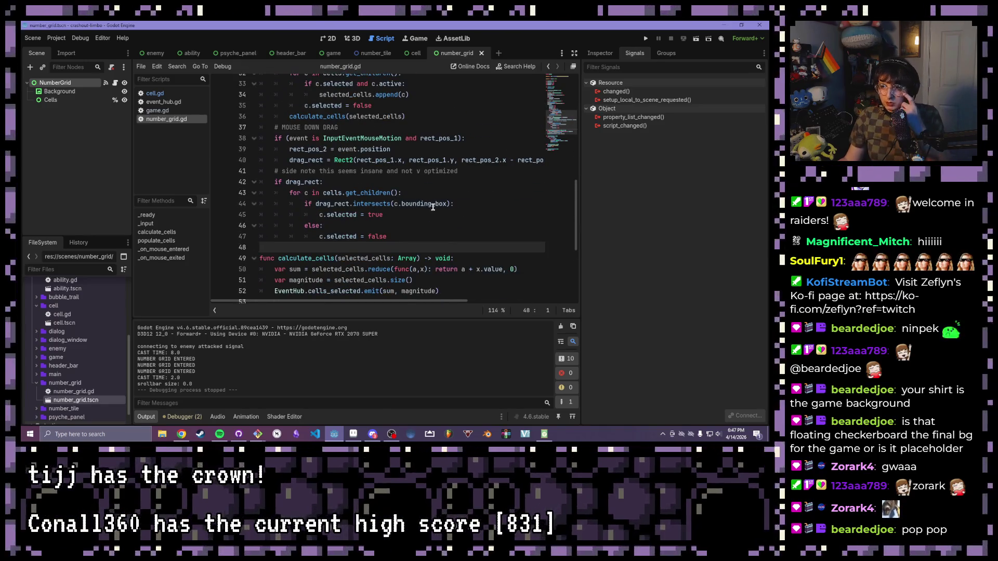
{"action": "scroll", "coordinate": [433, 207], "scroll_direction": "down", "scroll_amount": 2}
{"action": "left_click", "coordinate": [428, 215]}
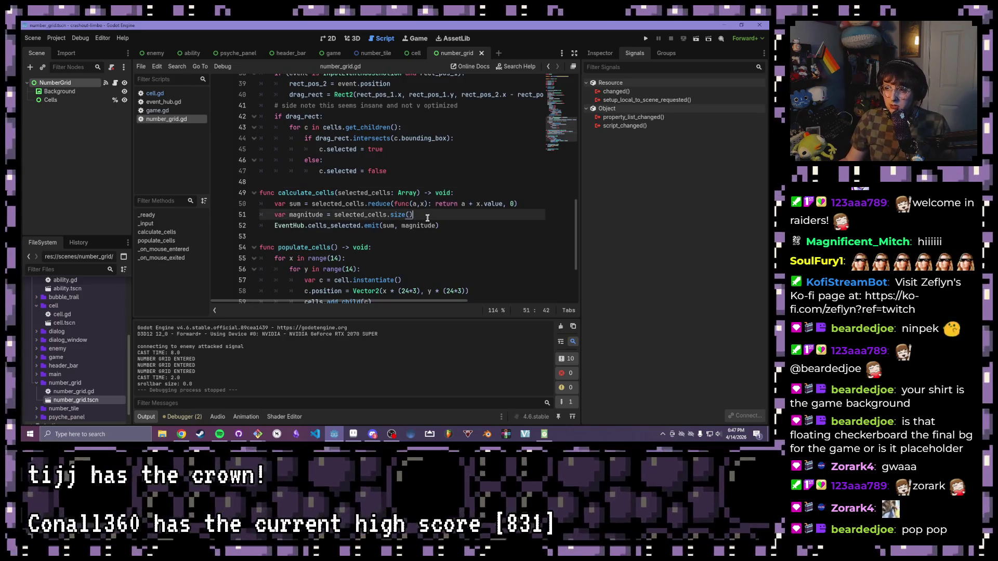
{"action": "key", "text": "Return"}
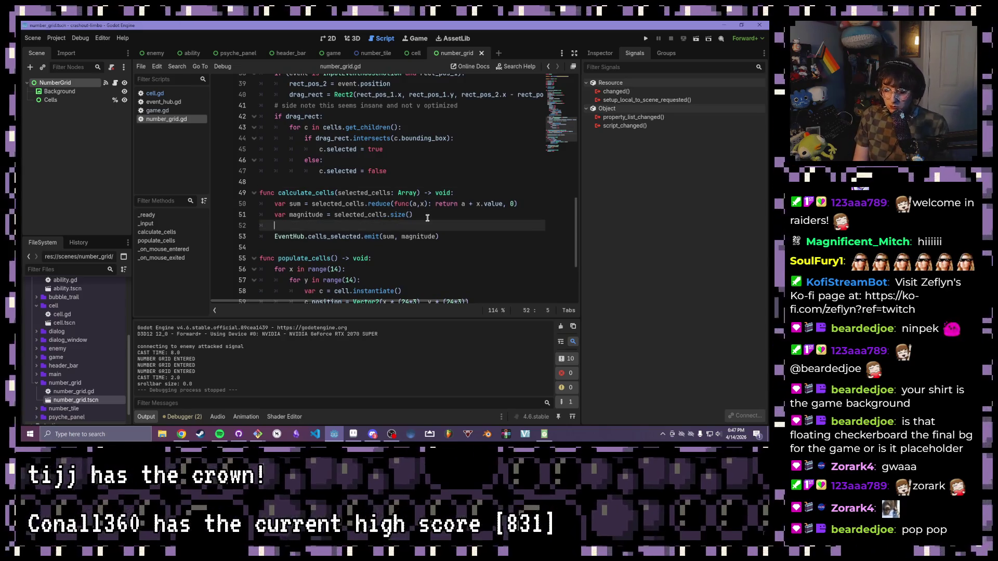
{"action": "type", "text": "nt(\"E"}
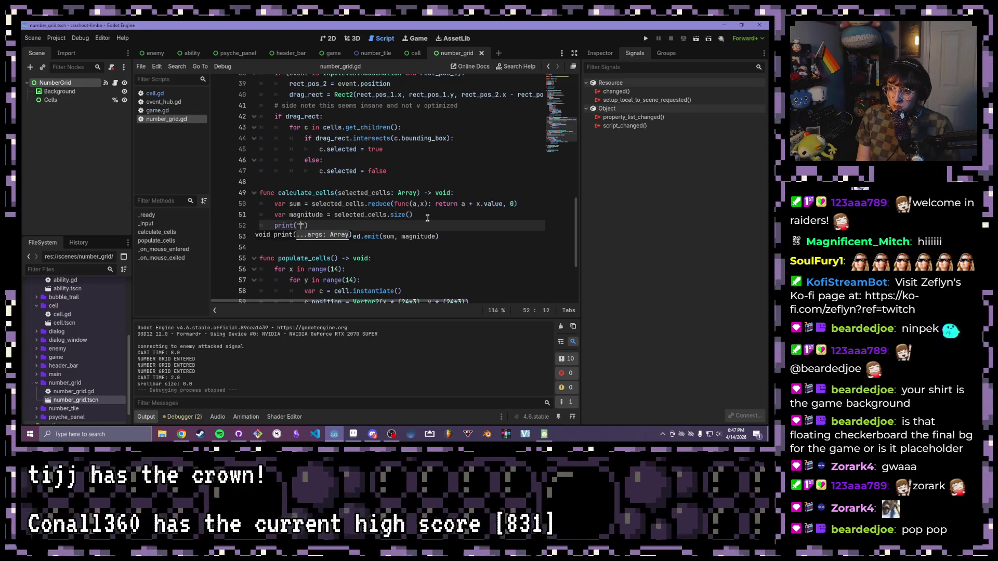
{"action": "type", "text": "MITTING "}
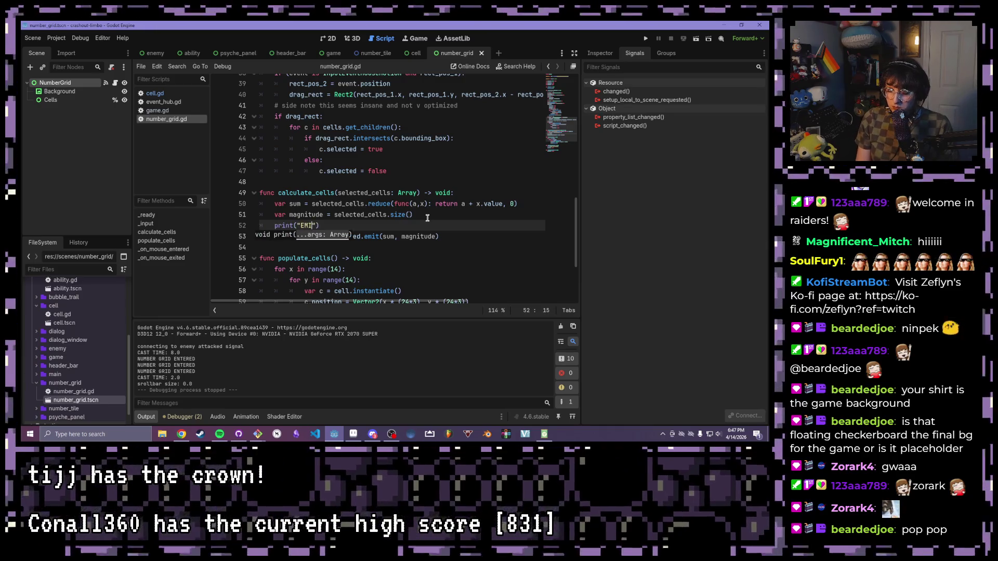
{"action": "type", "text": "CE"}
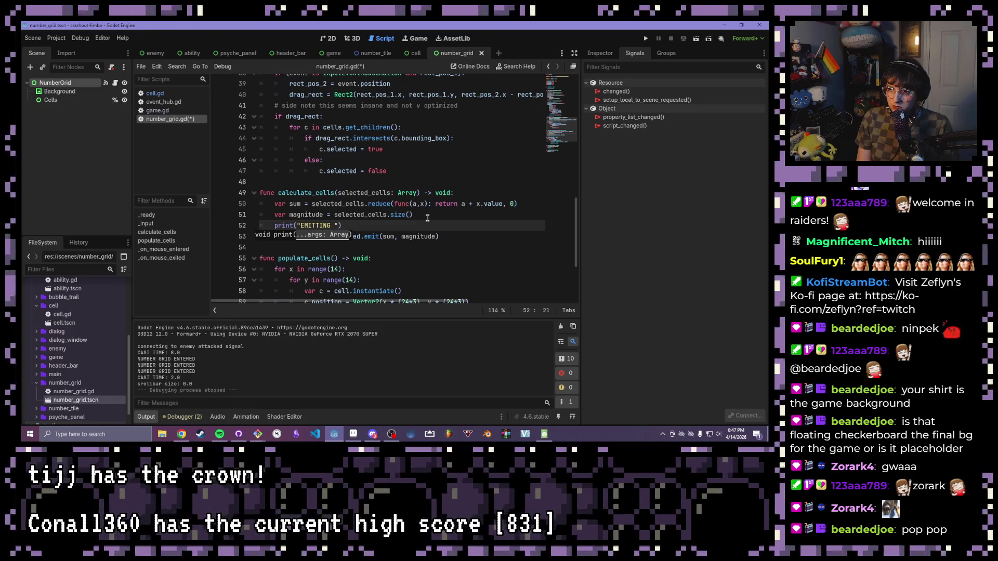
{"action": "type", "text": "LL SELECTED"}
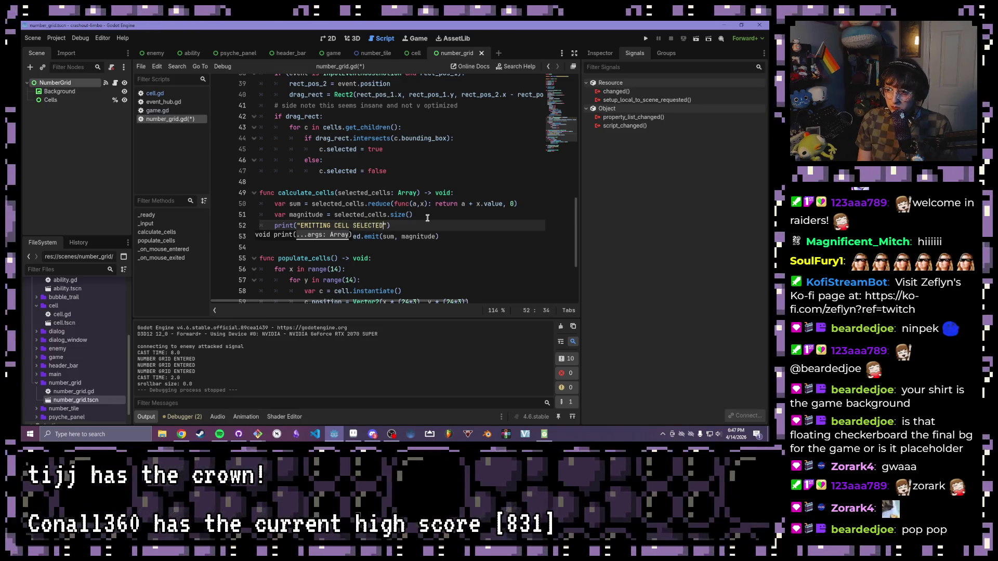
{"action": "key", "text": "ctrl+s"}
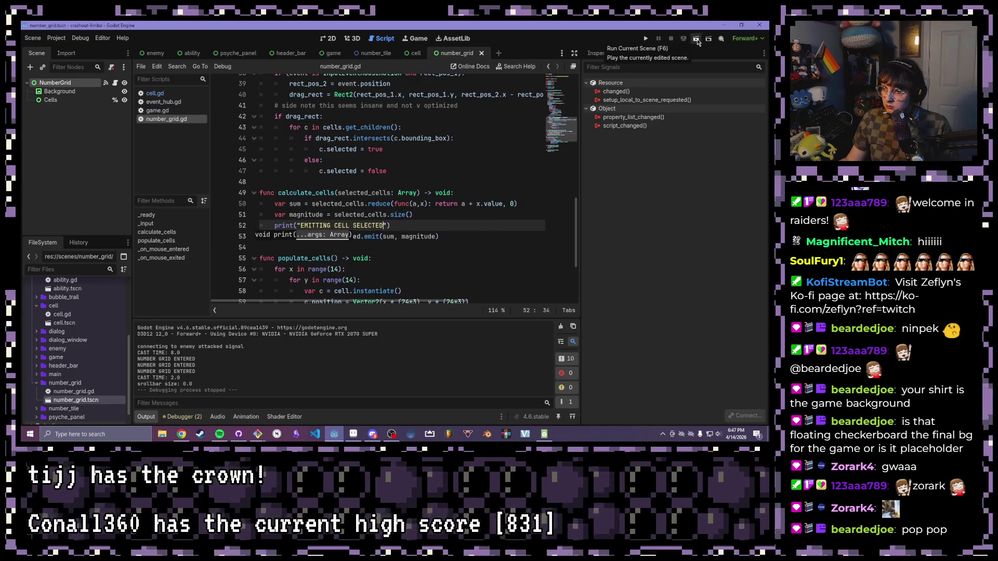
{"action": "key", "text": "F5"}
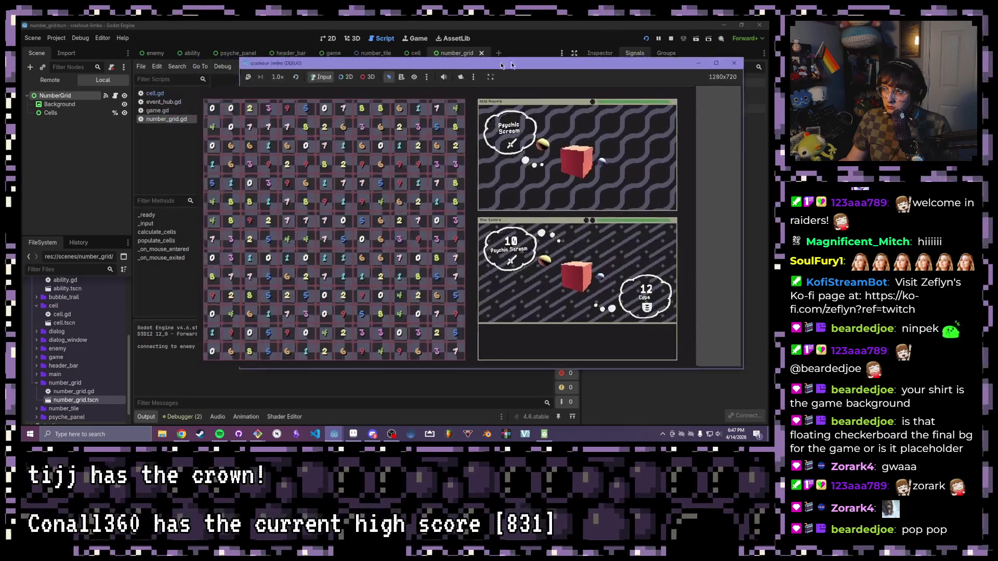
- Test the running game so the log shows 'EMITTING CELL SELECTED', then close the game window
{"action": "left_click_drag", "start_coordinate": [502, 65], "coordinate": [533, 63]}
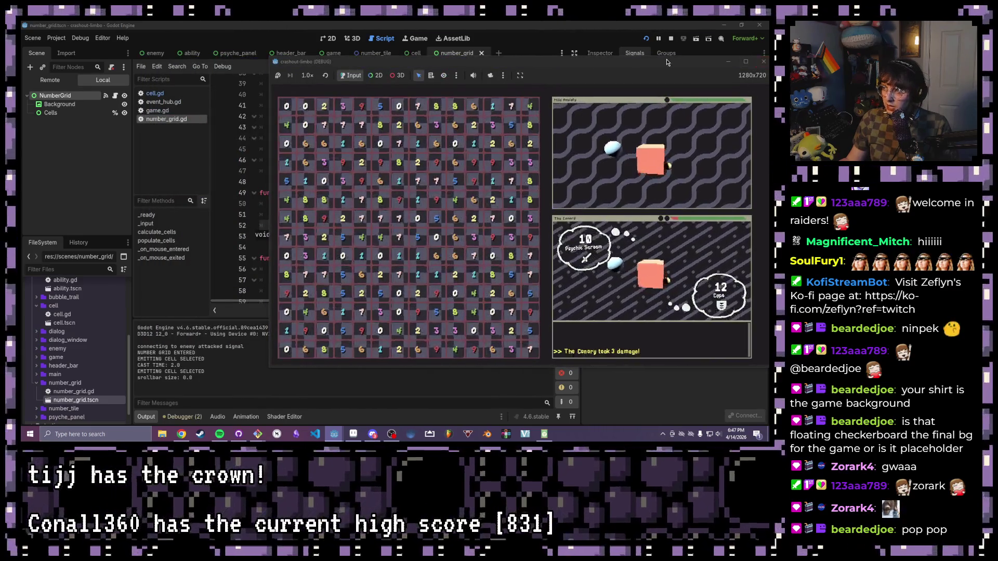
{"action": "left_click_drag", "start_coordinate": [665, 59], "coordinate": [598, 51]}
{"action": "left_click", "coordinate": [696, 54]}
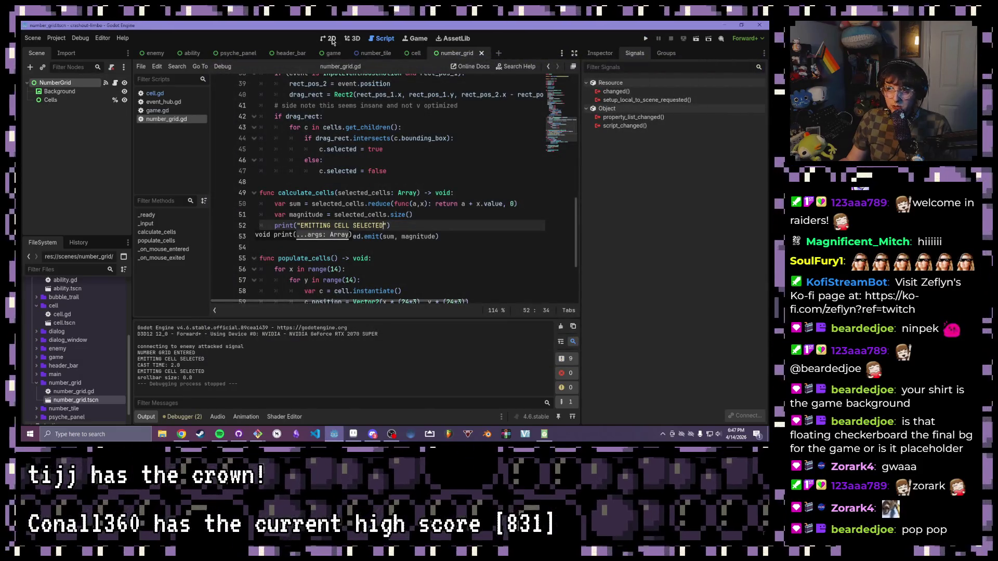
{"action": "scroll", "coordinate": [378, 106], "scroll_direction": "up", "scroll_amount": 1}
{"action": "left_click", "coordinate": [405, 171]}
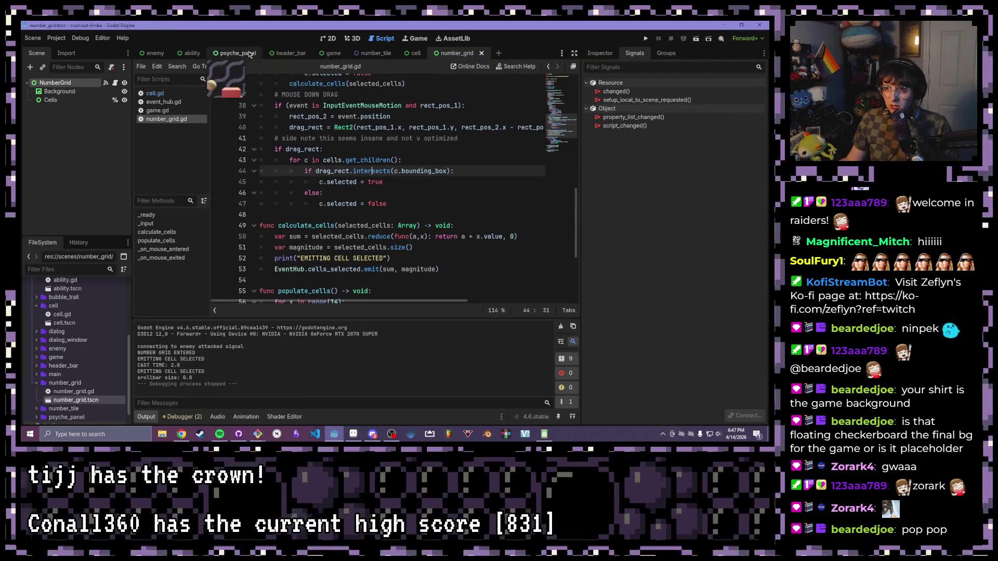
- Open game.gd and clear the pass placeholder from the _handle_selected_cells handler
{"action": "left_click", "coordinate": [158, 110]}
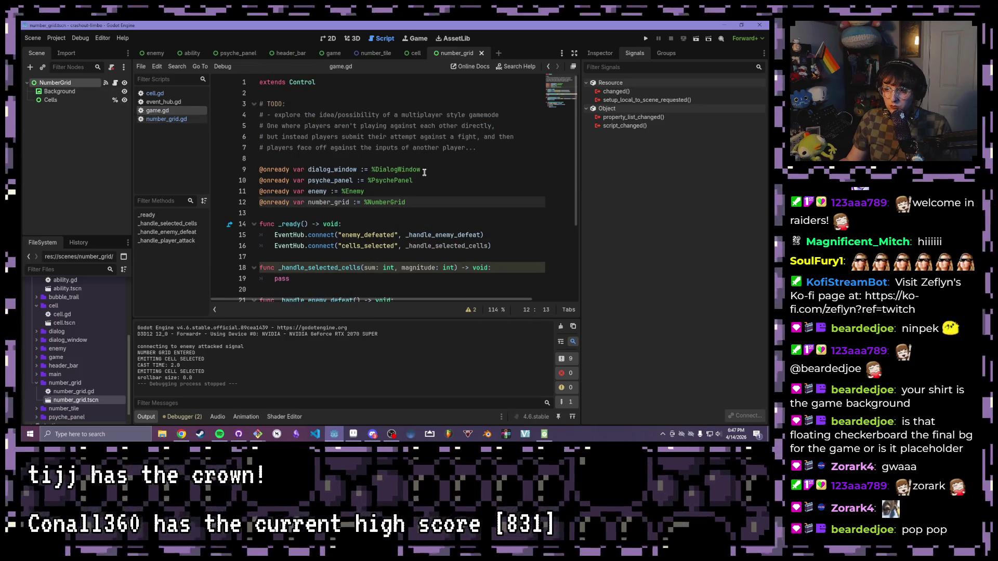
{"action": "left_click", "coordinate": [314, 267]}
{"action": "triple_click", "coordinate": [314, 267]}
{"action": "left_click", "coordinate": [314, 268]}
{"action": "left_click", "coordinate": [318, 279]}
{"action": "scroll", "coordinate": [366, 207], "scroll_direction": "down", "scroll_amount": 2}
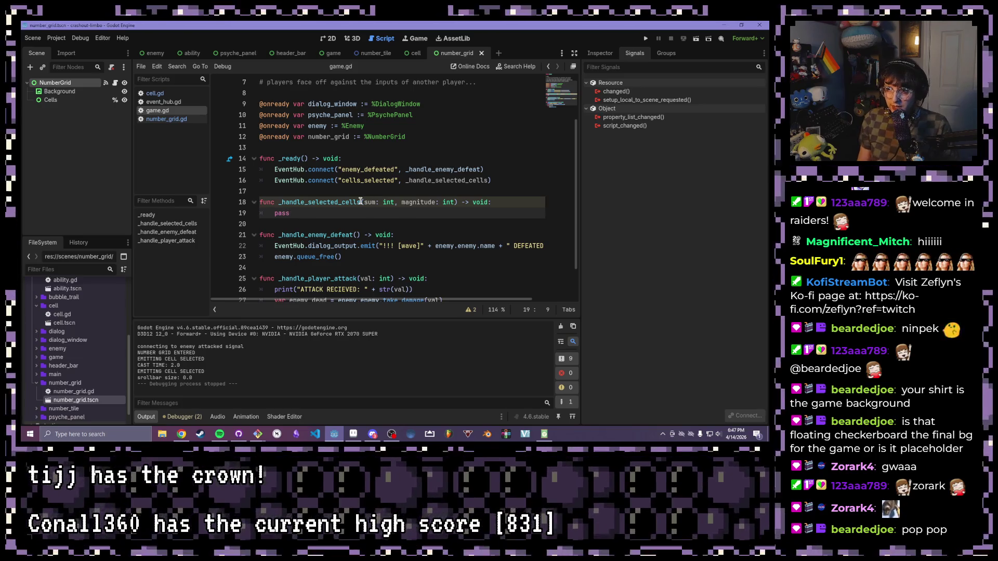
{"action": "key", "text": "BackSpace"}
{"action": "key", "text": "BackSpace"}
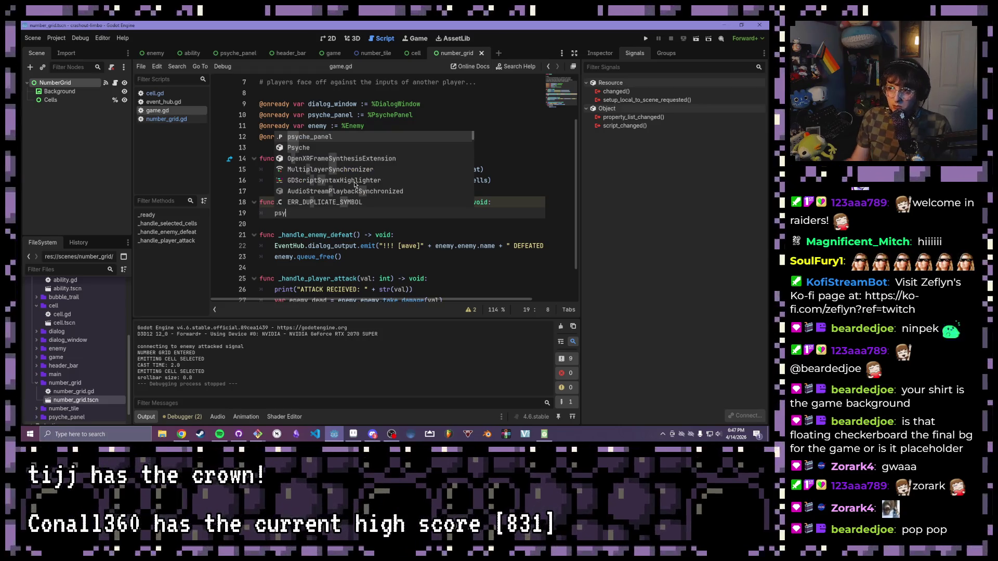
- Rename the psyche_panel variable on line 10 to psyche and save game.gd
{"action": "mouse_move", "coordinate": [354, 115]}
{"action": "left_mouse_down"}
{"action": "mouse_move", "coordinate": [312, 114]}
{"action": "mouse_move", "coordinate": [329, 115]}
{"action": "left_mouse_up"}
{"action": "key", "text": "BackSpace"}
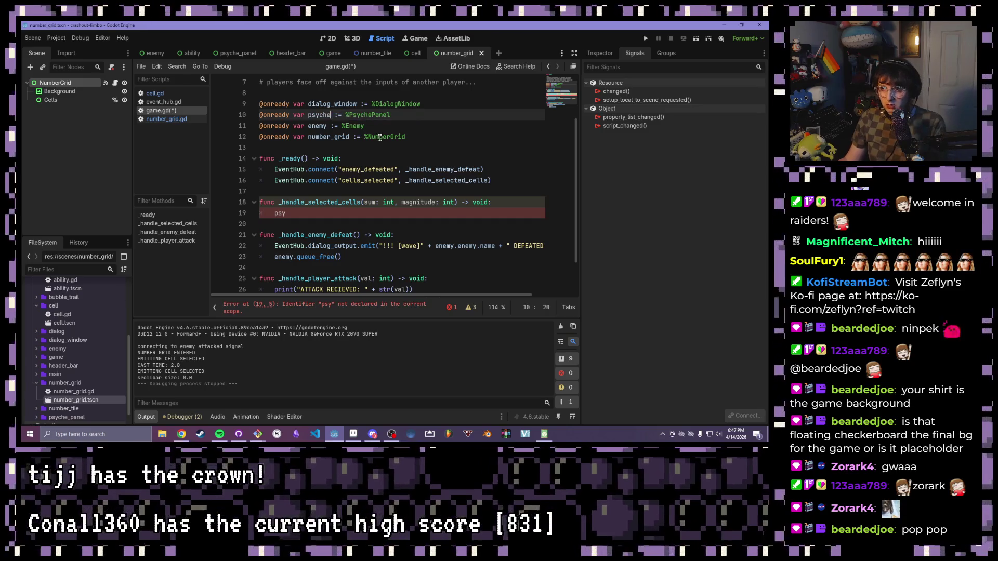
{"action": "left_click", "coordinate": [416, 115]}
{"action": "key", "text": "ctrl+s"}
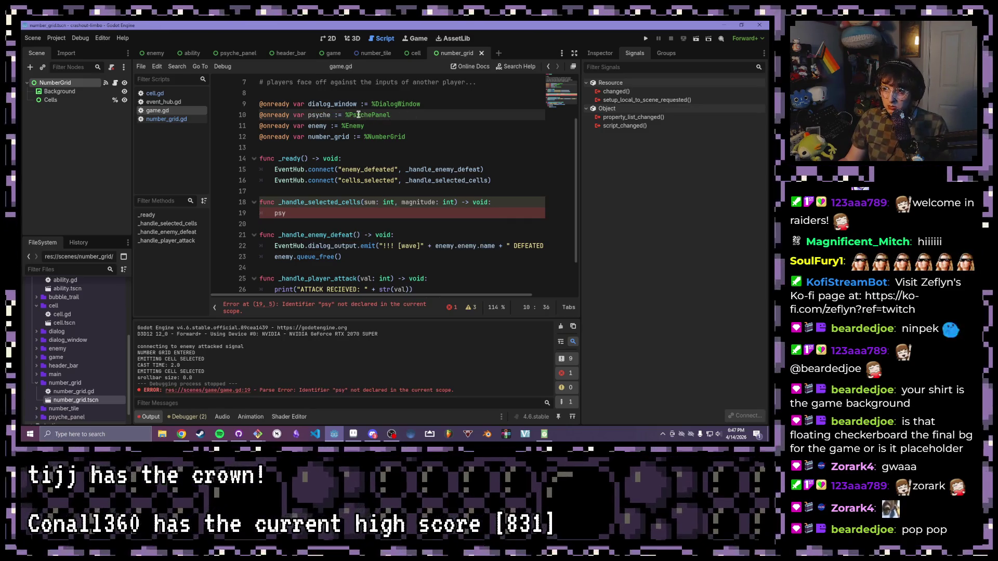
- Begin the handler body with 'psyche.psyche.' in _handle_selected_cells
{"action": "left_click", "coordinate": [297, 214]}
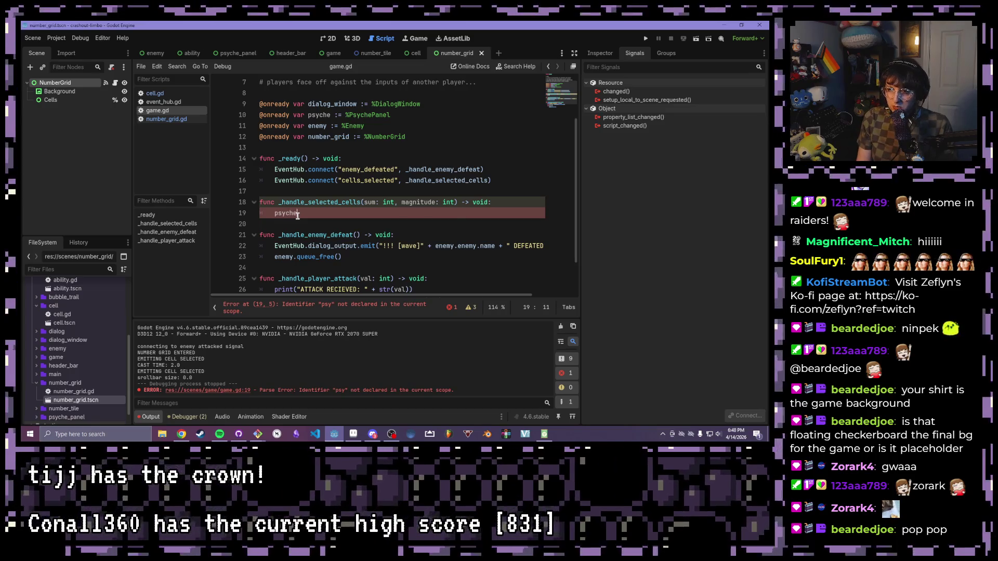
{"action": "type", "text": "."}
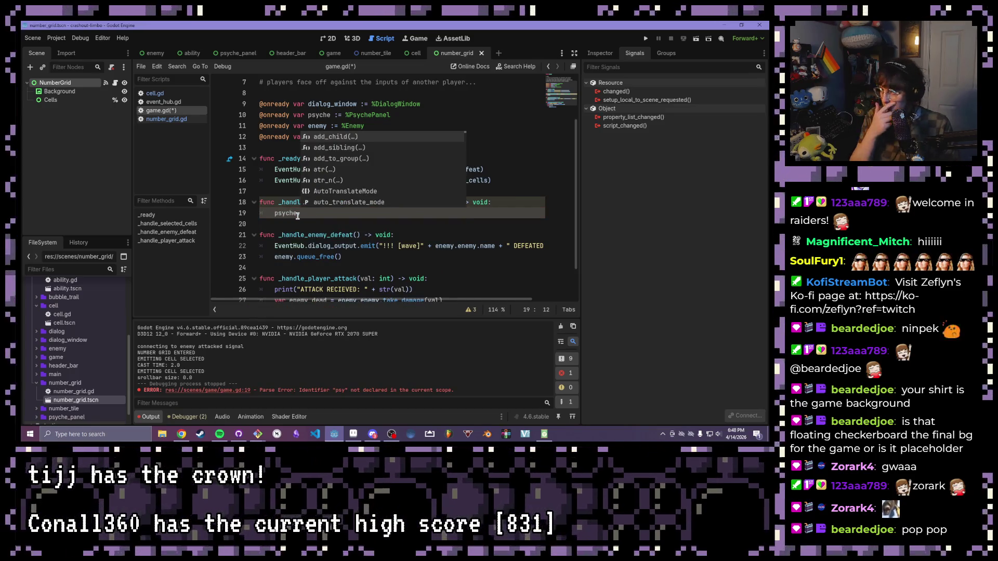
{"action": "type", "text": "a"}
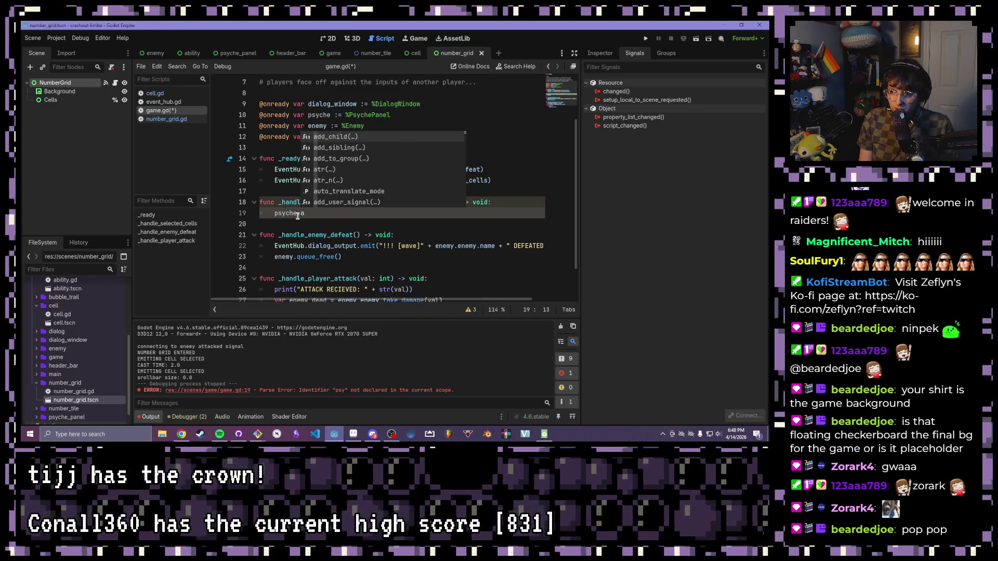
{"action": "type", "text": "bili"}
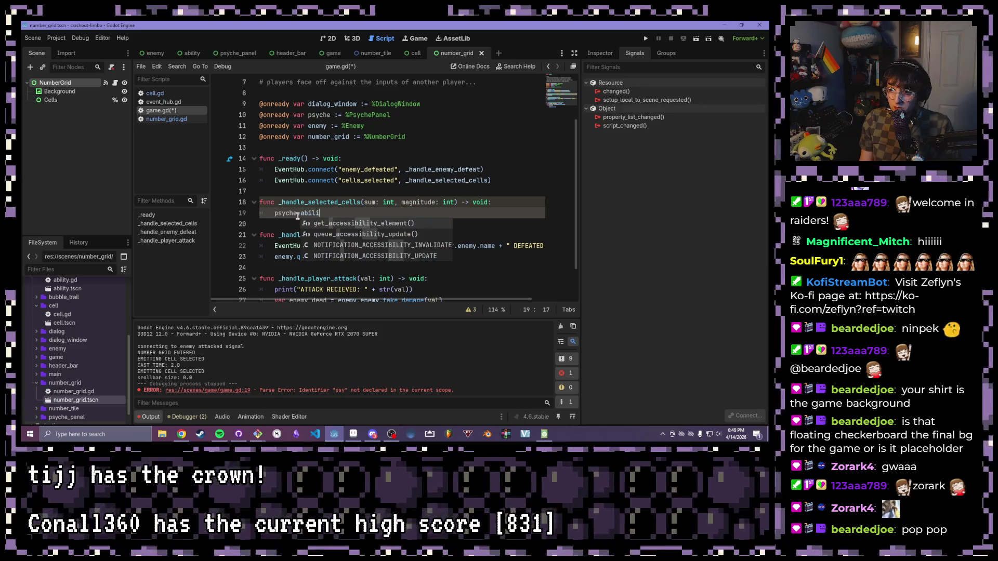
{"action": "key", "text": "BackSpace"}
{"action": "key", "text": "BackSpace"}
{"action": "key", "text": "BackSpace"}
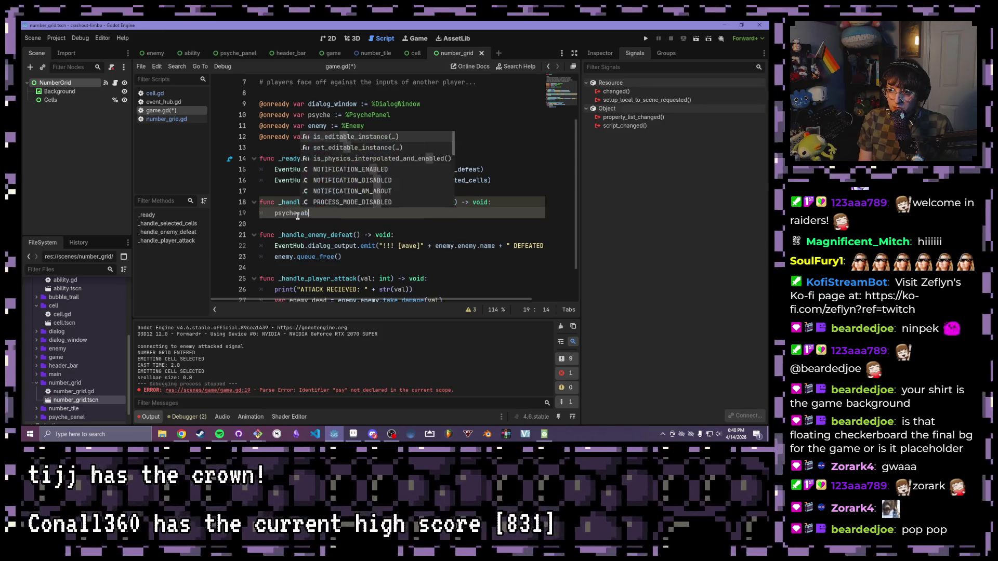
{"action": "key", "text": "BackSpace"}
{"action": "key", "text": "BackSpace"}
{"action": "type", "text": "p"}
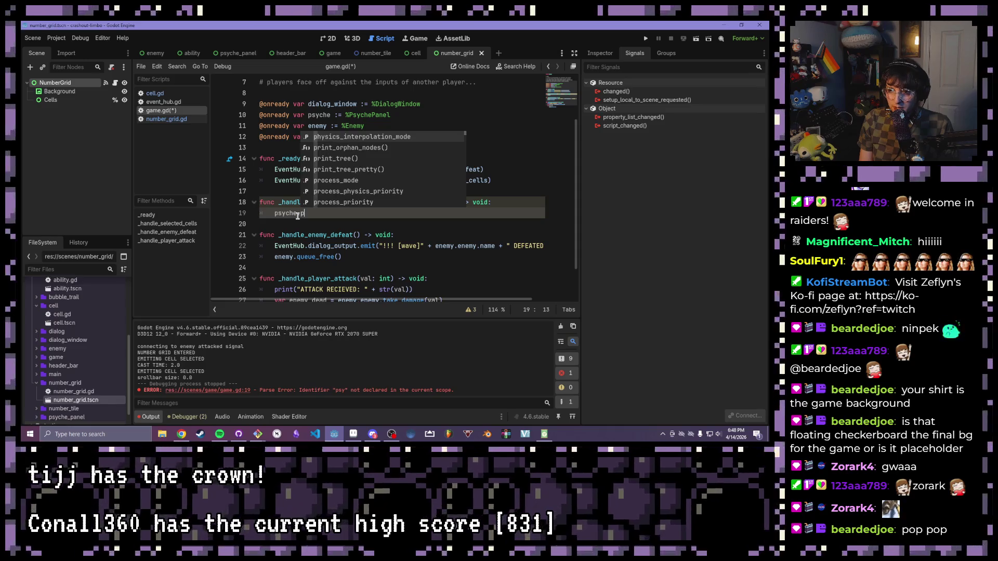
{"action": "type", "text": "s"}
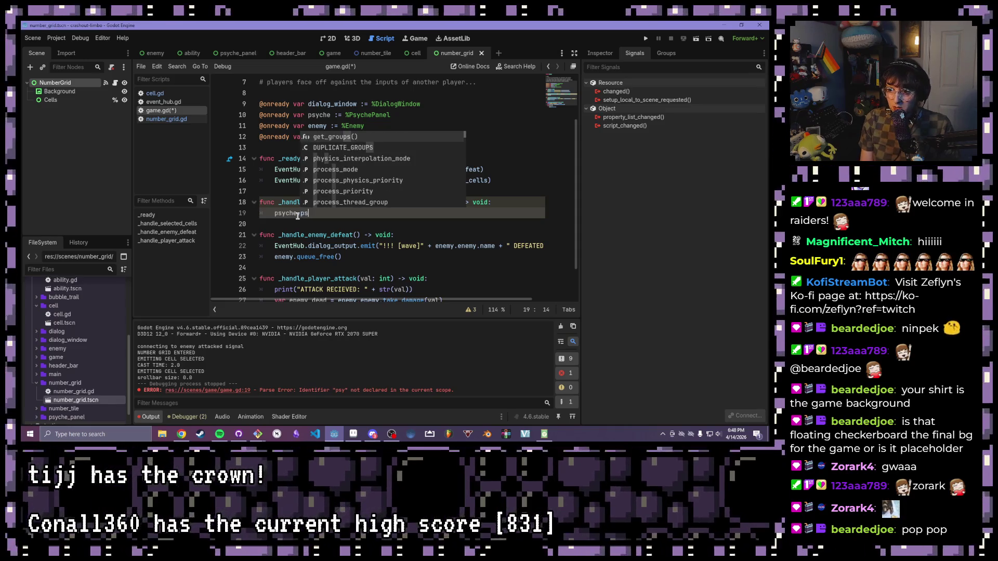
{"action": "type", "text": "y"}
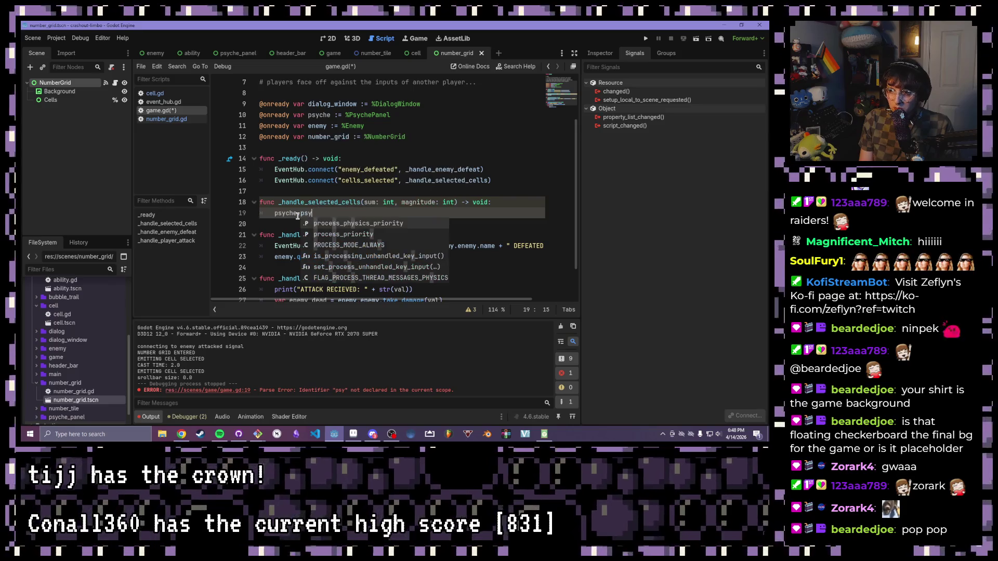
{"action": "type", "text": "che"}
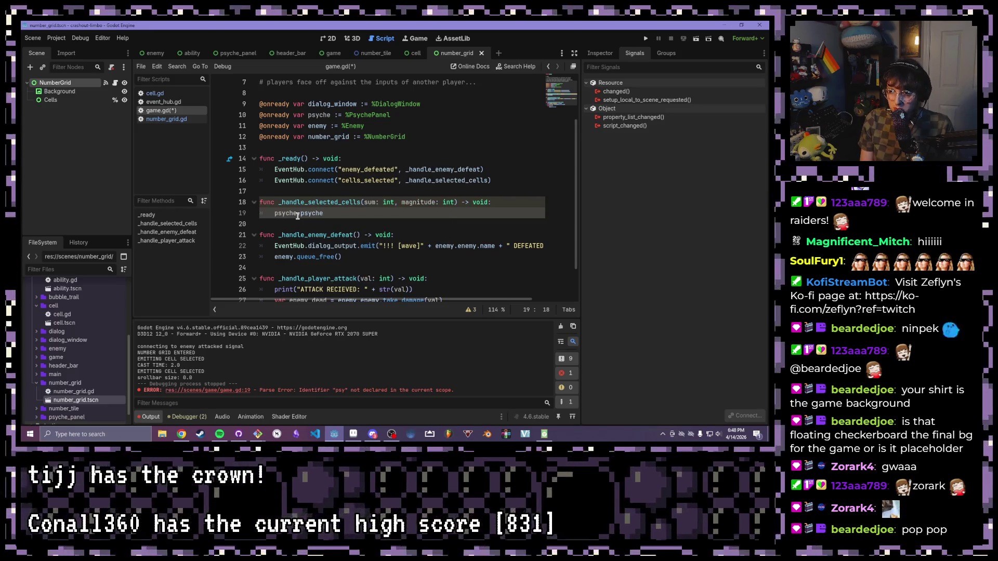
{"action": "type", "text": "."}
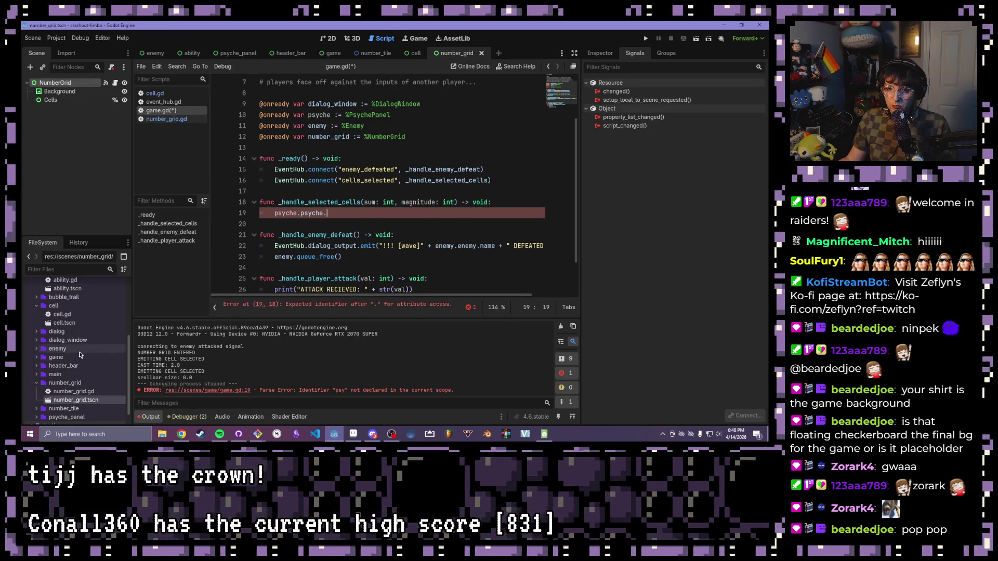
{"action": "scroll", "coordinate": [80, 355], "scroll_direction": "down", "scroll_amount": 2}
{"action": "left_click", "coordinate": [36, 400]}
- Check PsychePanel's abilities in the Inspector and start a loop over psyche.psyche.abilities
{"action": "double_click", "coordinate": [77, 400]}
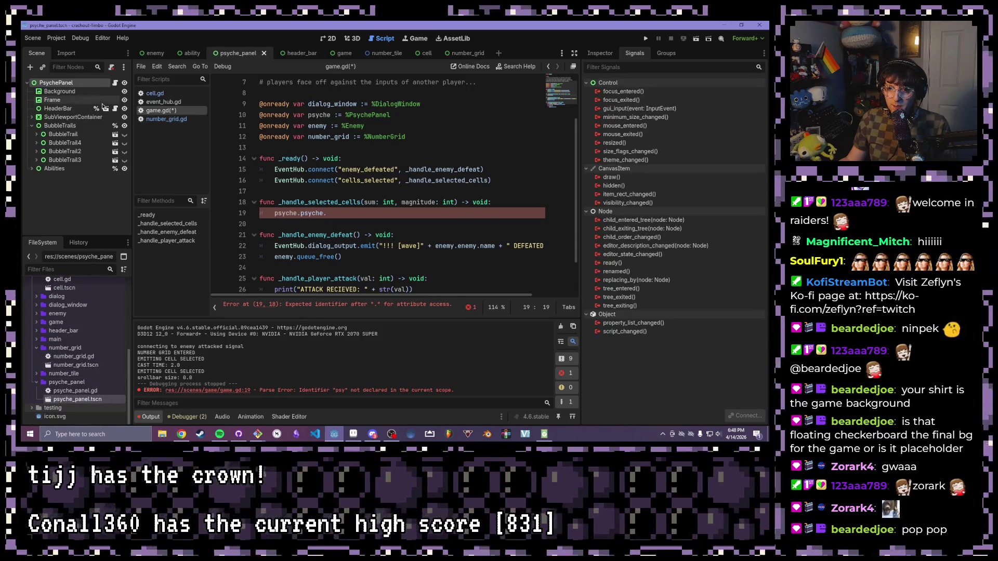
{"action": "left_click", "coordinate": [600, 53]}
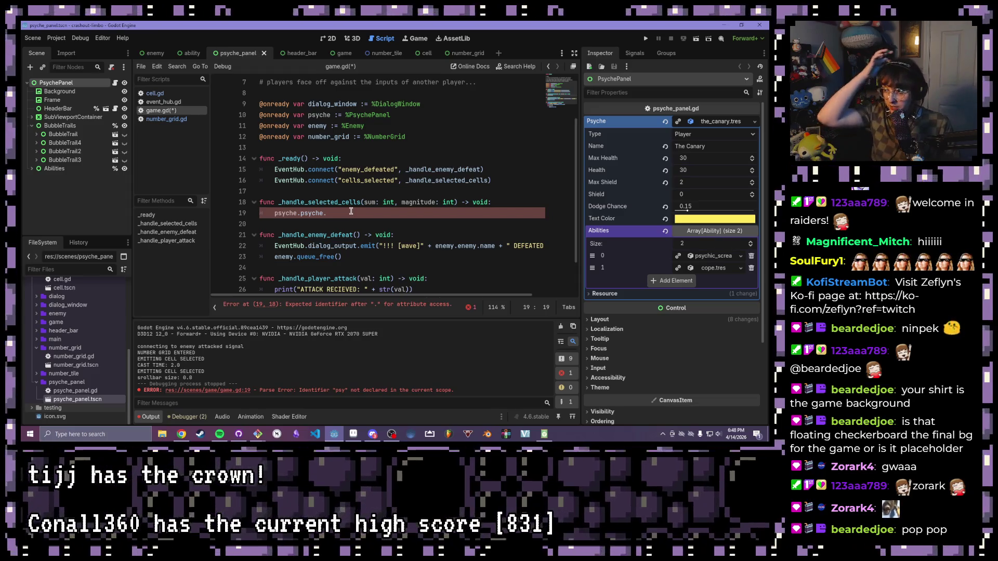
{"action": "type", "text": "abilities"}
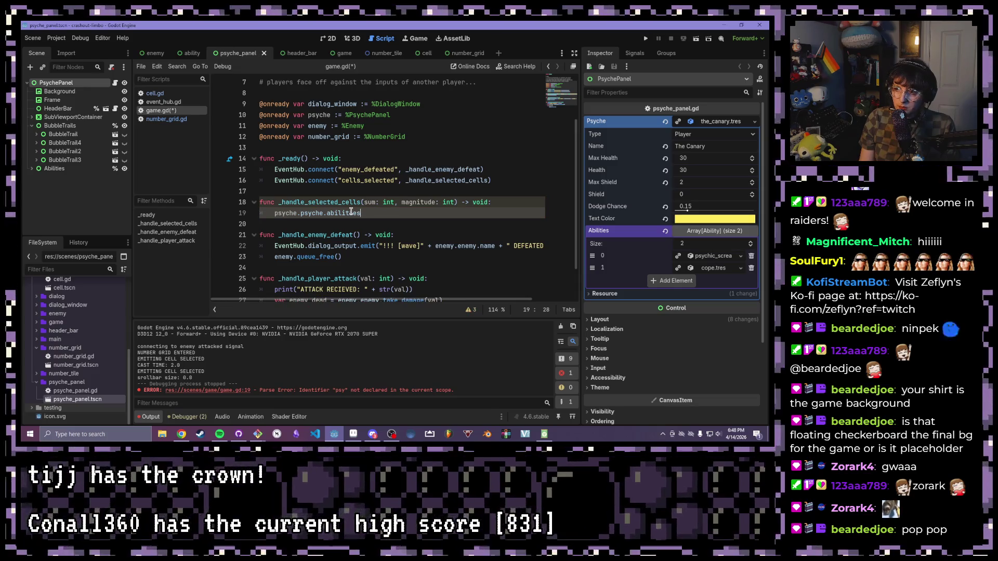
{"action": "type", "text": ".for"}
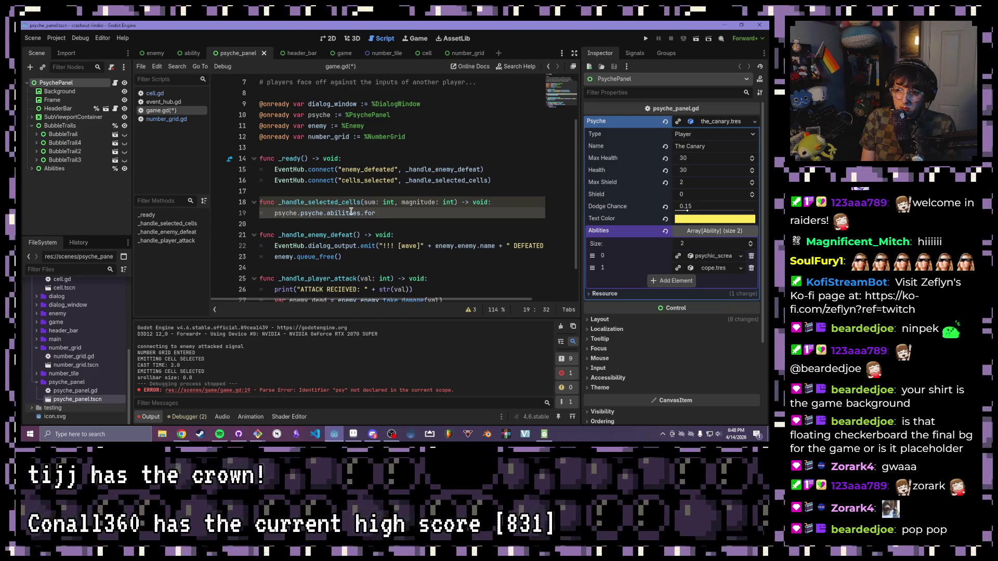
{"action": "key", "text": "BackSpace"}
{"action": "key", "text": "BackSpace"}
{"action": "key", "text": "BackSpace"}
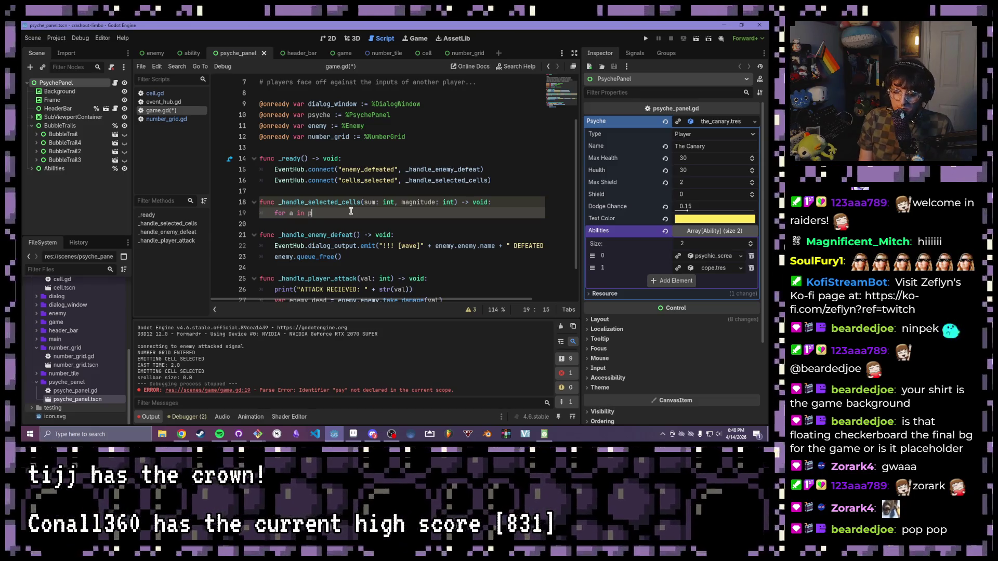
{"action": "type", "text": "yche.psyche.abilities:"}
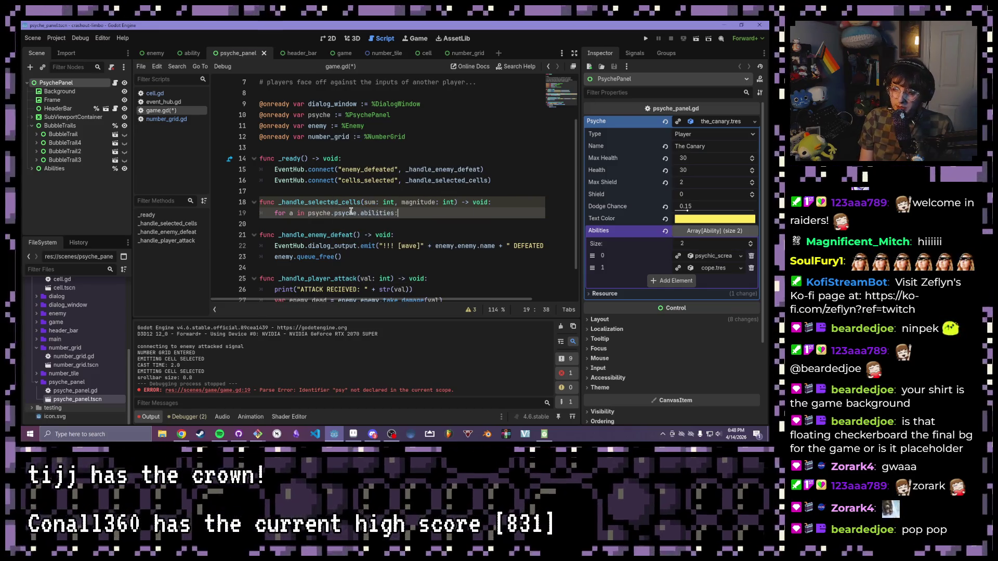
- Inside the loop, call a.activate() when a.cost == sum, then save game.gd
{"action": "key", "text": "Return"}
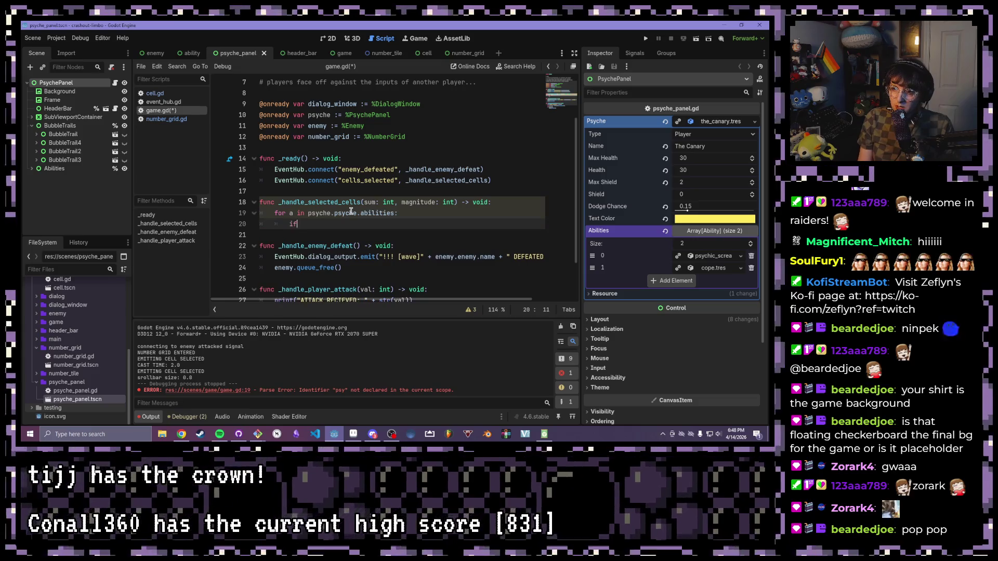
{"action": "type", "text": "f cost"}
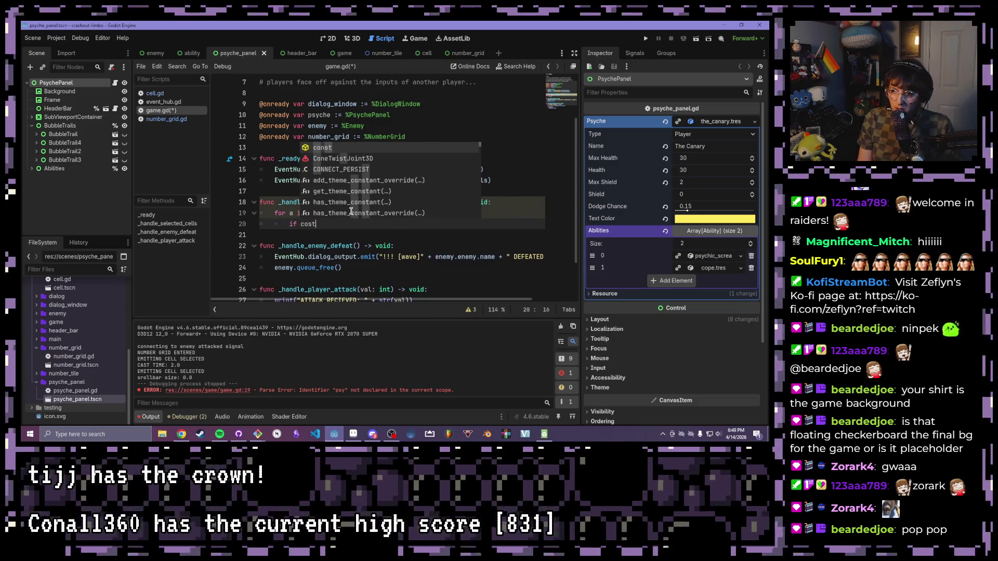
{"action": "key", "text": "BackSpace"}
{"action": "key", "text": "BackSpace"}
{"action": "key", "text": "BackSpace"}
{"action": "type", "text": "a.cost "}
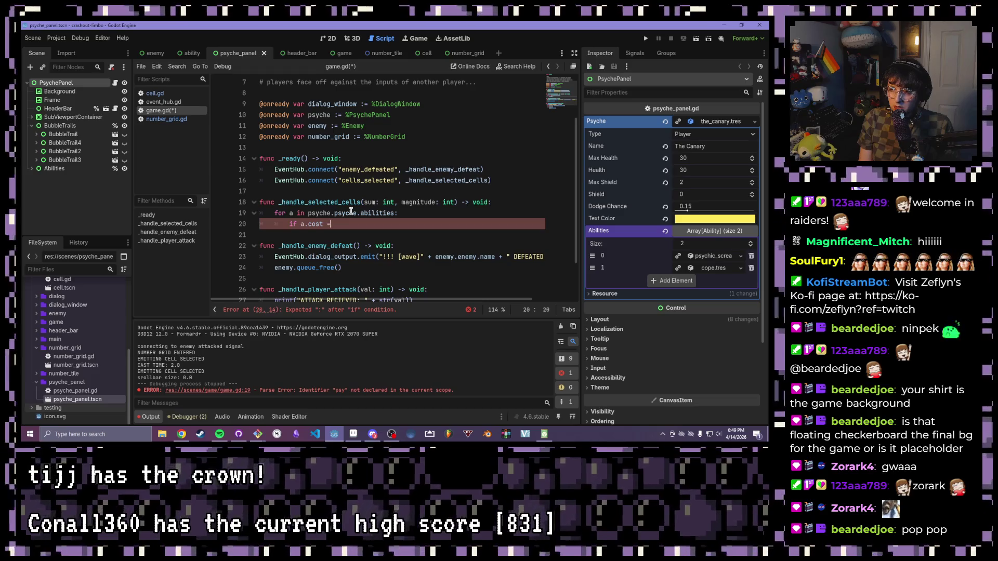
{"action": "type", "text": "== sum:"}
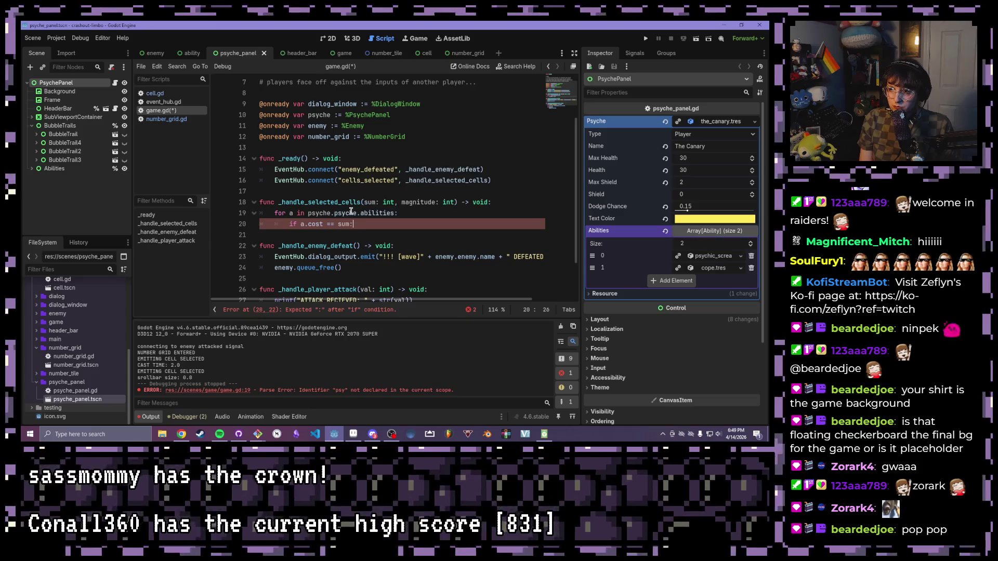
{"action": "key", "text": "Return"}
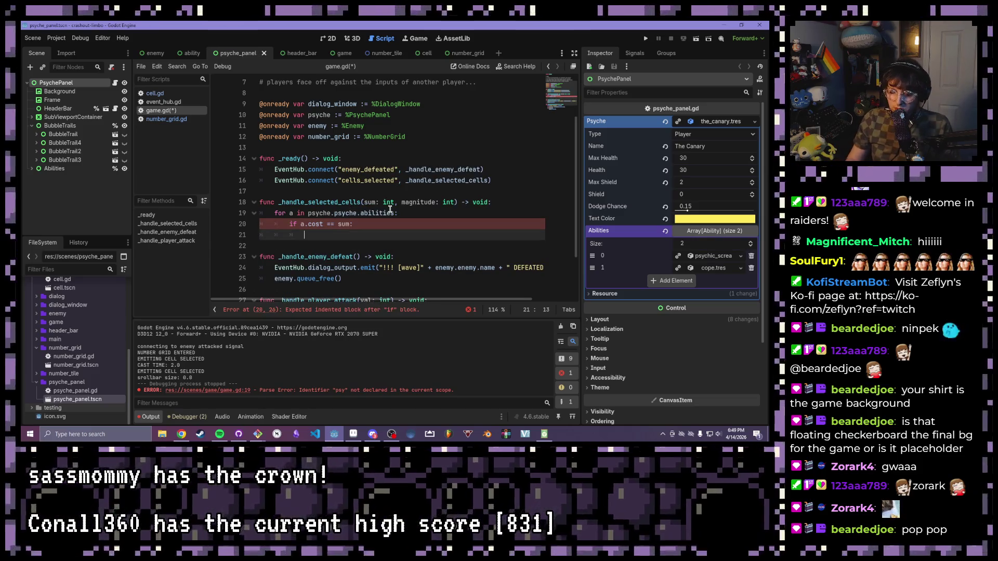
{"action": "type", "text": ".activat"}
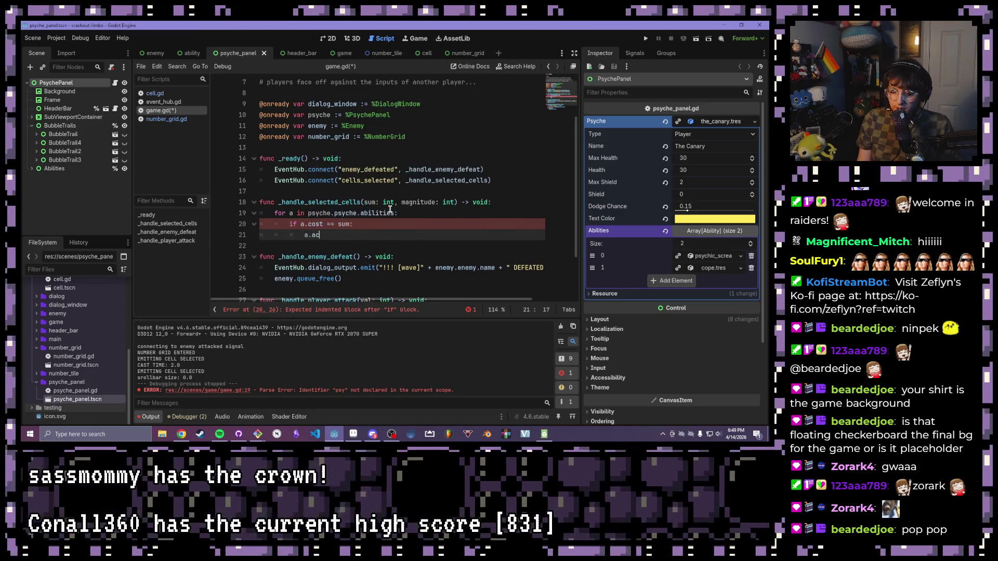
{"action": "type", "text": "e("}
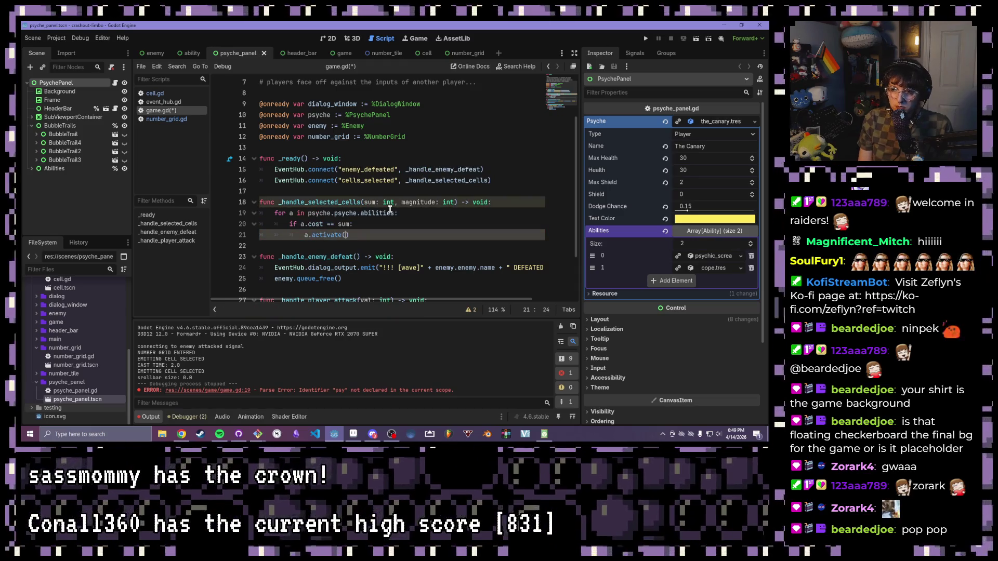
{"action": "key", "text": "ctrl+s"}
- Rename the magnitude parameter to _magnitude to silence the unused-parameter warning
{"action": "scroll", "coordinate": [390, 209], "scroll_direction": "up", "scroll_amount": 3}
{"action": "left_click", "coordinate": [386, 202]}
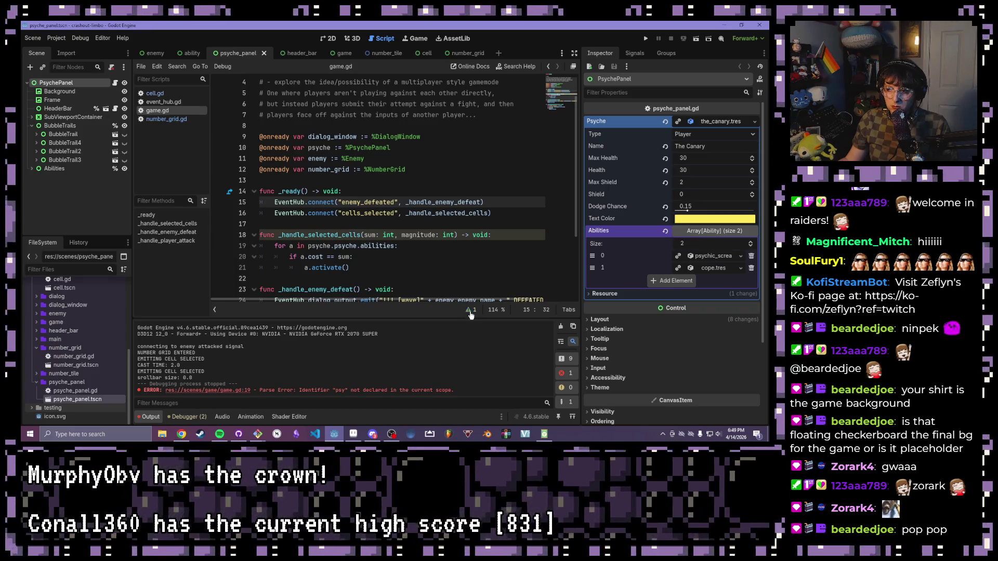
{"action": "left_click", "coordinate": [469, 310]}
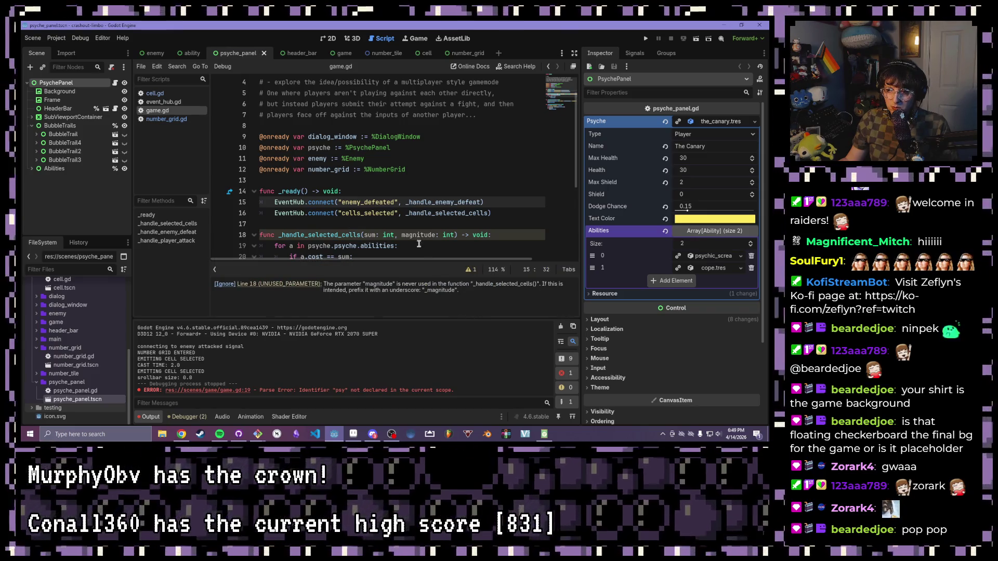
{"action": "left_click", "coordinate": [401, 235]}
{"action": "type", "text": "_"}
{"action": "scroll", "coordinate": [435, 238], "scroll_direction": "down", "scroll_amount": 2}
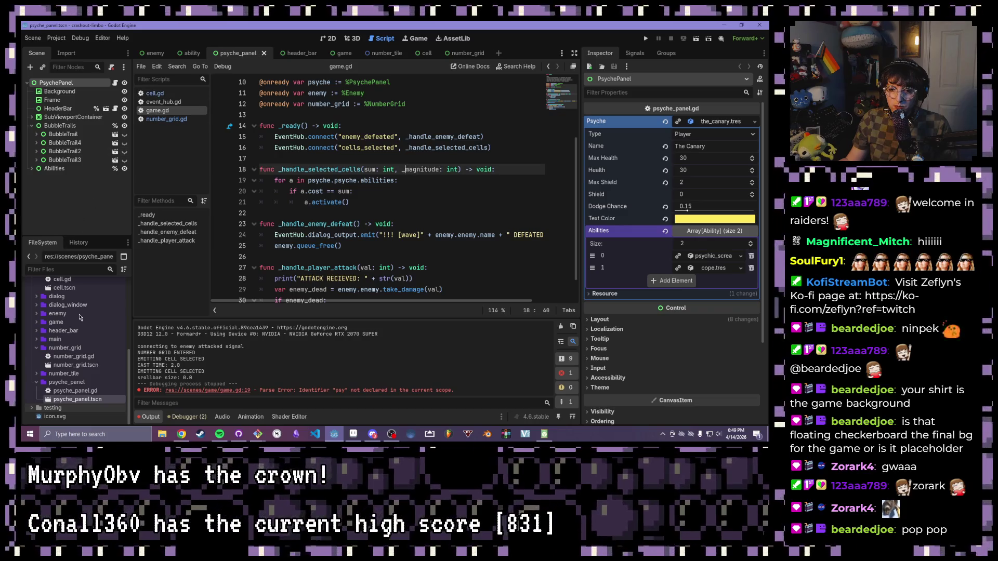
{"action": "scroll", "coordinate": [27, 366], "scroll_direction": "up", "scroll_amount": 10}
{"action": "left_click", "coordinate": [31, 362]}
- Open resources/abilities/_ability.gd and review its activate function and exported type, cost and strength stats
{"action": "left_click", "coordinate": [36, 370]}
{"action": "double_click", "coordinate": [66, 380]}
{"action": "scroll", "coordinate": [370, 225], "scroll_direction": "down", "scroll_amount": 4}
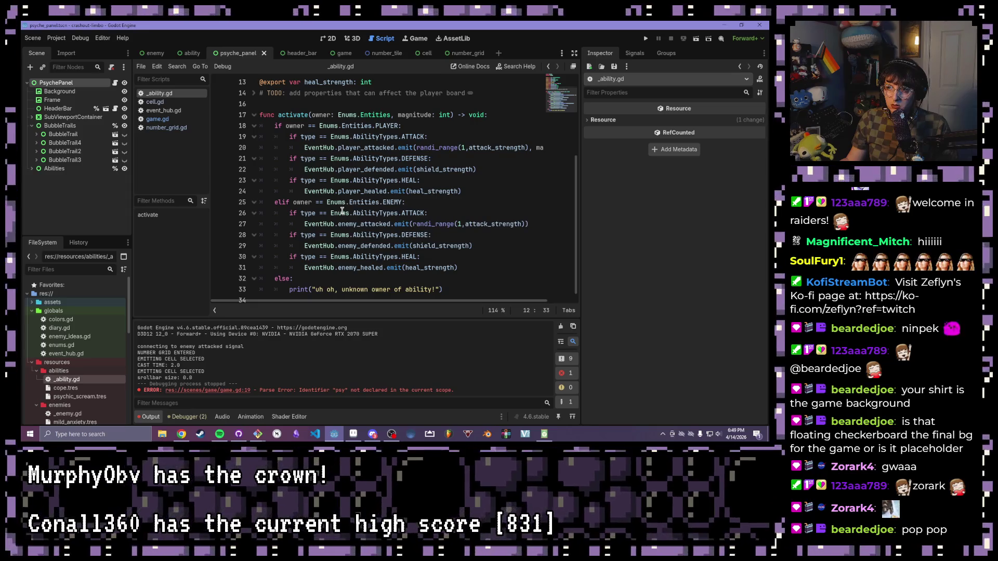
{"action": "scroll", "coordinate": [342, 210], "scroll_direction": "up", "scroll_amount": 2}
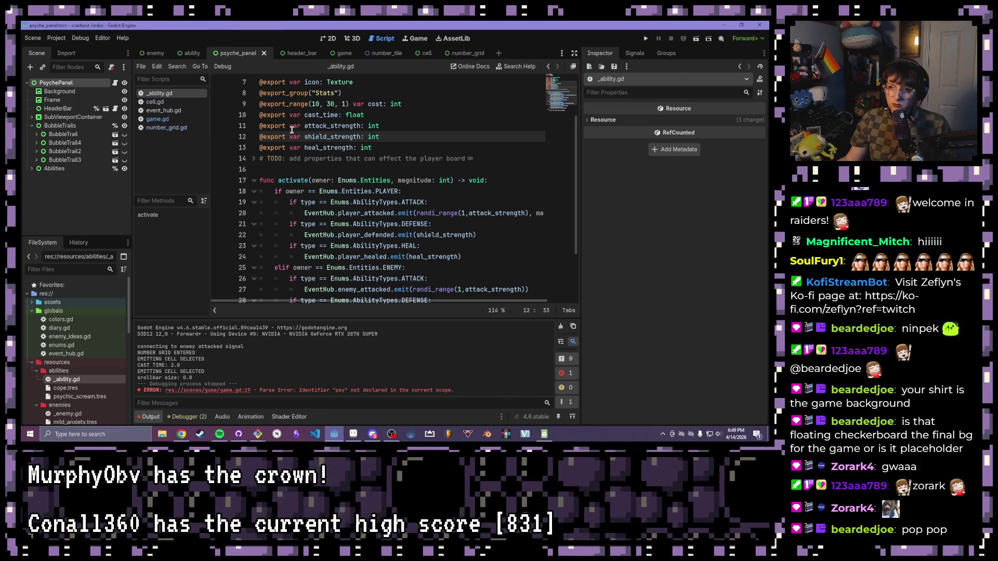
{"action": "scroll", "coordinate": [291, 130], "scroll_direction": "up", "scroll_amount": 2}
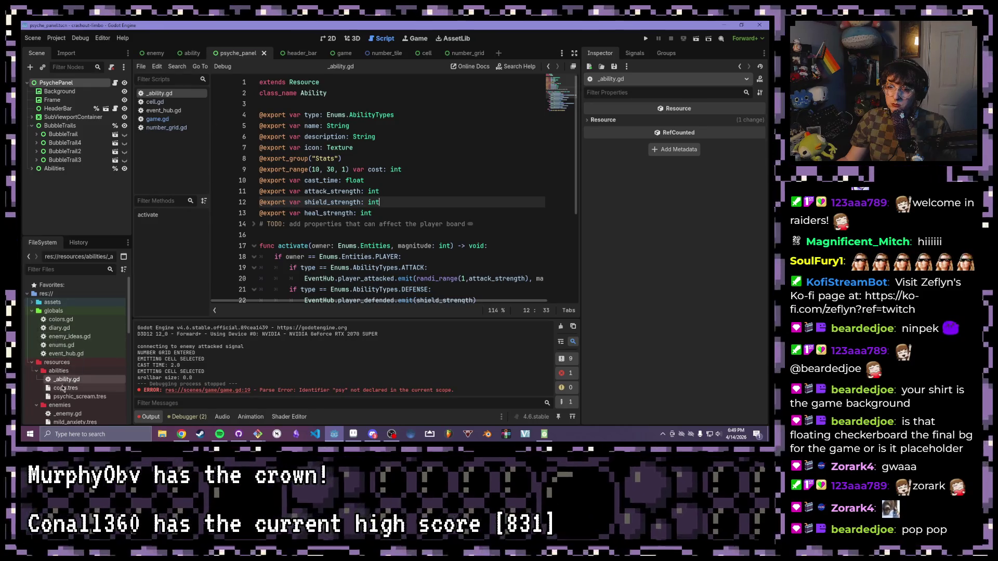
- Open _entity.gd from resources/entities to view the Entity's health, shield, dodge_chance and abilities
{"action": "scroll", "coordinate": [73, 405], "scroll_direction": "down", "scroll_amount": 1}
{"action": "scroll", "coordinate": [74, 410], "scroll_direction": "down", "scroll_amount": 2}
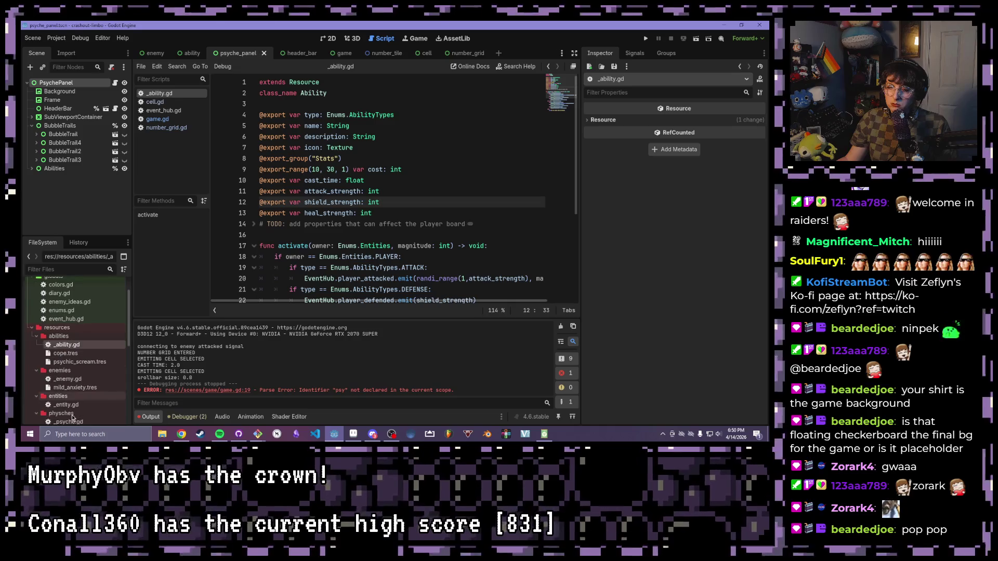
{"action": "left_click", "coordinate": [70, 405]}
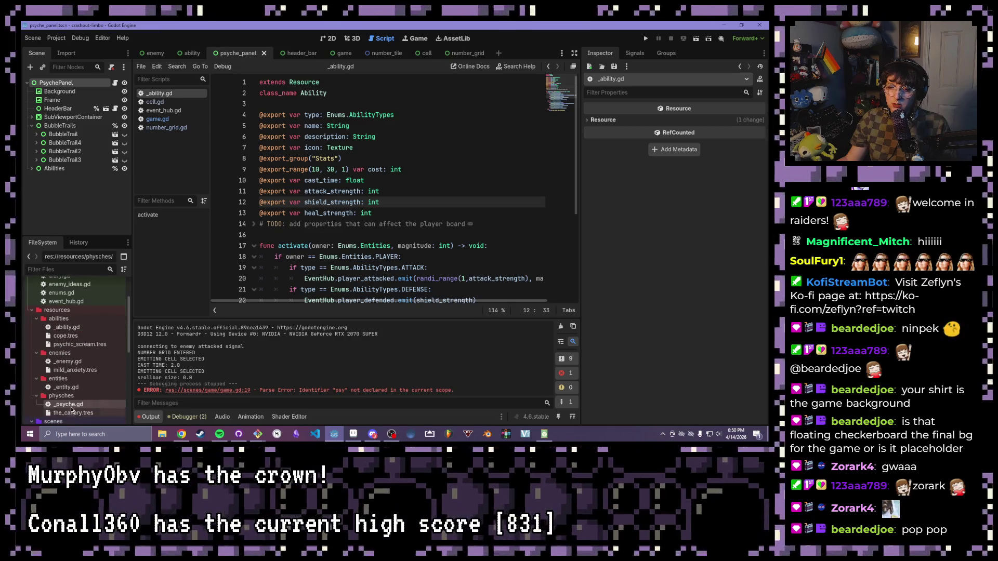
{"action": "left_click", "coordinate": [66, 389]}
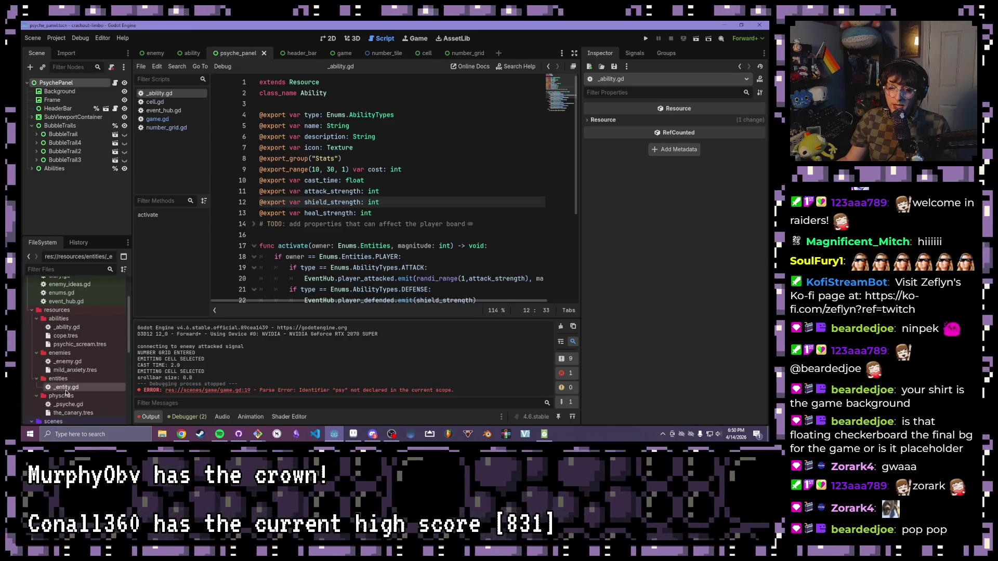
{"action": "double_click", "coordinate": [66, 388]}
{"action": "left_click", "coordinate": [244, 115]}
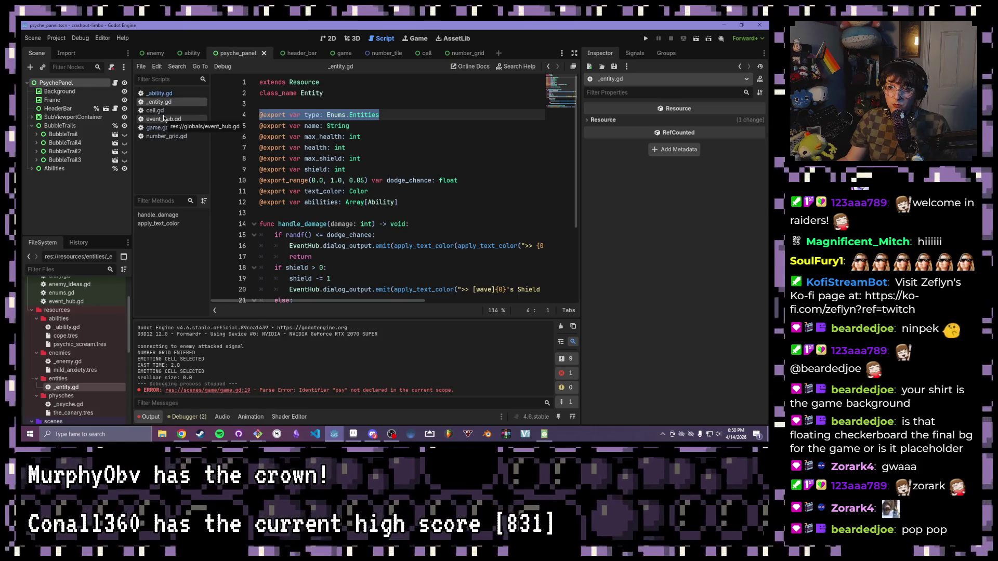
- In game.gd, change line 21 to call a.activate(psyche.psyche.type, magnitude)
{"action": "left_click", "coordinate": [161, 128]}
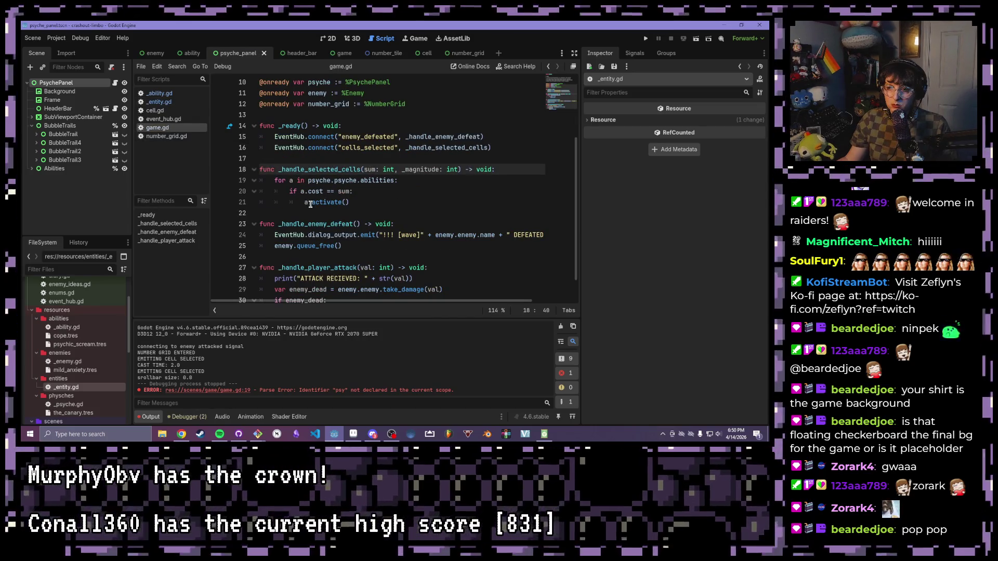
{"action": "left_click", "coordinate": [356, 202]}
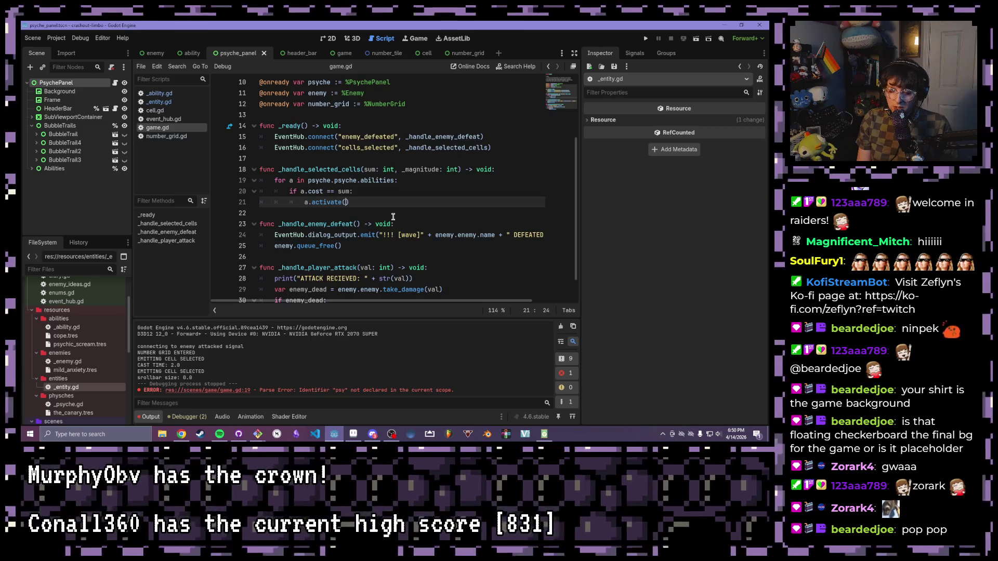
{"action": "type", "text": "p"}
{"action": "key", "text": "Return"}
{"action": "type", "text": "psyche."}
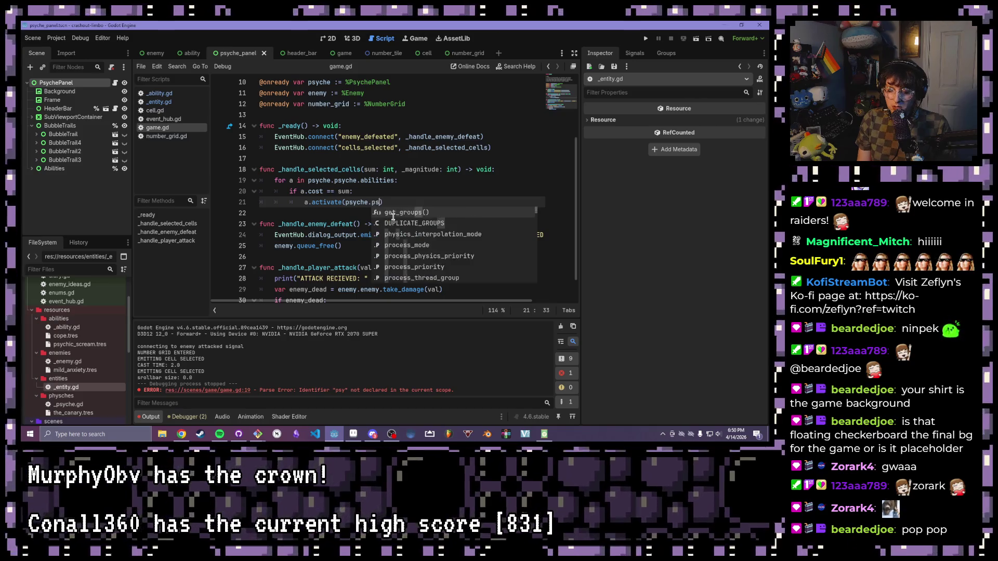
{"action": "type", "text": "type, magn"}
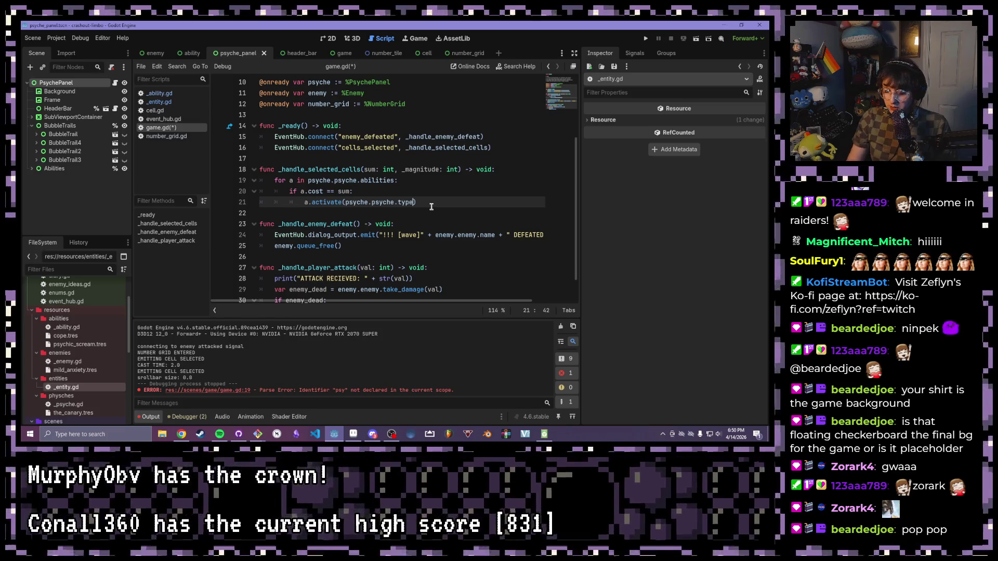
{"action": "type", "text": "i"}
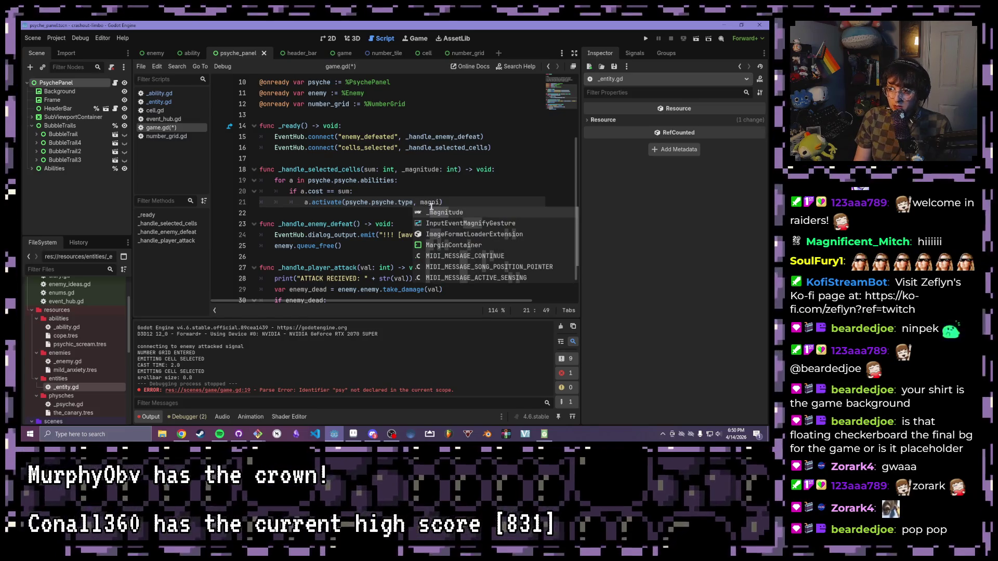
{"action": "type", "text": "tude"}
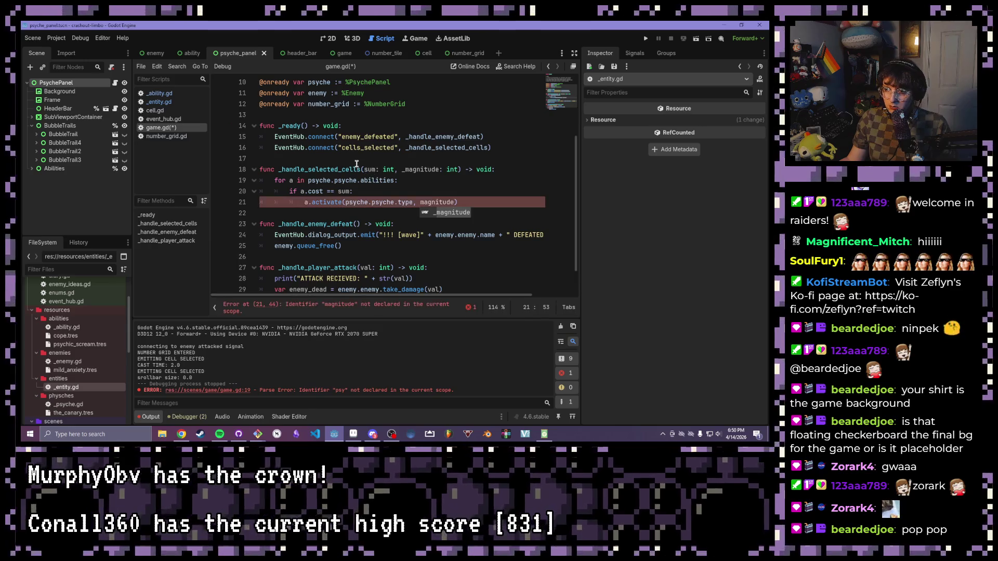
- Rename the _magnitude parameter to magnitude, save game.gd, and run the project
{"action": "left_click", "coordinate": [406, 170]}
{"action": "key", "text": "BackSpace"}
{"action": "key", "text": "ctrl+s"}
{"action": "left_click", "coordinate": [460, 192]}
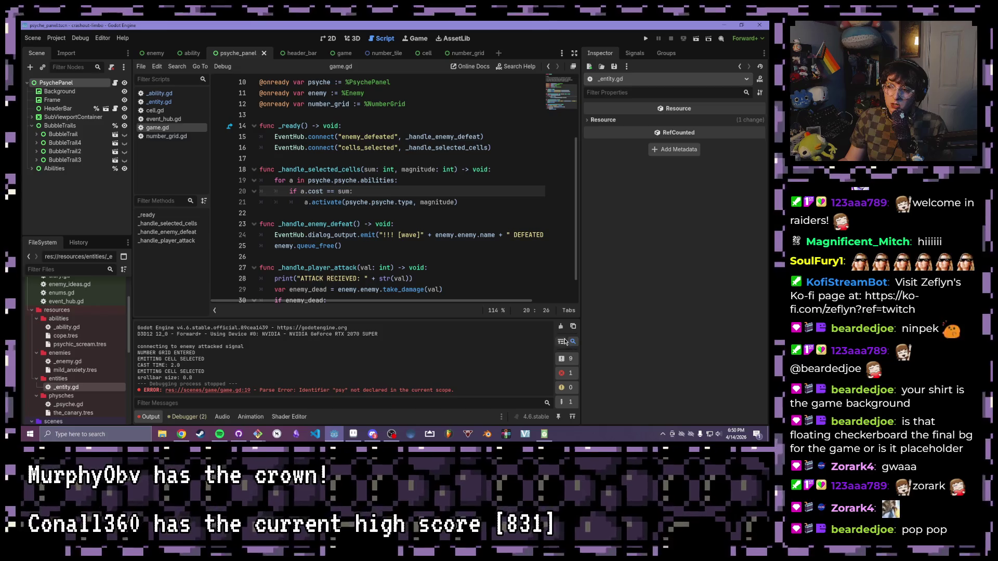
{"action": "left_click", "coordinate": [646, 39]}
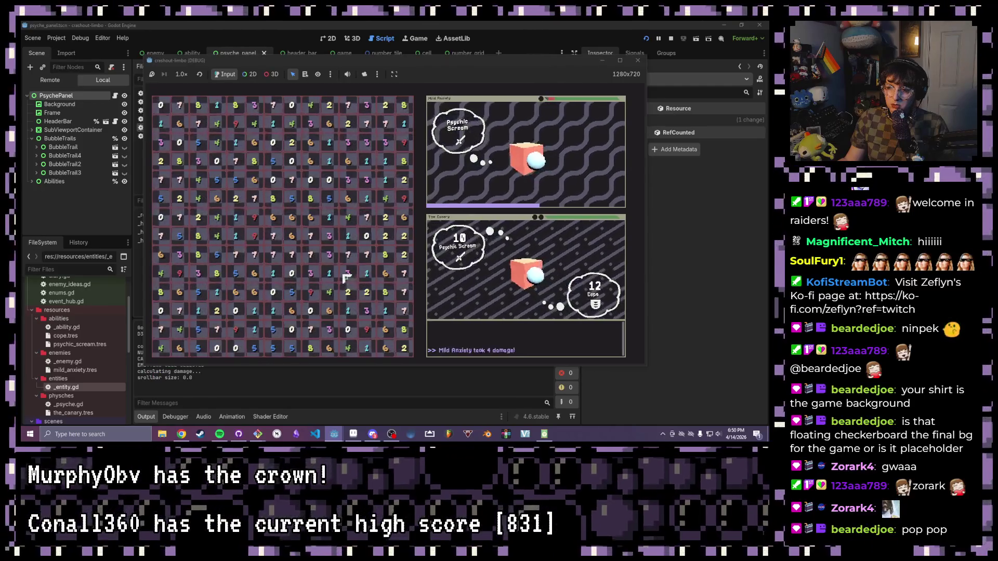
- Move the game window aside, select cell groups until Mild Anxiety is defeated, then stop with F8
{"action": "left_click_drag", "start_coordinate": [441, 63], "coordinate": [522, 62]}
{"action": "left_click", "coordinate": [357, 217]}
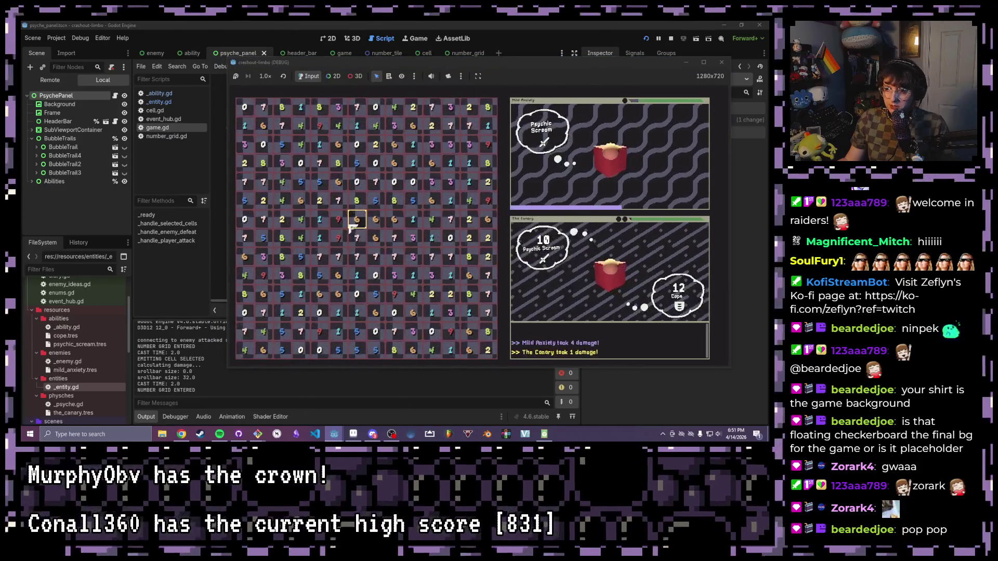
{"action": "left_click", "coordinate": [321, 225]}
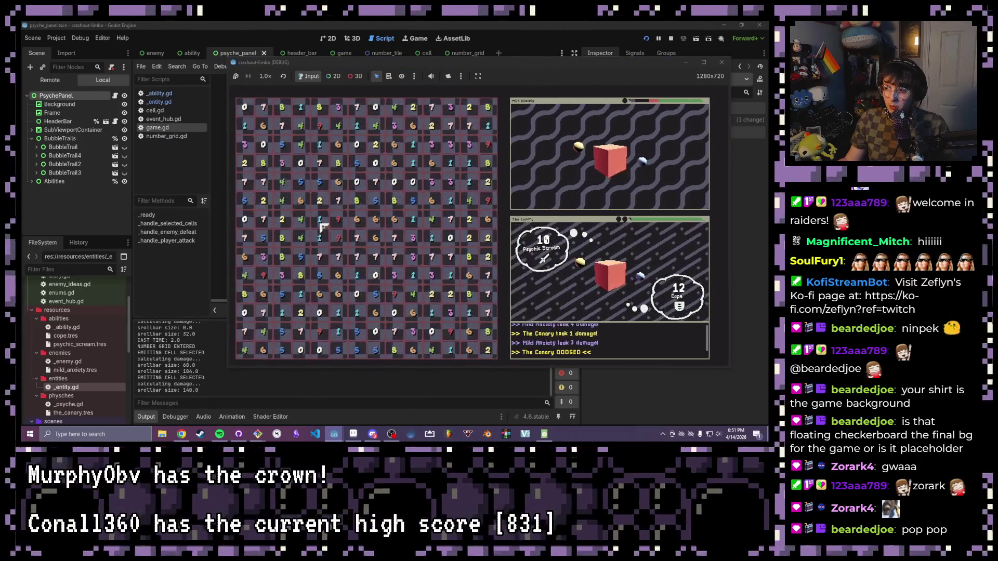
{"action": "left_click", "coordinate": [338, 223]}
{"action": "left_click", "coordinate": [338, 226]}
{"action": "left_click", "coordinate": [343, 223]}
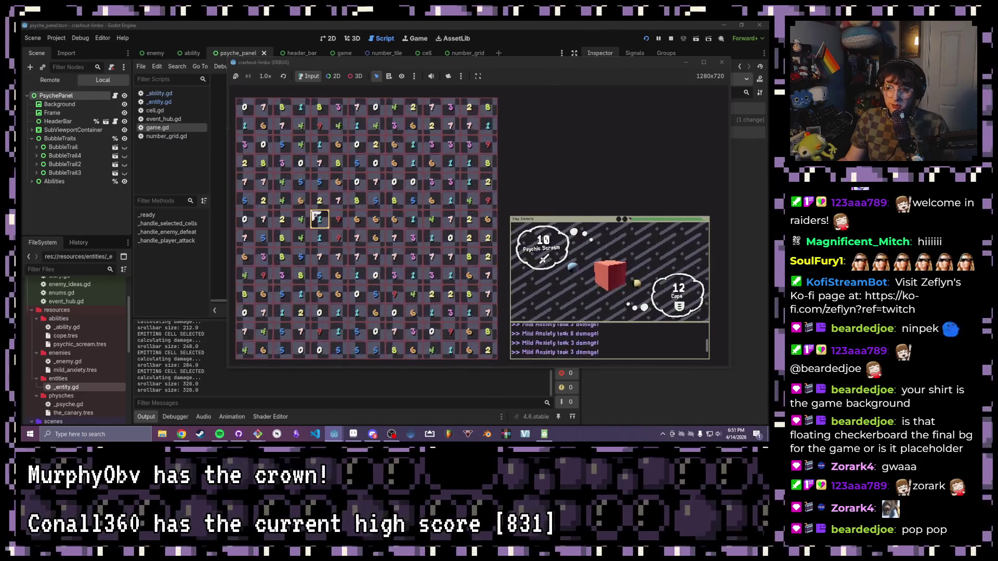
{"action": "key", "text": "F8"}
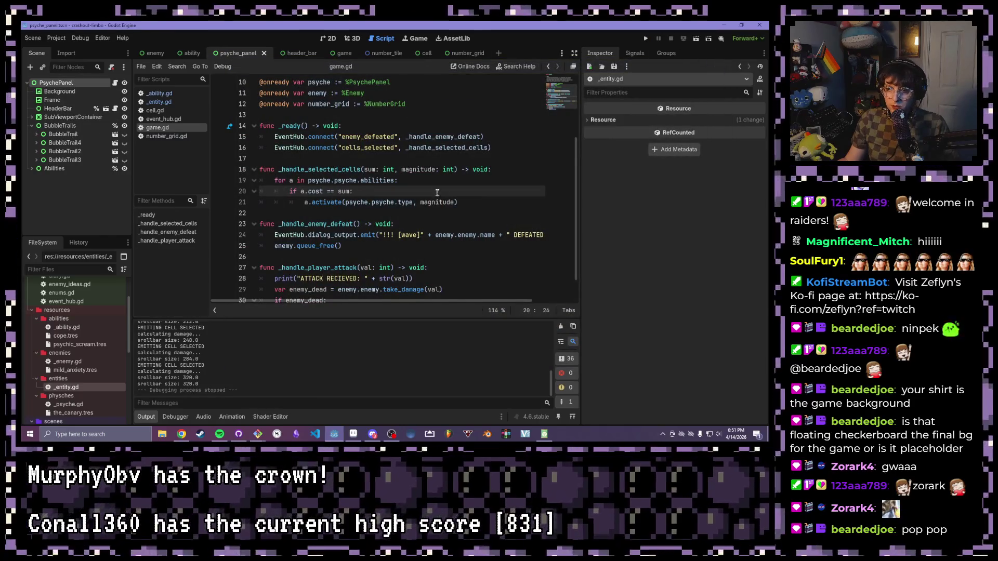
- Highlight the _handle_selected_cells function name in game.gd
{"action": "key", "text": "Down"}
{"action": "key", "text": "Down"}
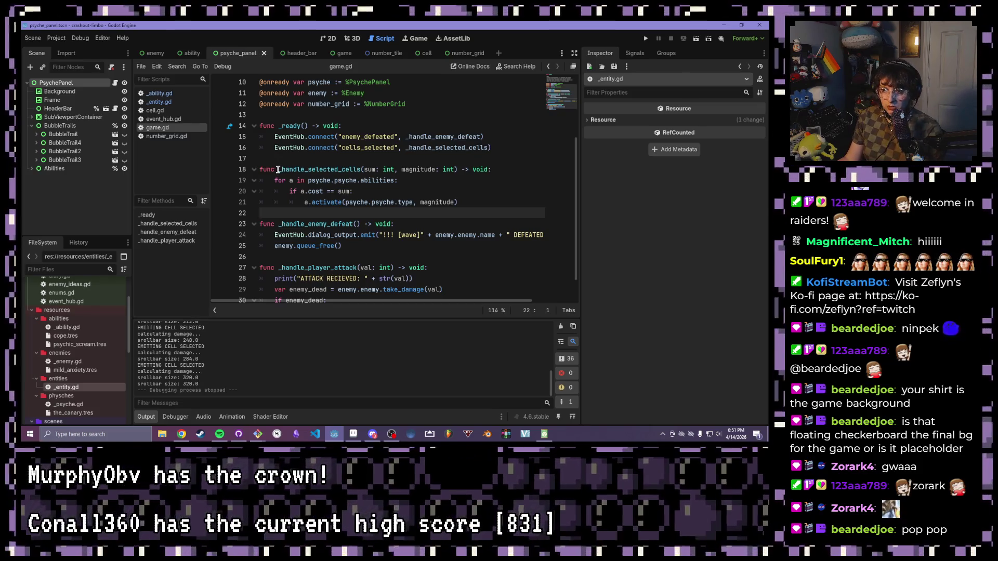
{"action": "mouse_move", "coordinate": [279, 169]}
{"action": "left_mouse_down"}
{"action": "mouse_move", "coordinate": [322, 180]}
{"action": "mouse_move", "coordinate": [361, 173]}
{"action": "left_mouse_up"}
{"action": "scroll", "coordinate": [338, 204], "scroll_direction": "up", "scroll_amount": 3}
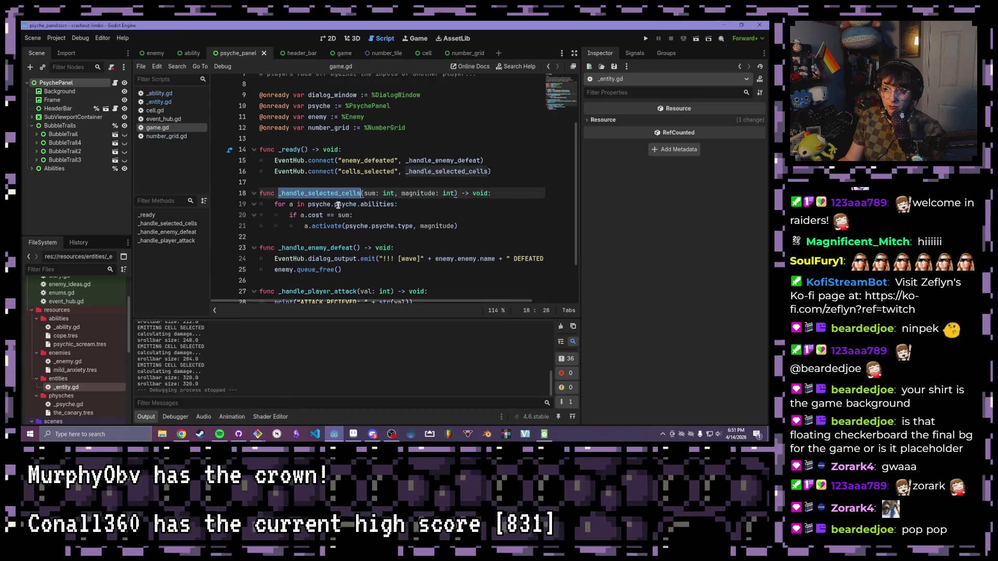
- In cell.gd, highlight the active property definition on lines 8–12
{"action": "left_click", "coordinate": [155, 110]}
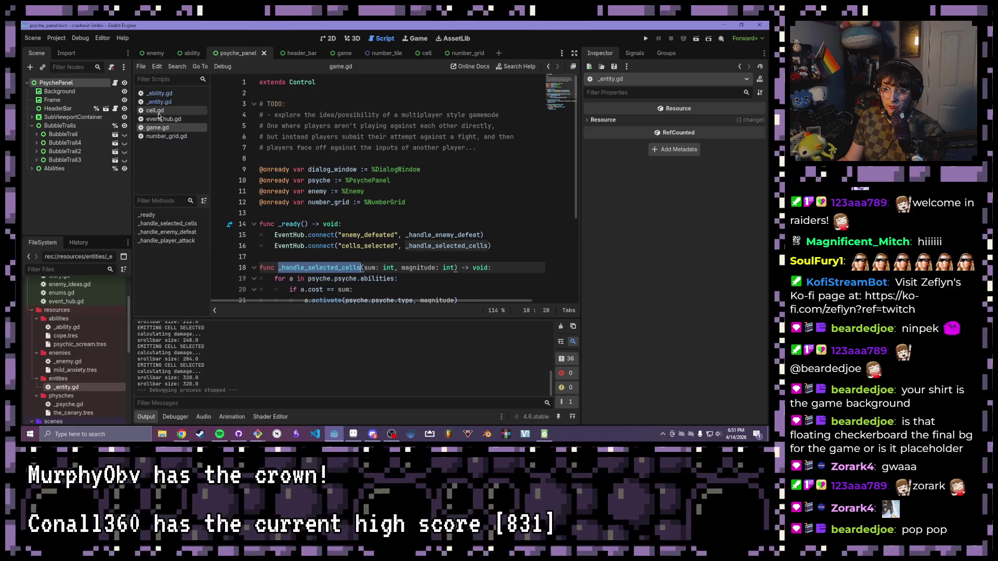
{"action": "scroll", "coordinate": [299, 167], "scroll_direction": "up", "scroll_amount": 5}
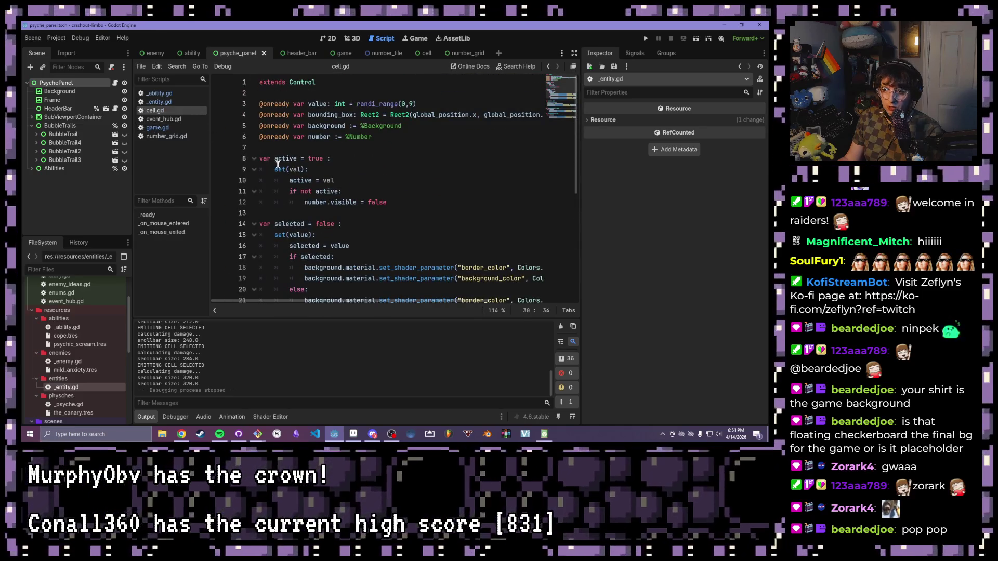
{"action": "left_click_drag", "start_coordinate": [409, 203], "coordinate": [258, 162]}
{"action": "left_click", "coordinate": [410, 204]}
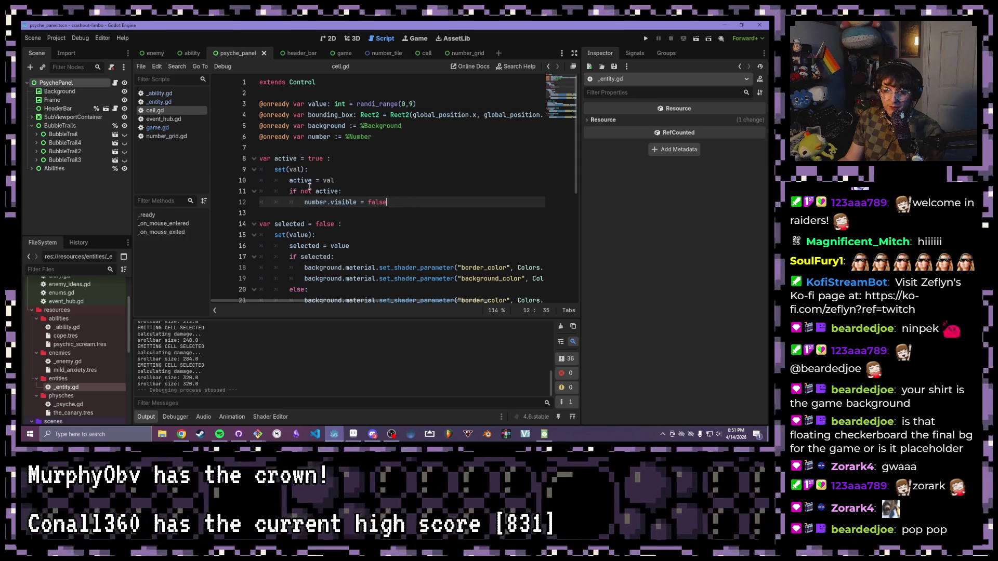
{"action": "left_click_drag", "start_coordinate": [408, 204], "coordinate": [253, 159]}
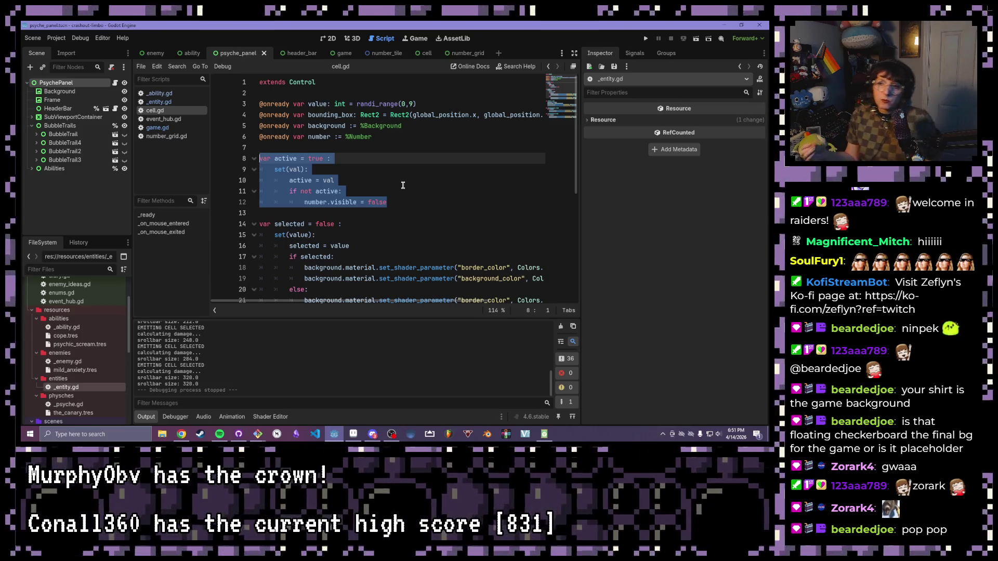
{"action": "left_click", "coordinate": [402, 184]}
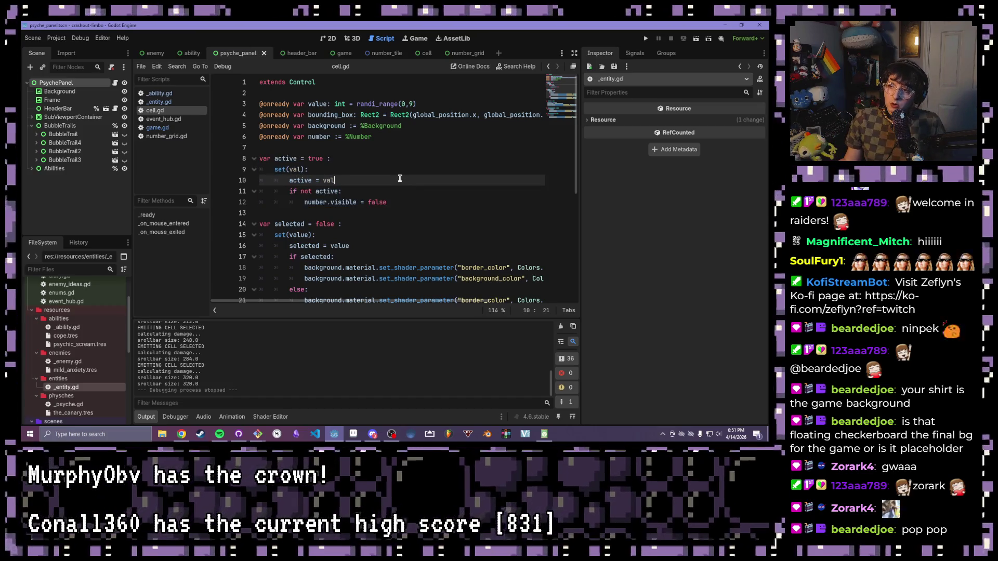
- Look back over game.gd, then return to cell.gd
{"action": "left_click", "coordinate": [157, 128]}
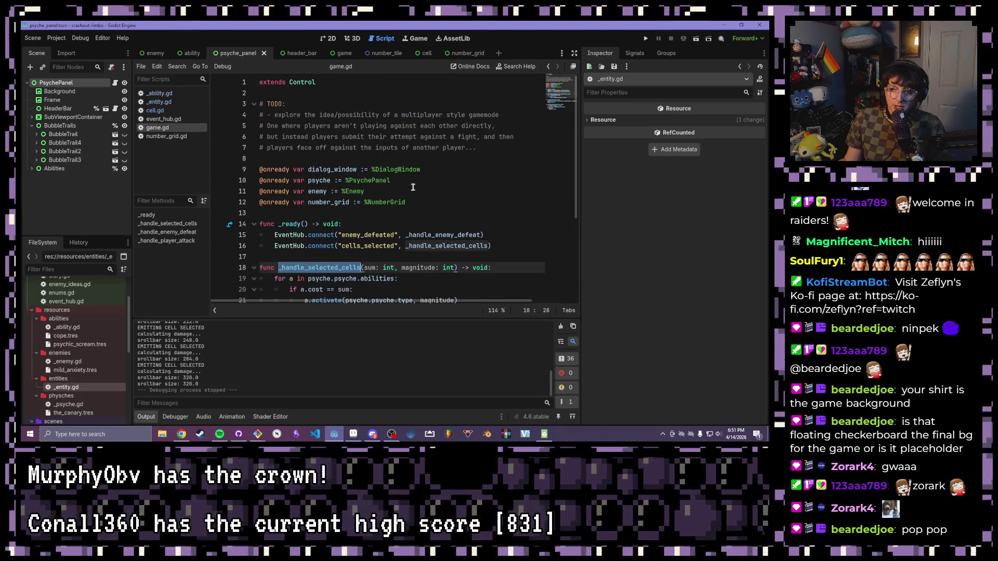
{"action": "scroll", "coordinate": [374, 182], "scroll_direction": "down", "scroll_amount": 3}
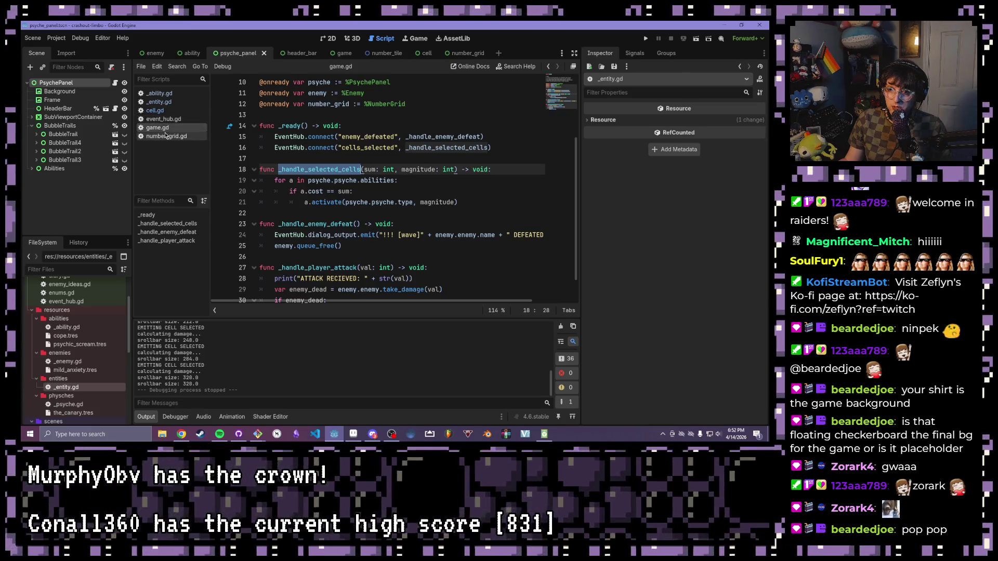
{"action": "left_click", "coordinate": [155, 110]}
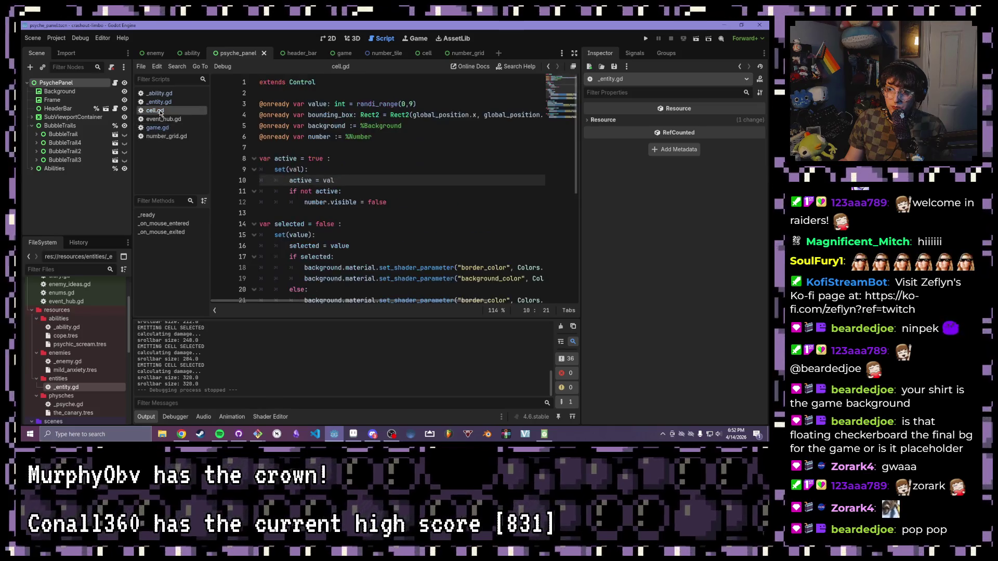
- Inspect the calculate_cells(selected_cells) call on line 36 of number_grid.gd, then switch to cell.gd
{"action": "left_click", "coordinate": [166, 136]}
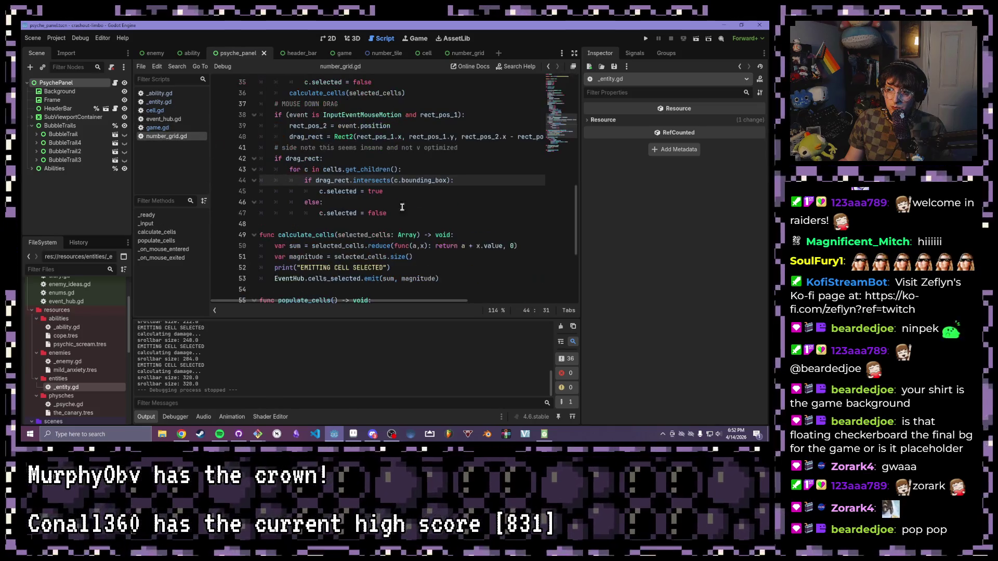
{"action": "scroll", "coordinate": [415, 213], "scroll_direction": "down", "scroll_amount": 3}
{"action": "scroll", "coordinate": [358, 206], "scroll_direction": "up", "scroll_amount": 10}
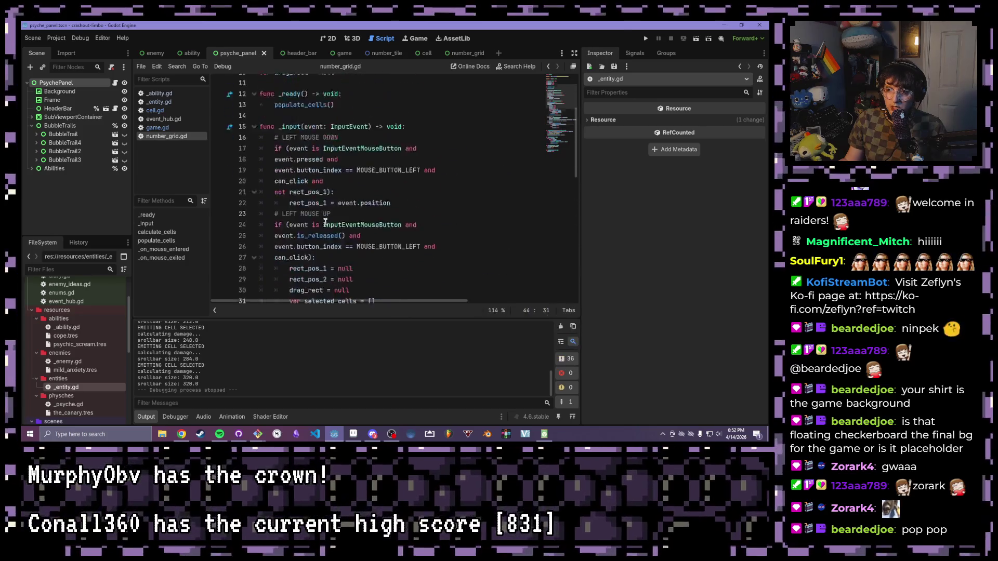
{"action": "scroll", "coordinate": [318, 224], "scroll_direction": "down", "scroll_amount": 5}
{"action": "scroll", "coordinate": [317, 225], "scroll_direction": "down", "scroll_amount": 1}
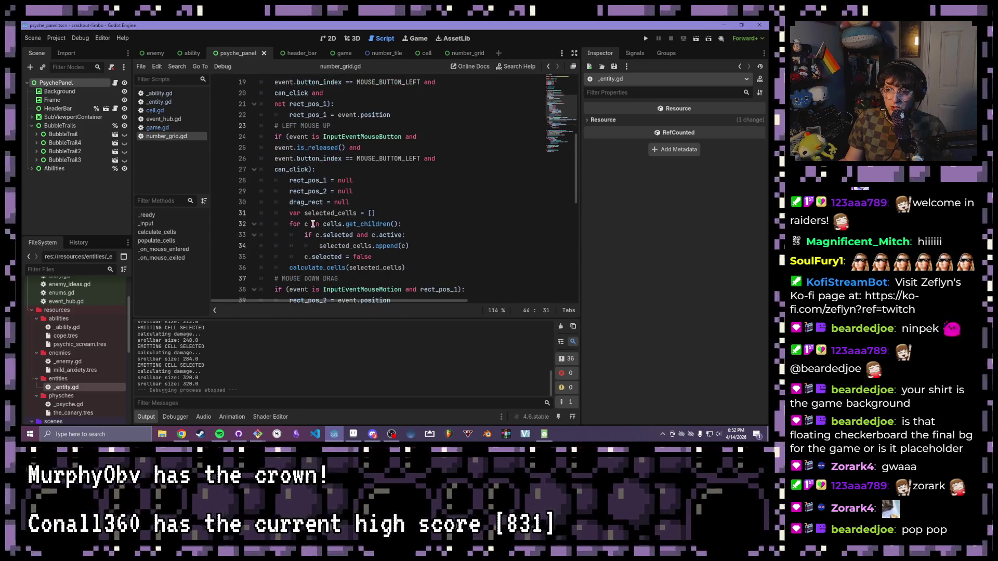
{"action": "left_click_drag", "start_coordinate": [434, 267], "coordinate": [288, 264]}
{"action": "left_click", "coordinate": [403, 246]}
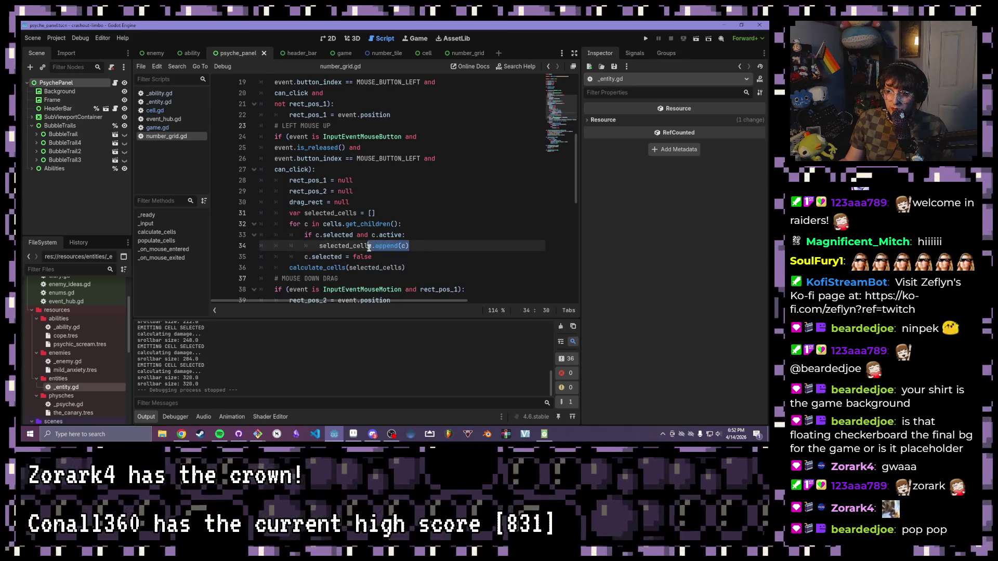
{"action": "left_click_drag", "start_coordinate": [405, 267], "coordinate": [290, 267]}
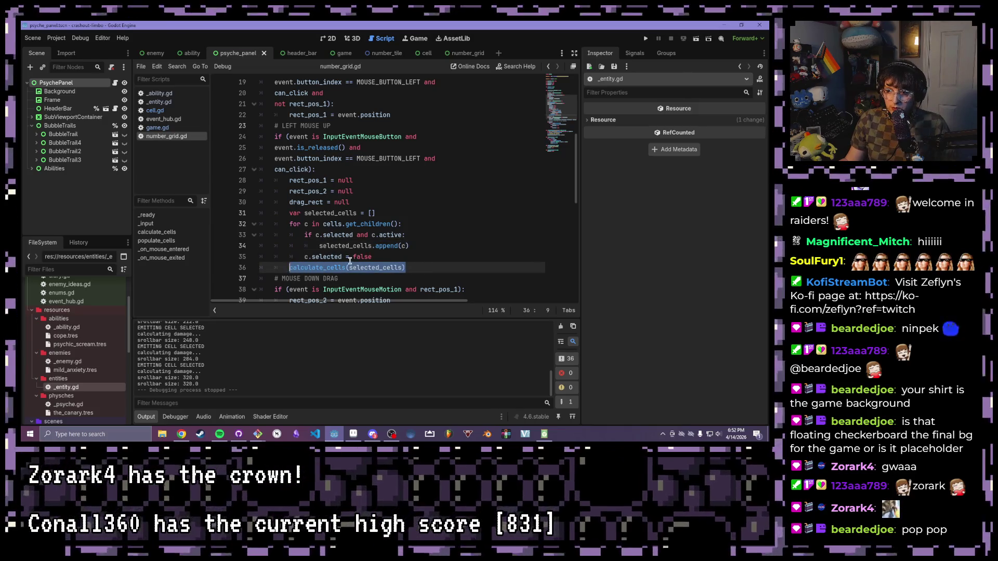
{"action": "mouse_move", "coordinate": [335, 245]}
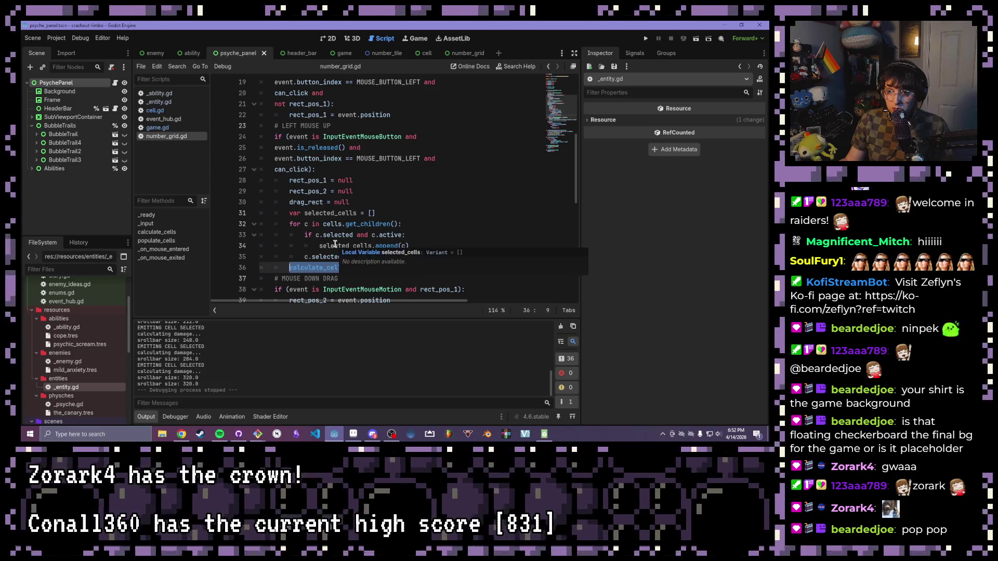
{"action": "scroll", "coordinate": [333, 242], "scroll_direction": "down", "scroll_amount": 1}
{"action": "left_click", "coordinate": [155, 110]}
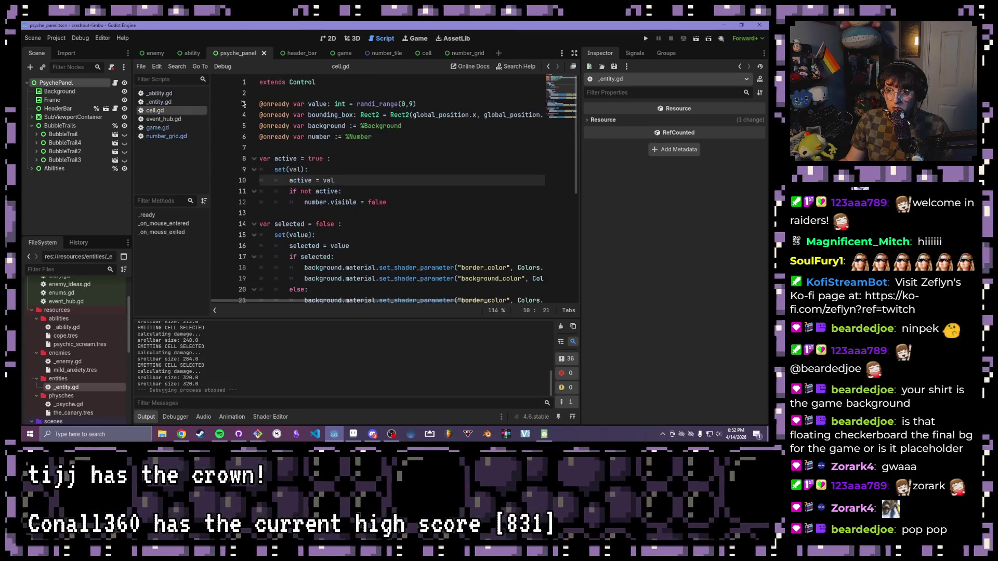
- Add 'class_name Cell' below extends Control in cell.gd and save
{"action": "left_click", "coordinate": [346, 85]}
{"action": "key", "text": "Return"}
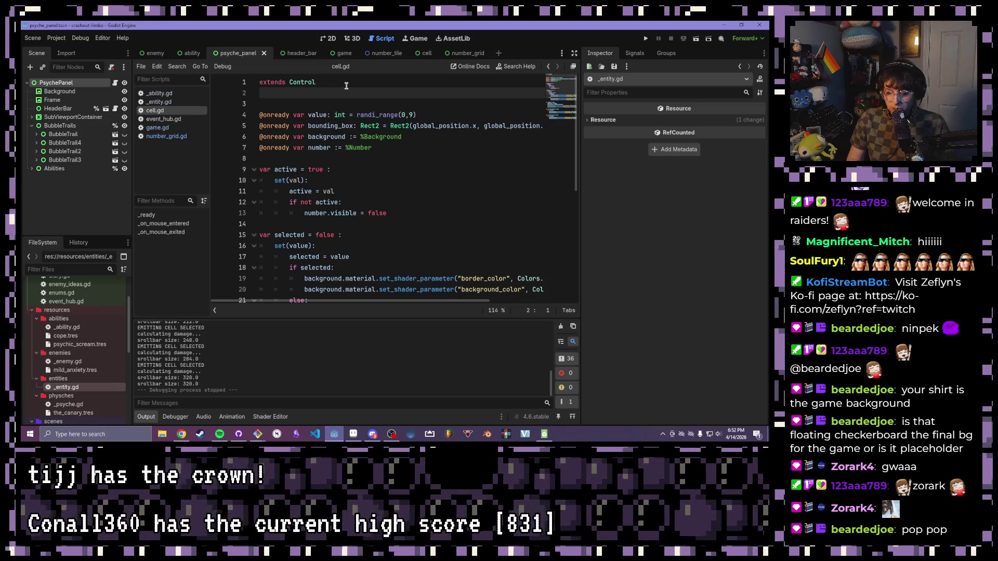
{"action": "type", "text": "lass_name "}
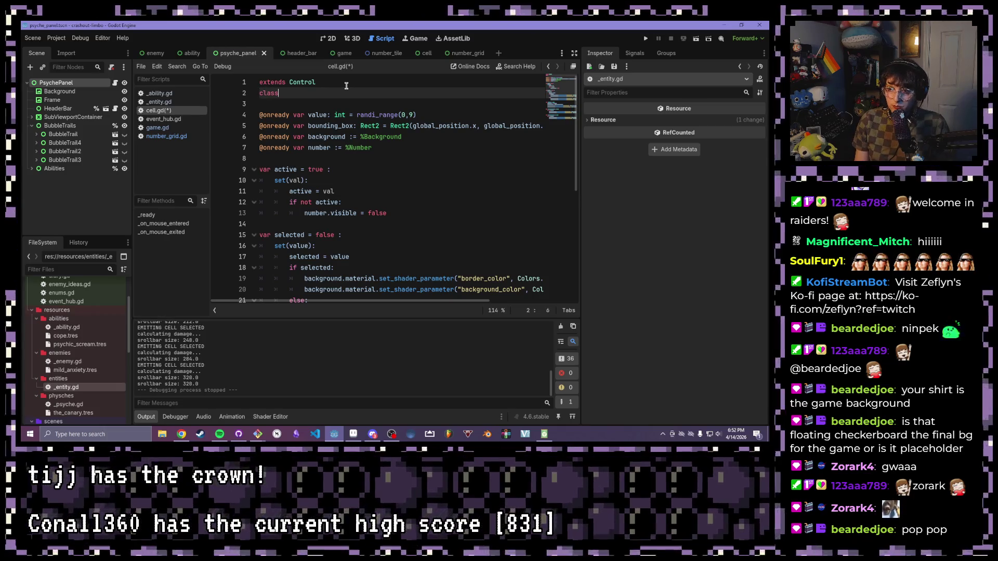
{"action": "type", "text": "Cell"}
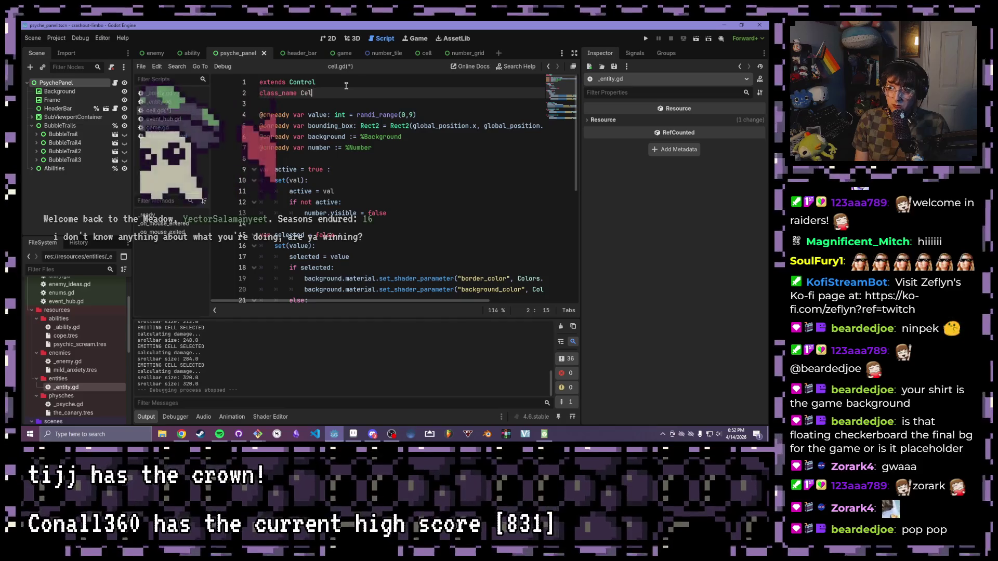
{"action": "key", "text": "ctrl+s"}
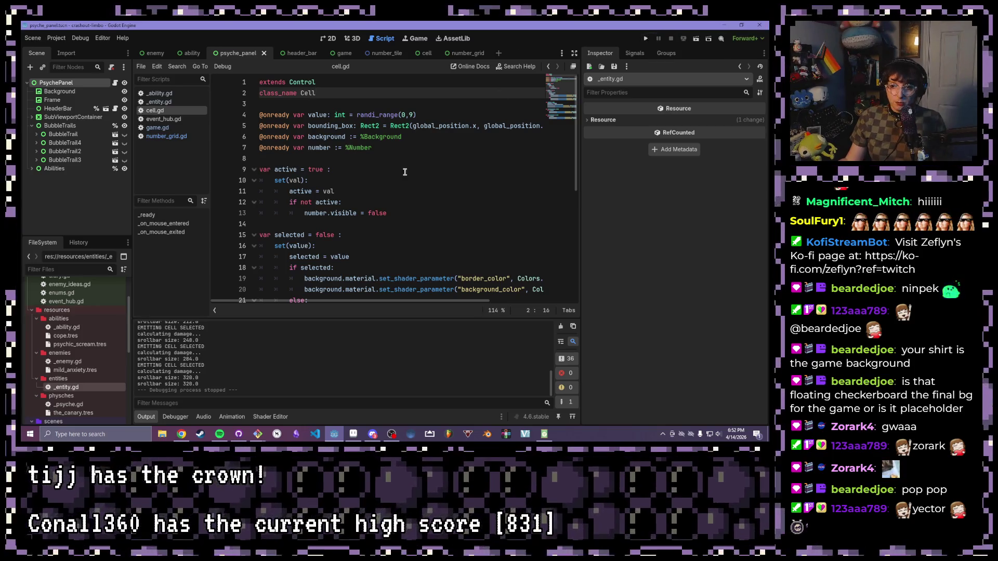
- Scroll through cell.gd, then go back to number_grid.gd
{"action": "left_click", "coordinate": [416, 157]}
{"action": "scroll", "coordinate": [360, 185], "scroll_direction": "down", "scroll_amount": 1}
{"action": "scroll", "coordinate": [370, 169], "scroll_direction": "up", "scroll_amount": 1}
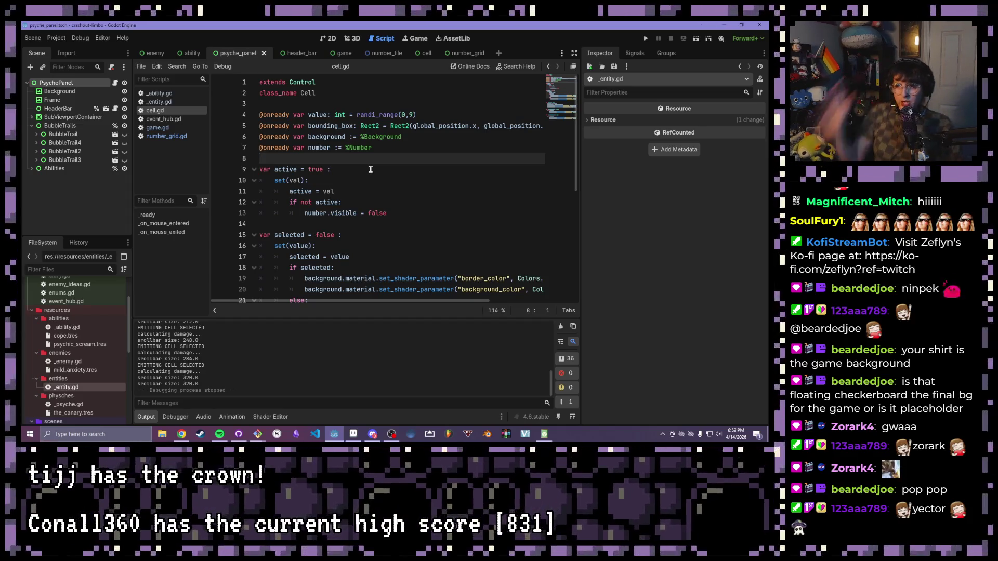
{"action": "left_click", "coordinate": [167, 136]}
- Change the calculate_cells parameter on line 49 to Array[Cell] and save number_grid.gd
{"action": "scroll", "coordinate": [395, 186], "scroll_direction": "down", "scroll_amount": 1}
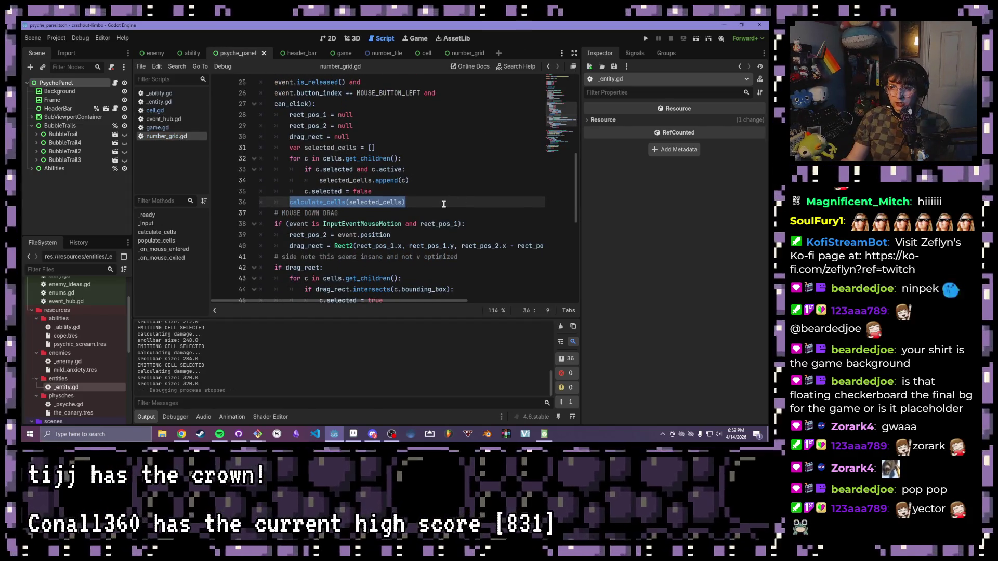
{"action": "left_click", "coordinate": [444, 204]}
{"action": "scroll", "coordinate": [440, 202], "scroll_direction": "down", "scroll_amount": 2}
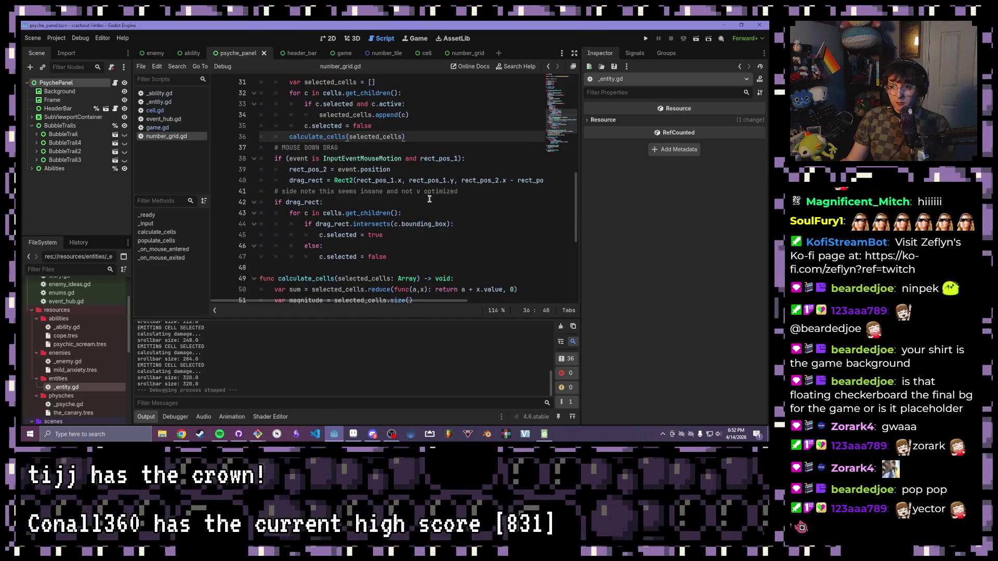
{"action": "scroll", "coordinate": [425, 199], "scroll_direction": "up", "scroll_amount": 3}
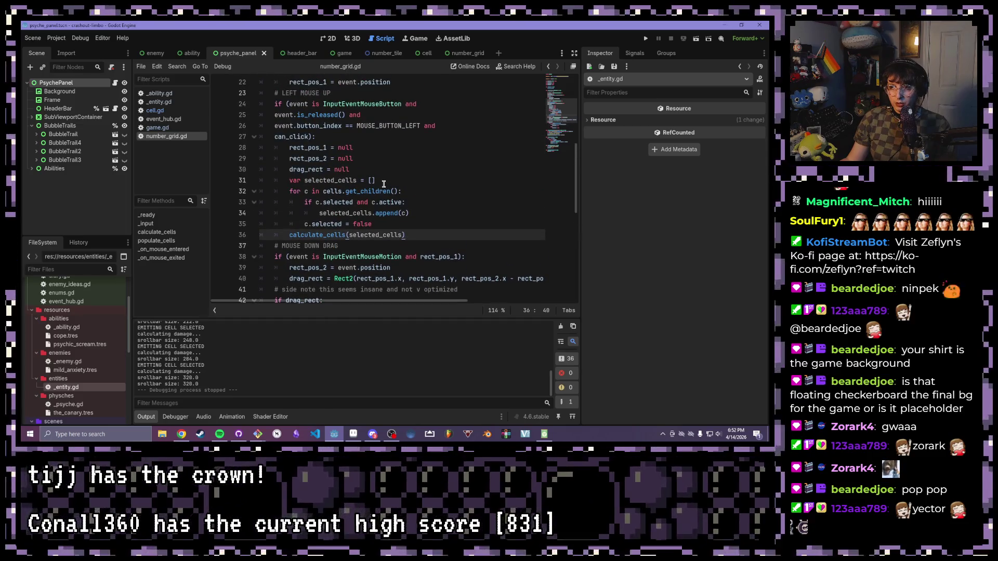
{"action": "scroll", "coordinate": [379, 192], "scroll_direction": "down", "scroll_amount": 2}
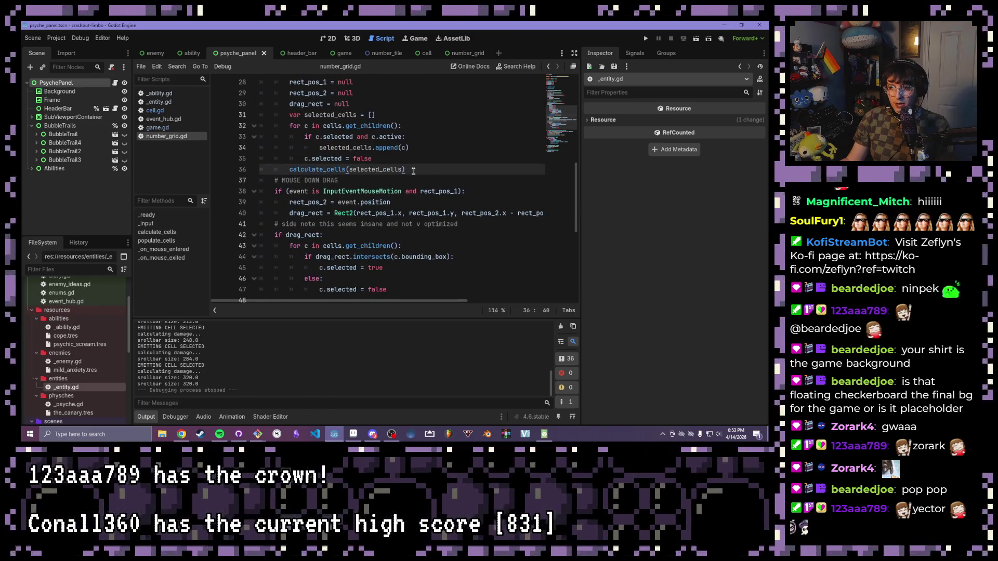
{"action": "scroll", "coordinate": [415, 172], "scroll_direction": "down", "scroll_amount": 5}
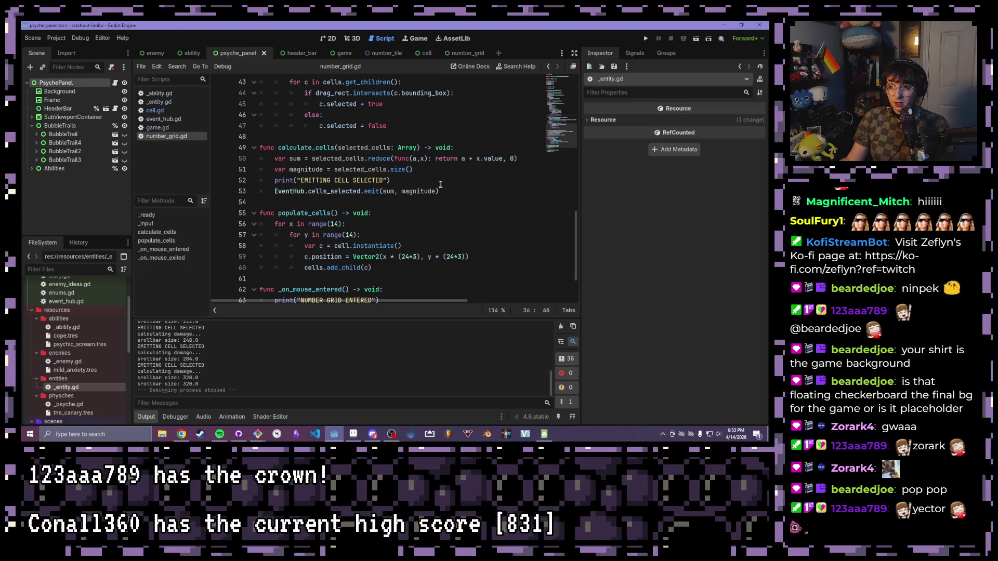
{"action": "left_click", "coordinate": [417, 148]}
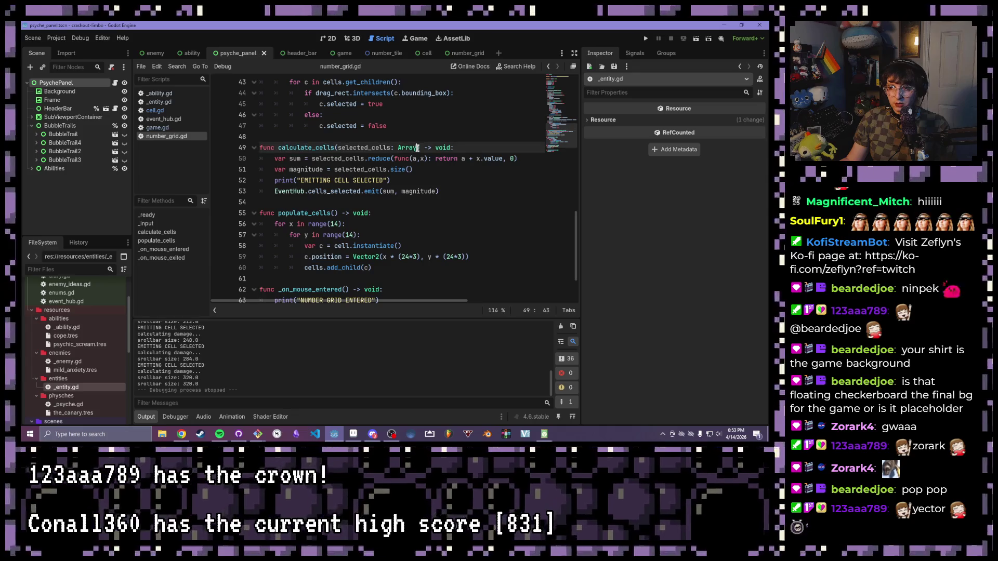
{"action": "type", "text": "["}
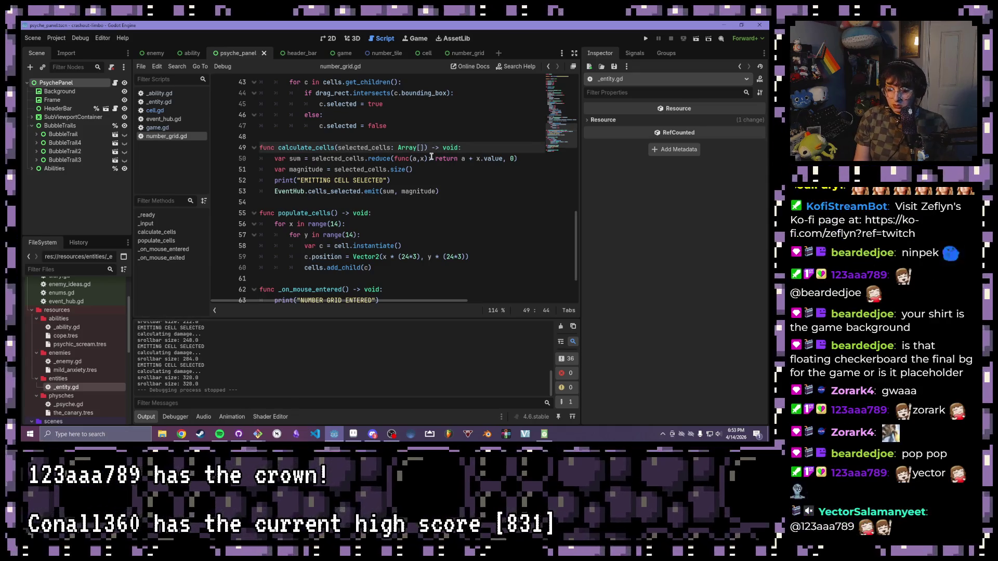
{"action": "type", "text": "Cells"}
{"action": "left_click", "coordinate": [384, 137]}
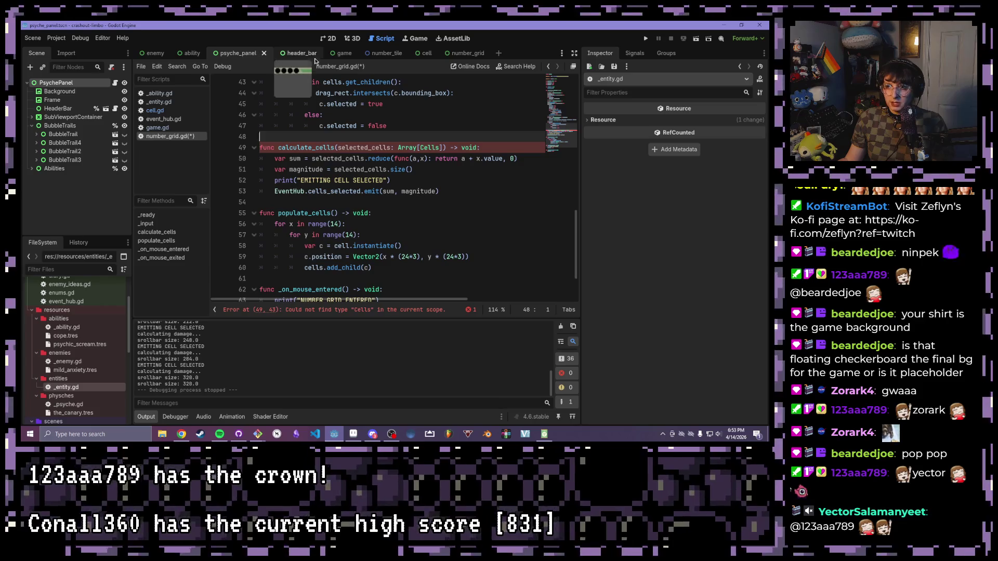
{"action": "left_click", "coordinate": [441, 148]}
{"action": "key", "text": "BackSpace"}
{"action": "key", "text": "ctrl+s"}
- Scroll up to the end of the c.selected = false line
{"action": "left_click", "coordinate": [467, 162]}
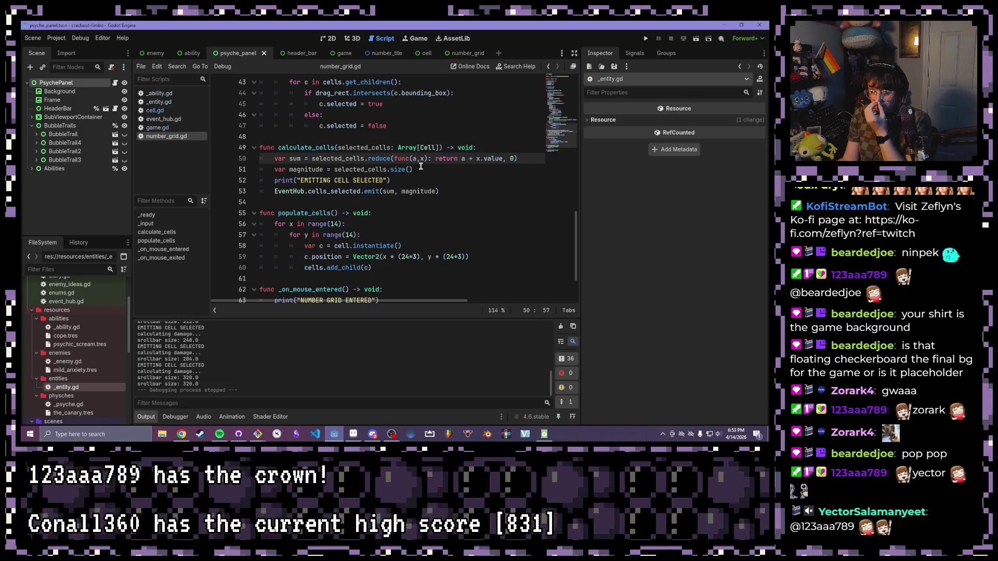
{"action": "scroll", "coordinate": [421, 167], "scroll_direction": "up", "scroll_amount": 4}
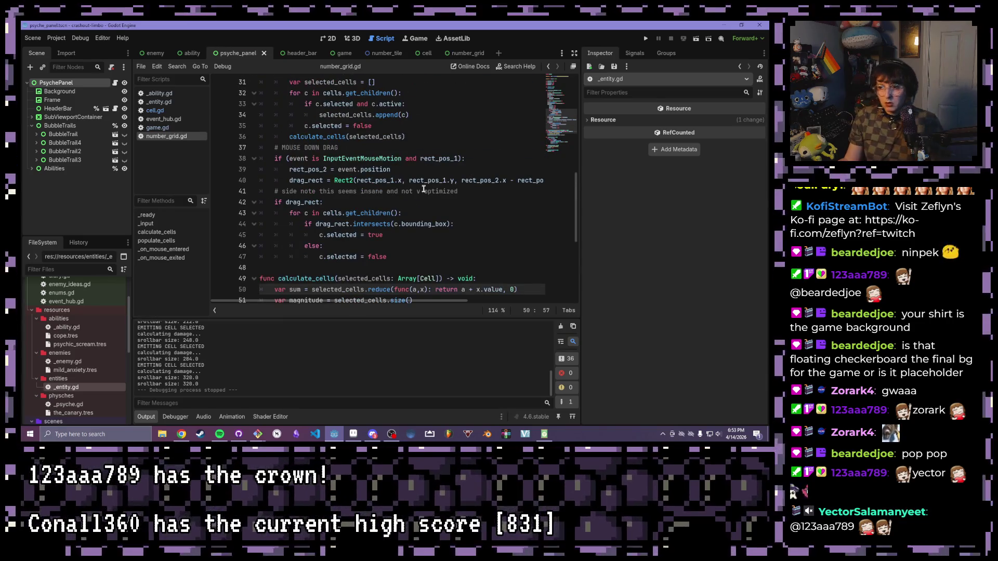
{"action": "scroll", "coordinate": [421, 177], "scroll_direction": "up", "scroll_amount": 1}
{"action": "left_click", "coordinate": [403, 160]}
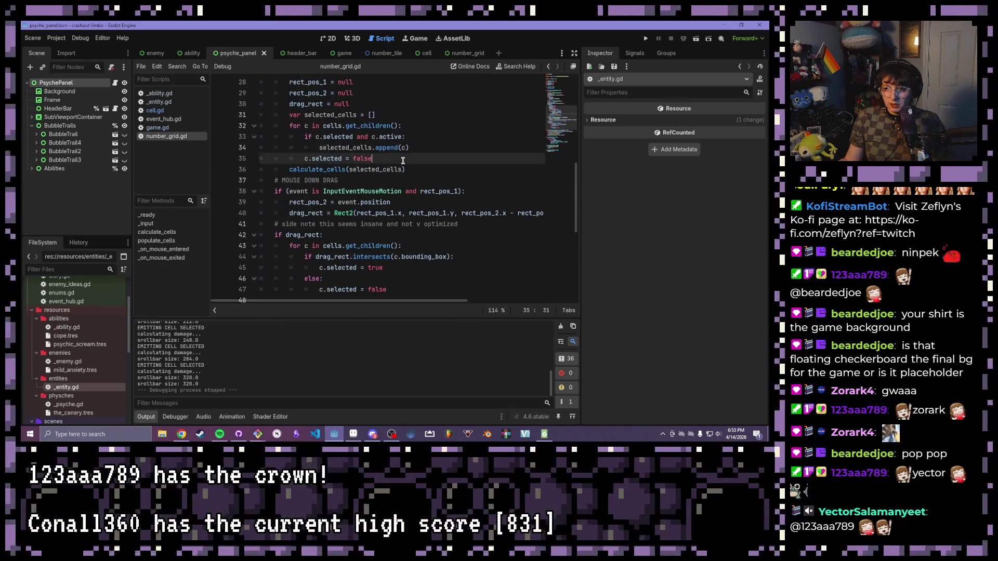
- After c.selected = false, add the condition 'if selected_cells.size() > 0:'
{"action": "key", "text": "Return"}
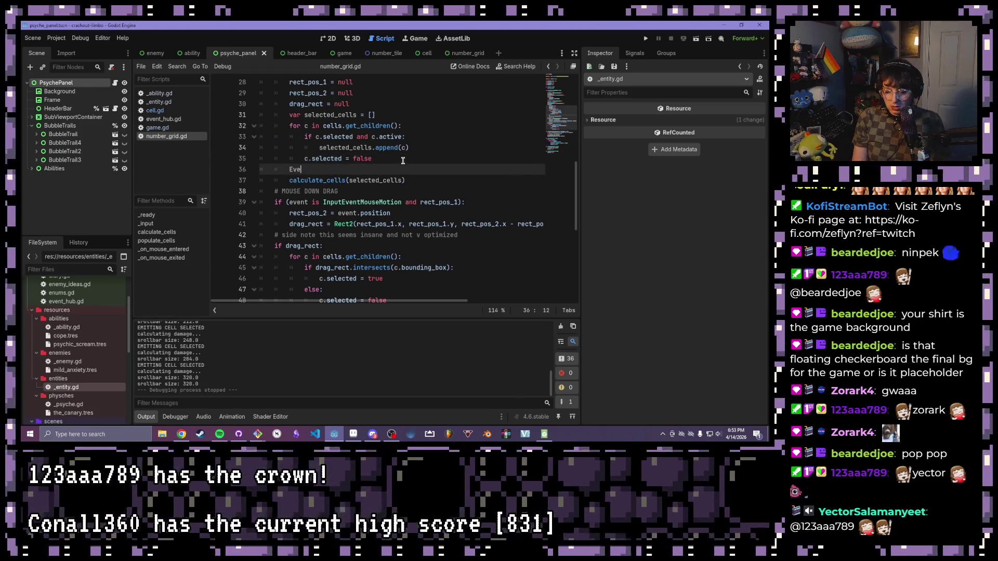
{"action": "type", "text": "Hub."}
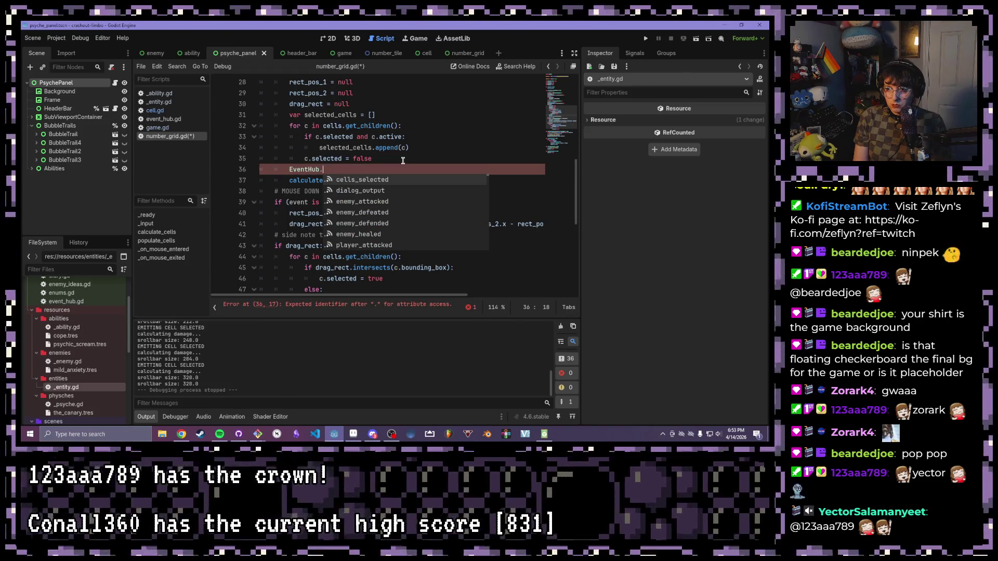
{"action": "key", "text": "BackSpace"}
{"action": "key", "text": "BackSpace"}
{"action": "key", "text": "BackSpace"}
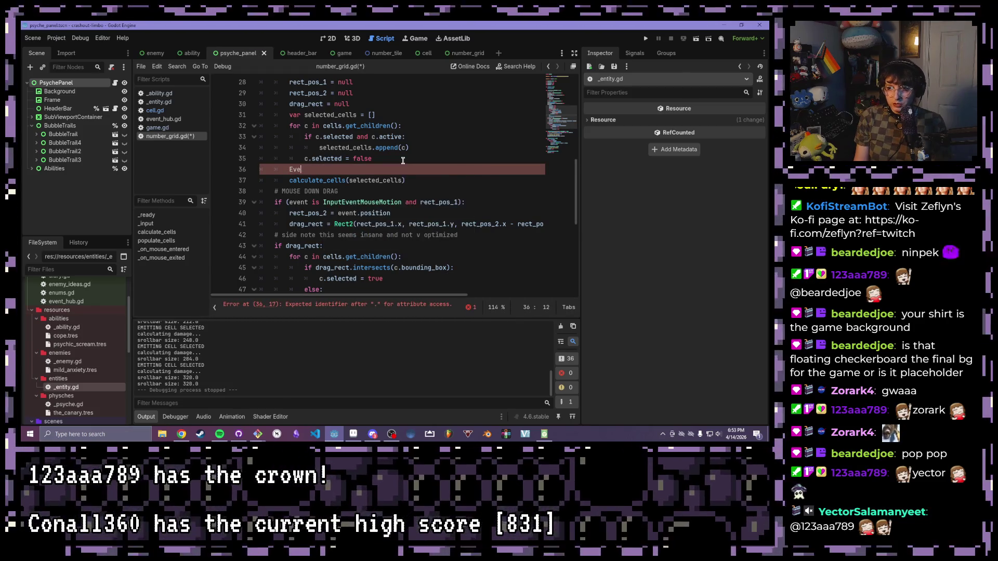
{"action": "key", "text": "BackSpace"}
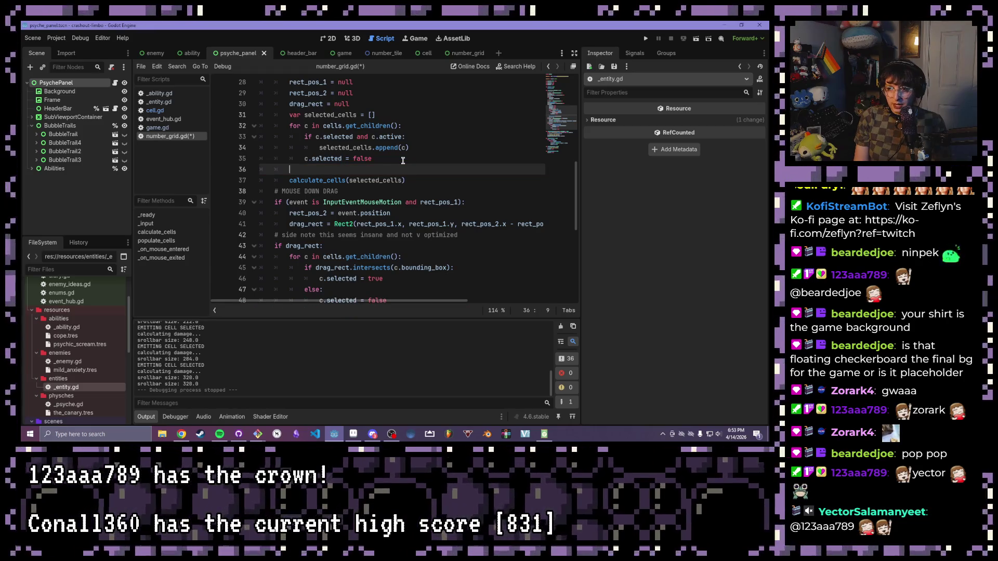
{"action": "type", "text": "if s"}
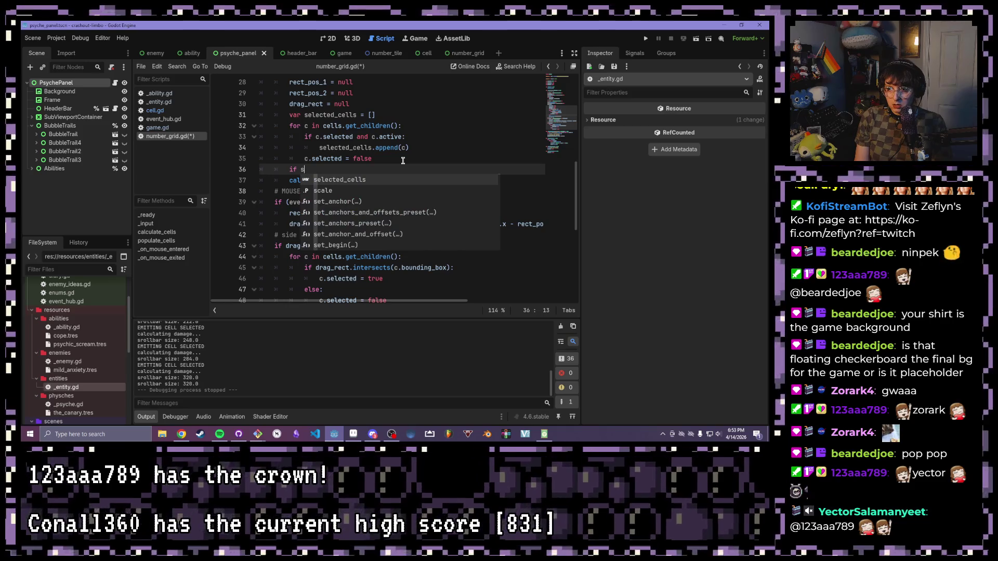
{"action": "key", "text": "Return"}
{"action": "type", "text": ".size"}
{"action": "key", "text": "Return"}
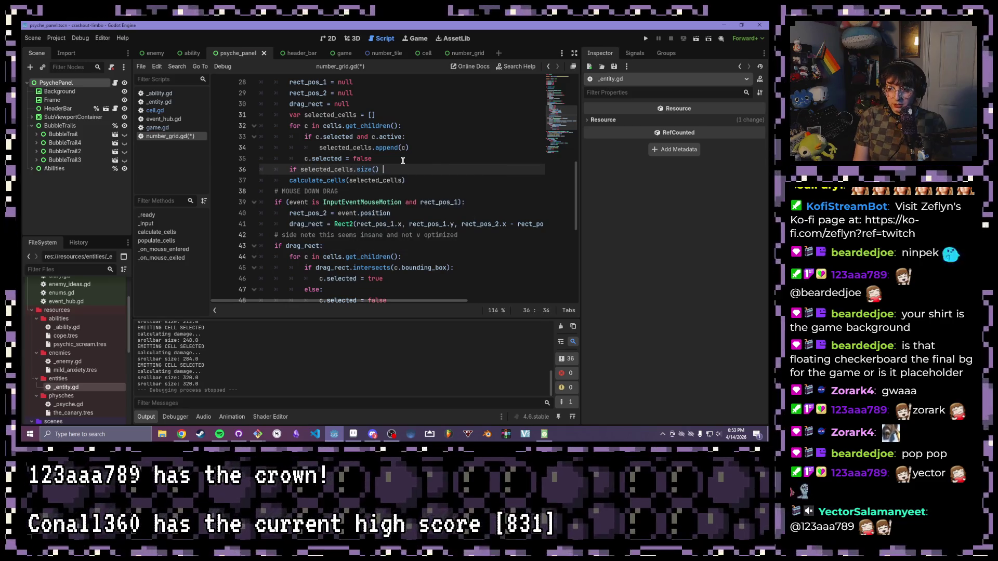
{"action": "type", "text": "> 0:"}
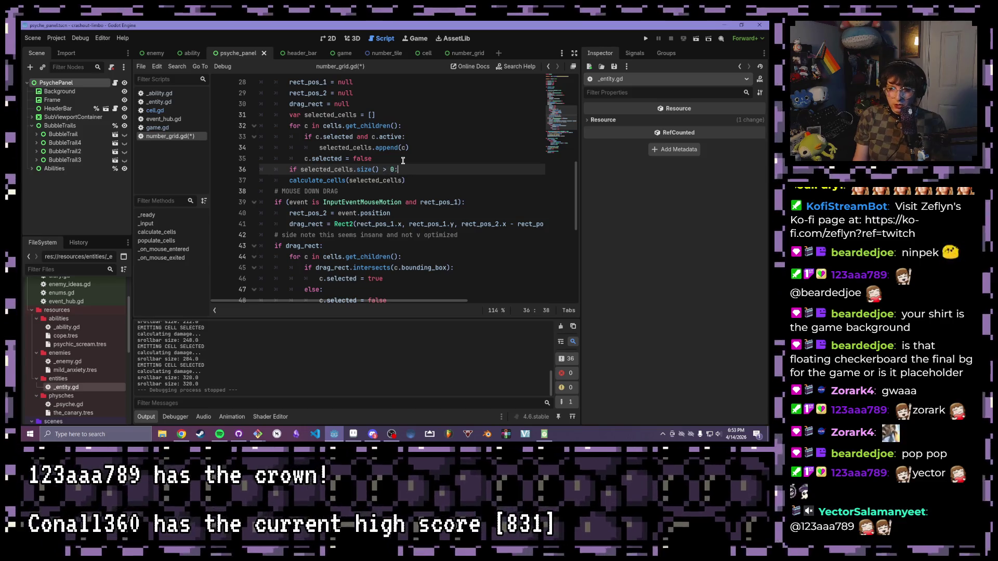
{"action": "key", "text": "Return"}
- Inside the if, add EventHub.cells_selected.emit(selected_cells) and open the signal's definition
{"action": "left_click_drag", "start_coordinate": [395, 170], "coordinate": [380, 171]}
{"action": "left_click", "coordinate": [413, 171]}
{"action": "left_click", "coordinate": [364, 178]}
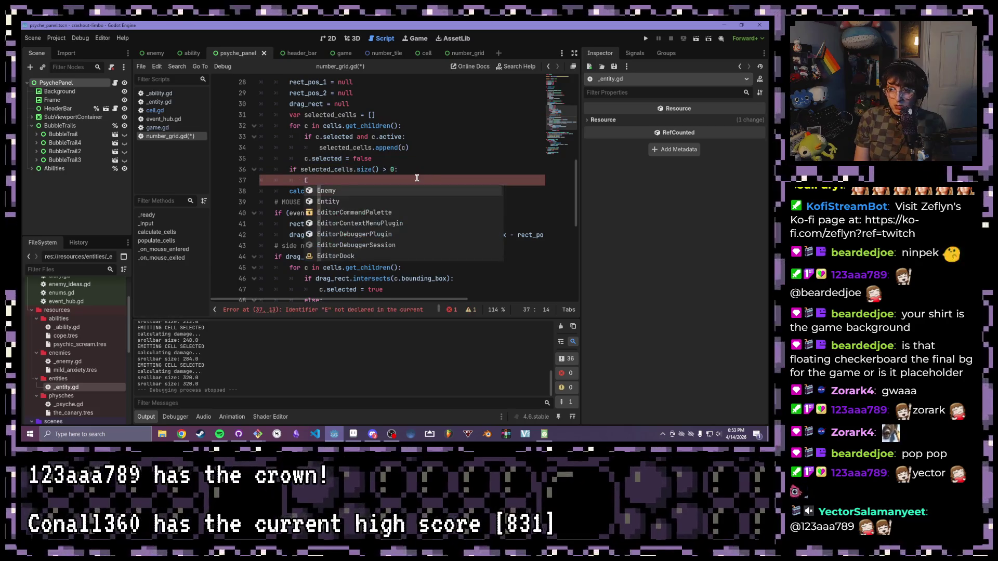
{"action": "type", "text": "ventHub.cells_selected"}
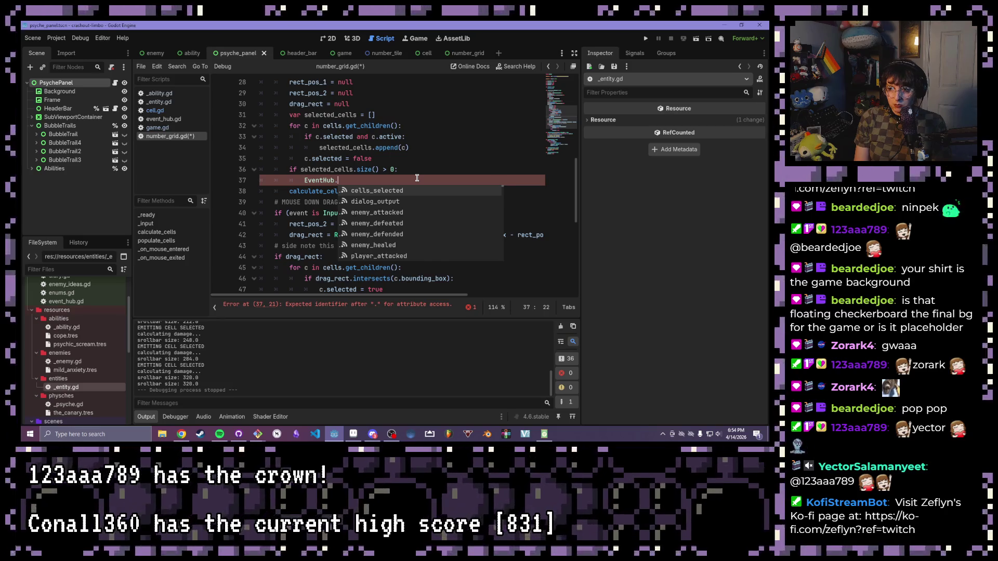
{"action": "key", "text": "Return"}
{"action": "type", "text": ".emit(selected_cel"}
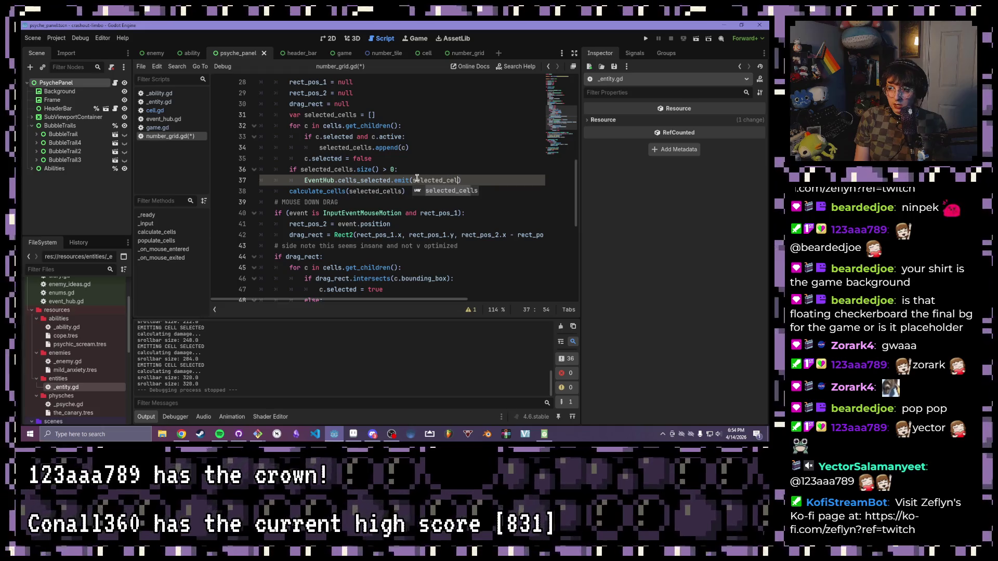
{"action": "key", "text": "Return"}
{"action": "key", "text": "Up"}
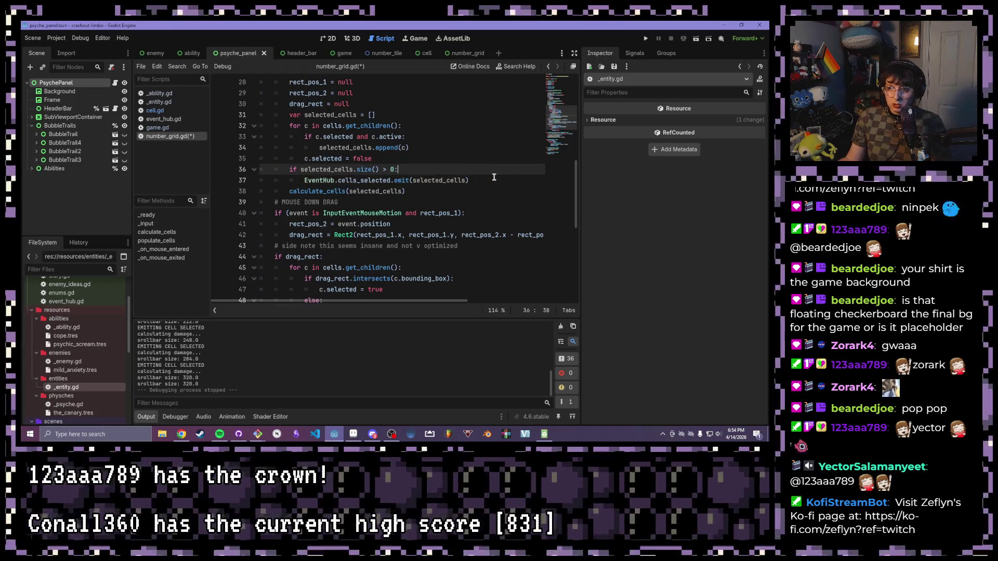
{"action": "left_click", "coordinate": [494, 177]}
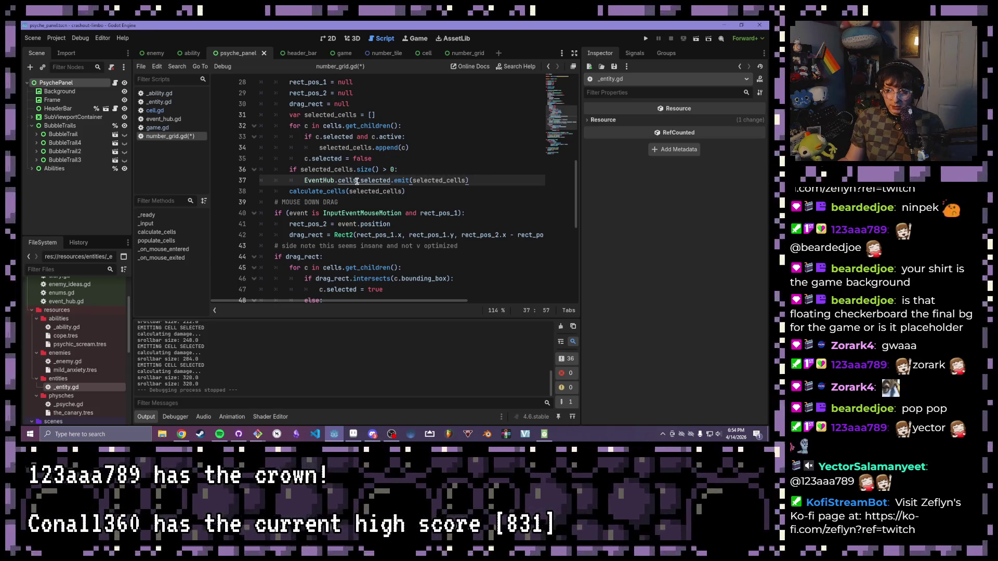
{"action": "left_click", "coordinate": [356, 180], "text": "ctrl"}
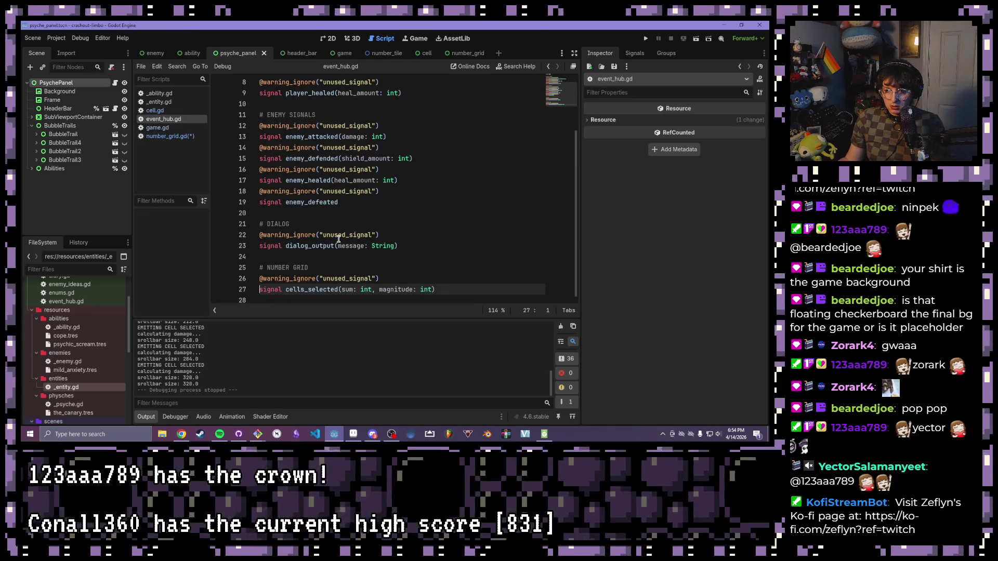
- Replace cells_selected's sum and magnitude parameters with 'cells: Array[Cell]' and save event_hub.gd
{"action": "left_click", "coordinate": [432, 290]}
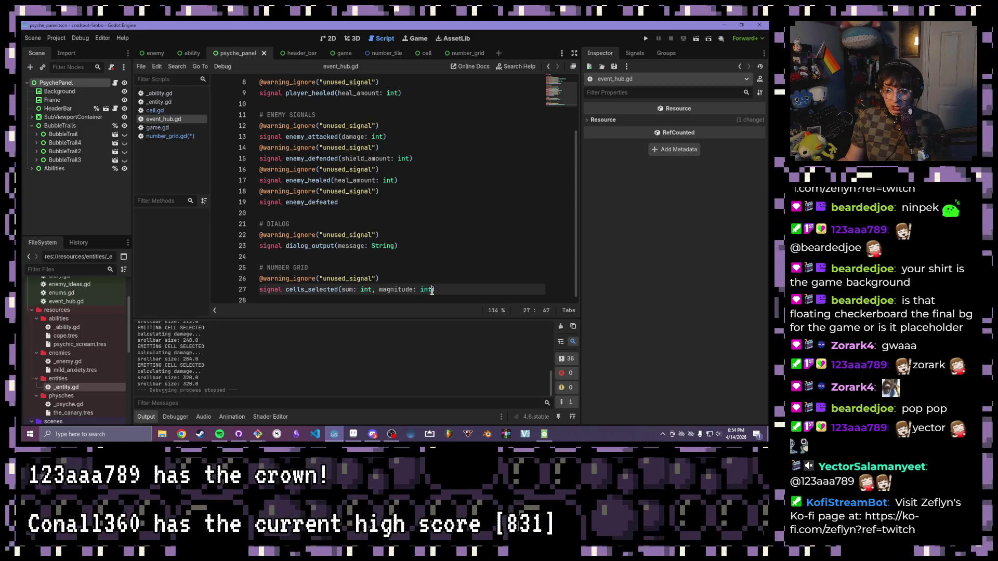
{"action": "left_click_drag", "start_coordinate": [432, 290], "coordinate": [341, 290]}
{"action": "key", "text": "BackSpace"}
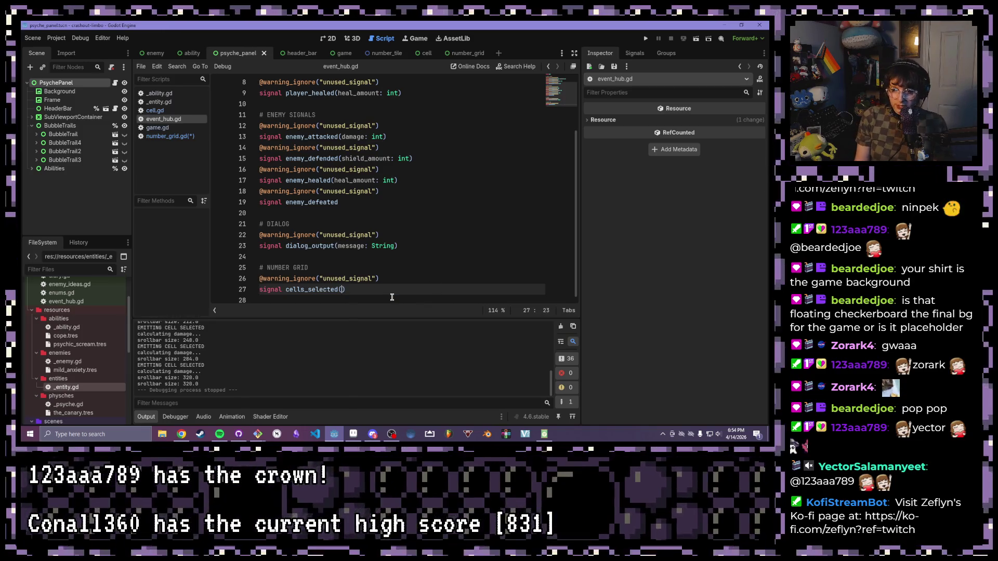
{"action": "type", "text": "cells: Ce"}
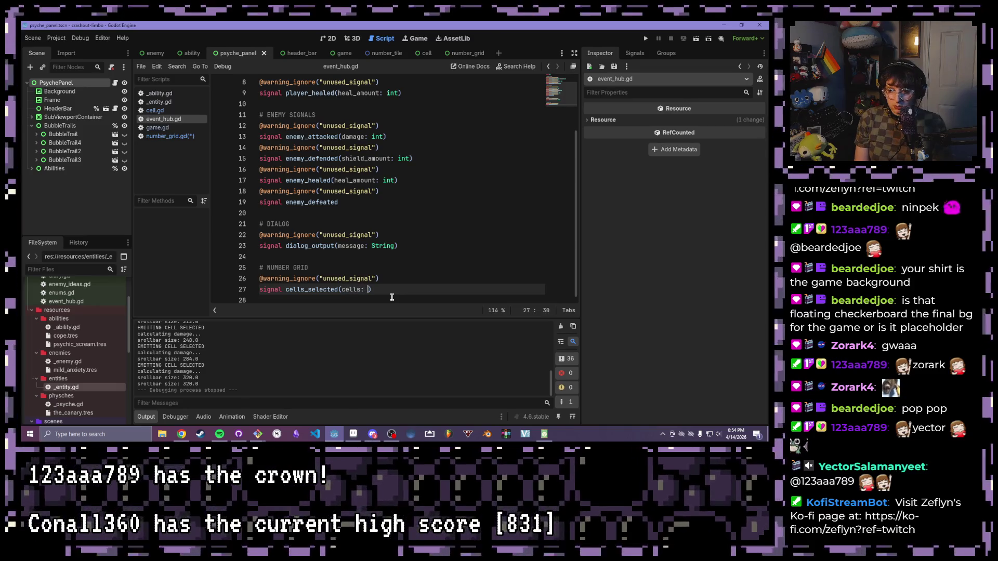
{"action": "key", "text": "BackSpace"}
{"action": "key", "text": "BackSpace"}
{"action": "type", "text": "Array"}
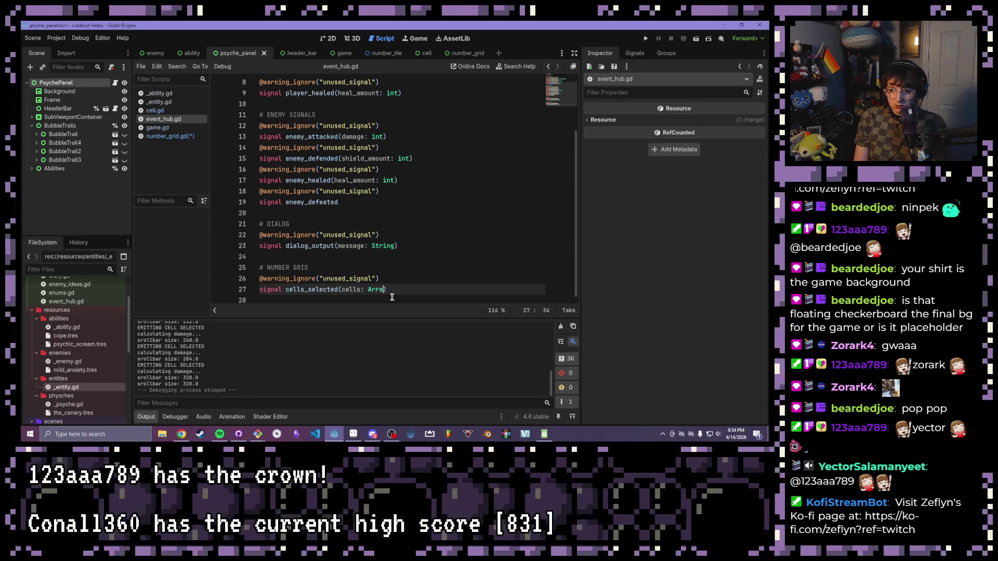
{"action": "type", "text": "["}
{"action": "type", "text": "Cell"}
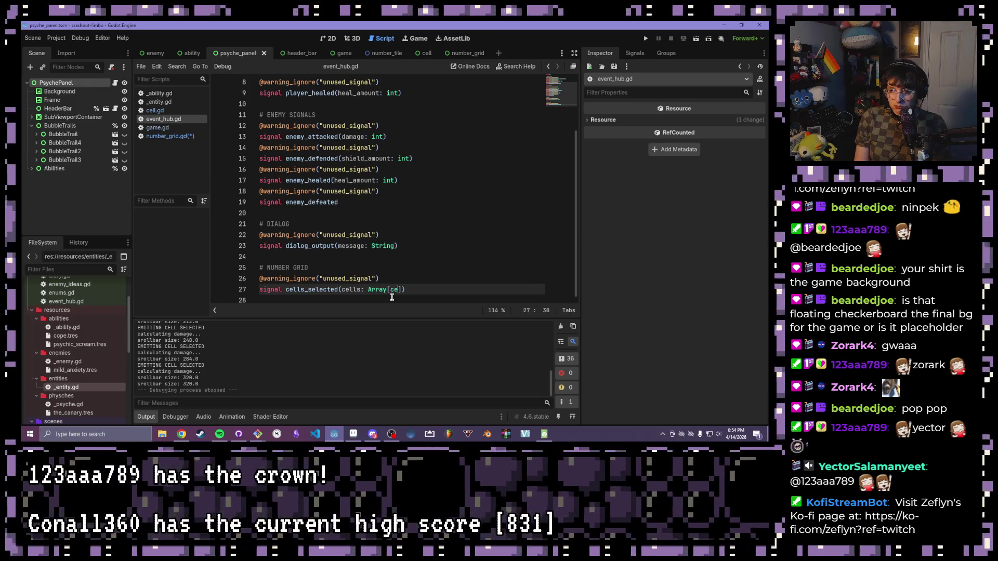
{"action": "key", "text": "ctrl+s"}
{"action": "left_click", "coordinate": [364, 235]}
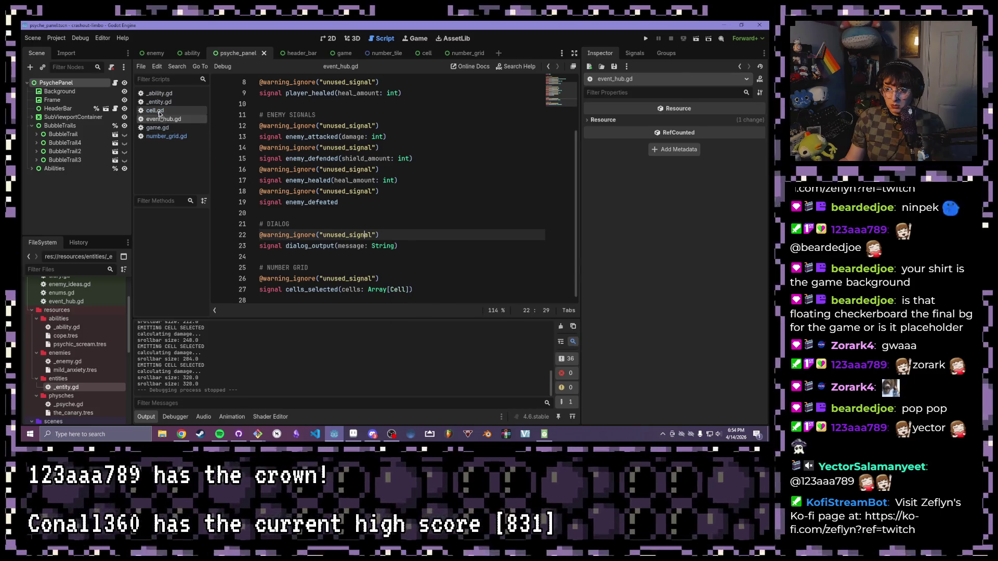
{"action": "left_click", "coordinate": [158, 128]}
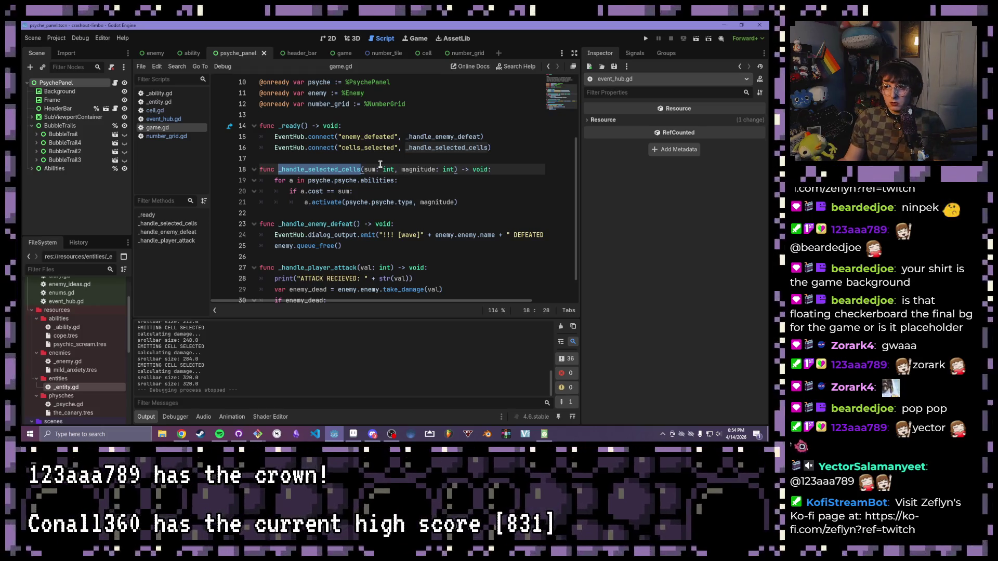
- In number_grid.gd, delete the calculate_cells(selected_cells) call and the whole calculate_cells function
{"action": "scroll", "coordinate": [327, 132], "scroll_direction": "down", "scroll_amount": 1}
{"action": "scroll", "coordinate": [326, 131], "scroll_direction": "up", "scroll_amount": 1}
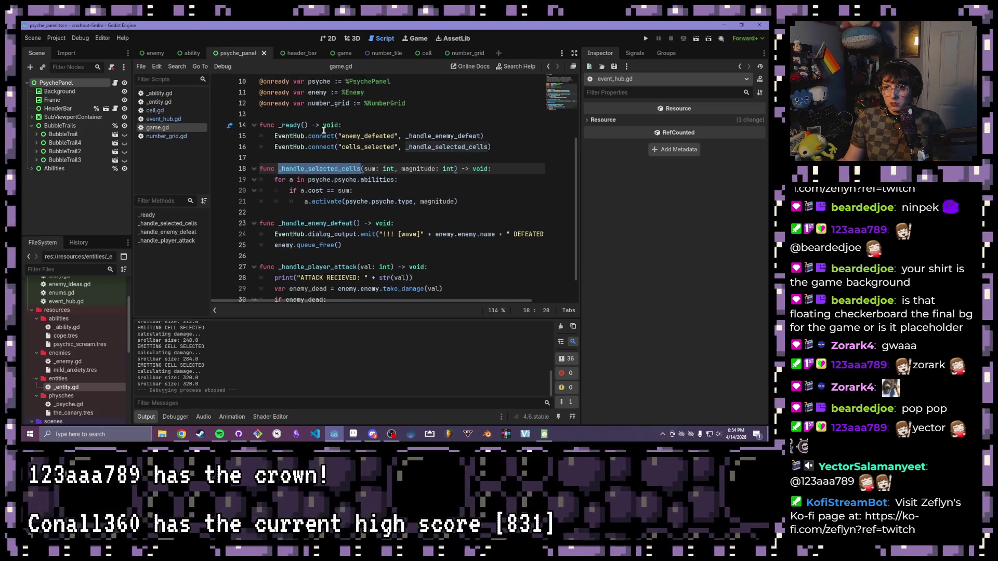
{"action": "left_click", "coordinate": [166, 136]}
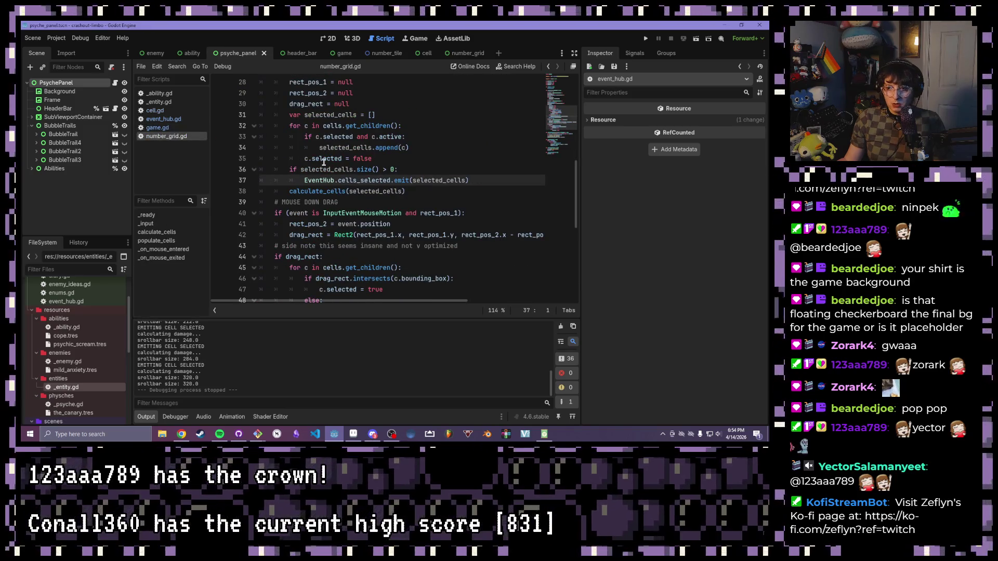
{"action": "left_click_drag", "start_coordinate": [415, 194], "coordinate": [262, 192]}
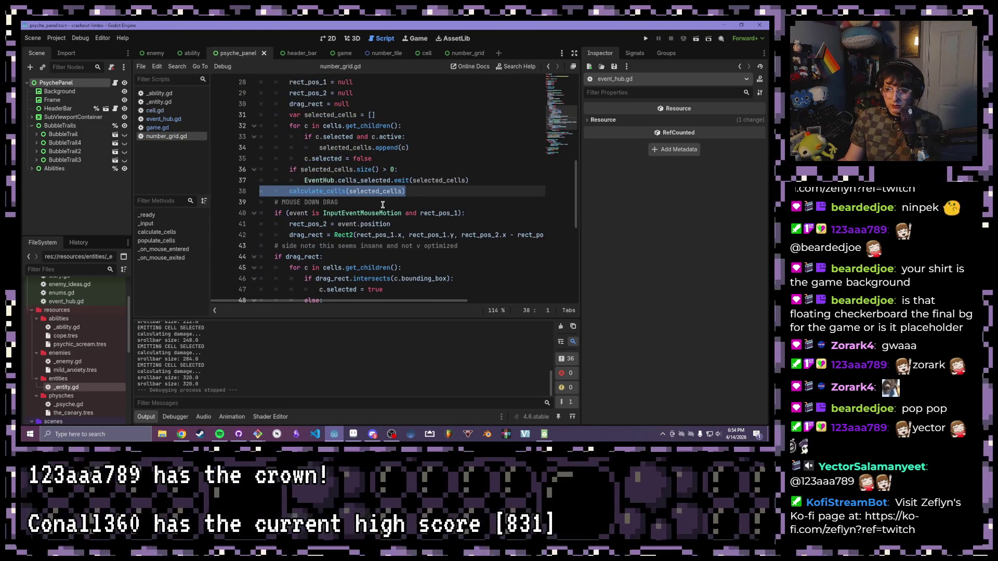
{"action": "key", "text": "BackSpace"}
{"action": "key", "text": "BackSpace"}
{"action": "scroll", "coordinate": [382, 204], "scroll_direction": "down", "scroll_amount": 6}
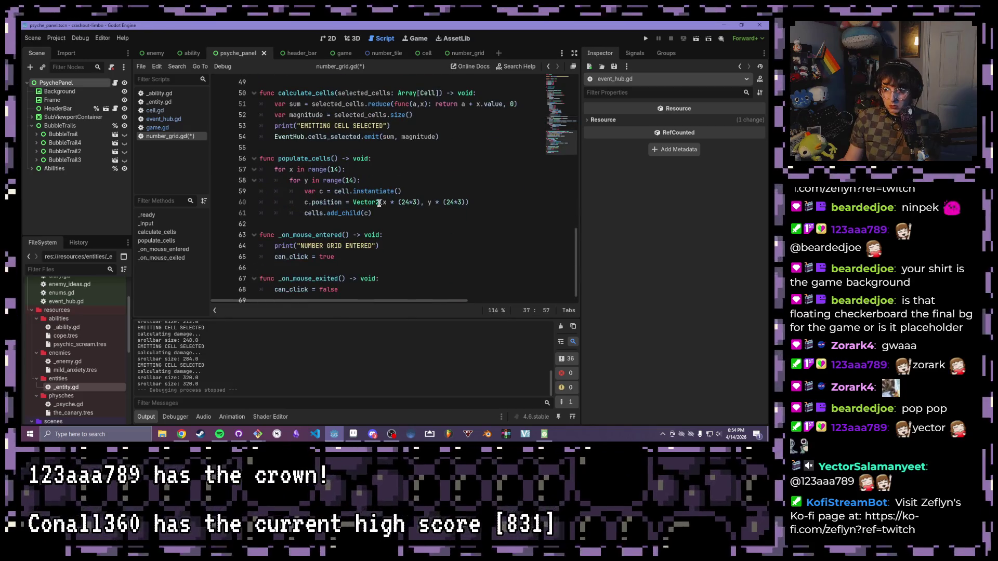
{"action": "scroll", "coordinate": [379, 202], "scroll_direction": "up", "scroll_amount": 1}
{"action": "left_click_drag", "start_coordinate": [440, 171], "coordinate": [259, 126]}
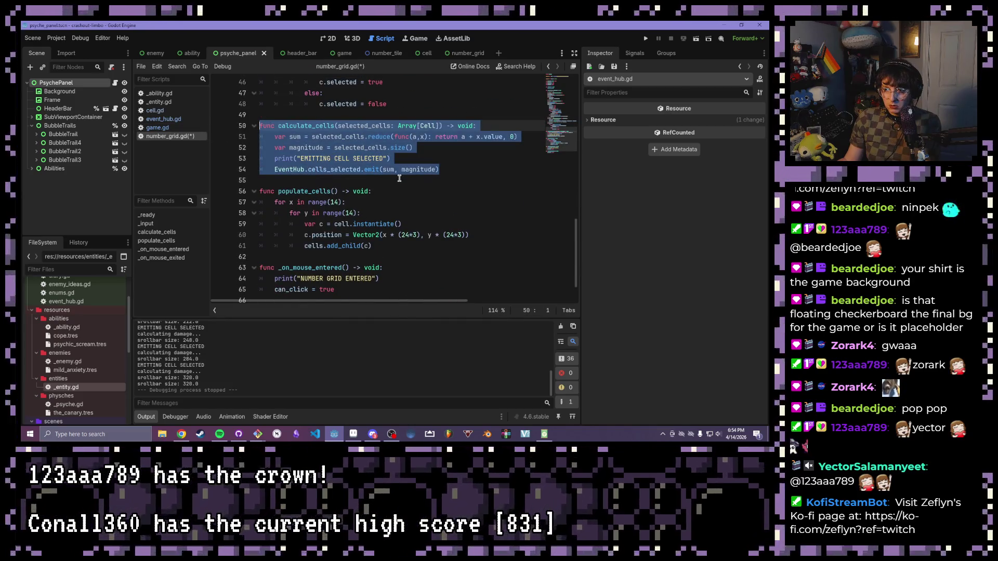
{"action": "key", "text": "BackSpace"}
{"action": "key", "text": "BackSpace"}
{"action": "key", "text": "BackSpace"}
- Go back to game.gd and select the cells_selected connection to _handle_selected_cells
{"action": "scroll", "coordinate": [323, 157], "scroll_direction": "up", "scroll_amount": 3}
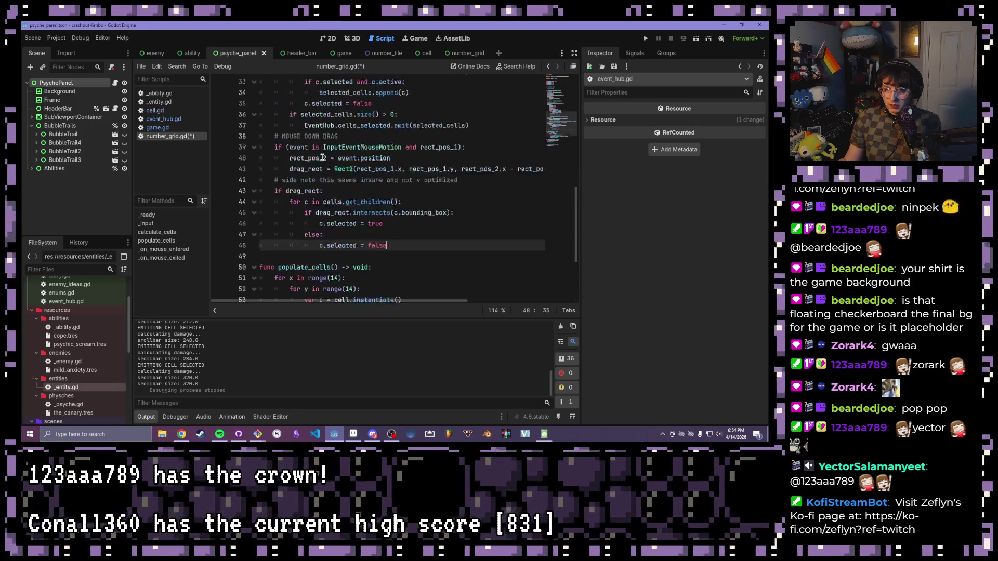
{"action": "scroll", "coordinate": [322, 157], "scroll_direction": "up", "scroll_amount": 1}
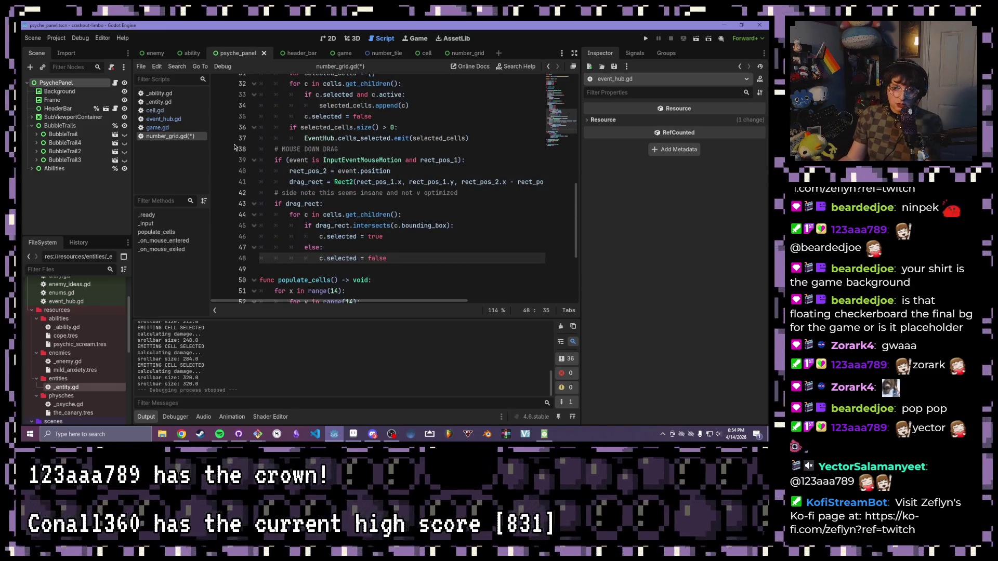
{"action": "mouse_move", "coordinate": [390, 157]}
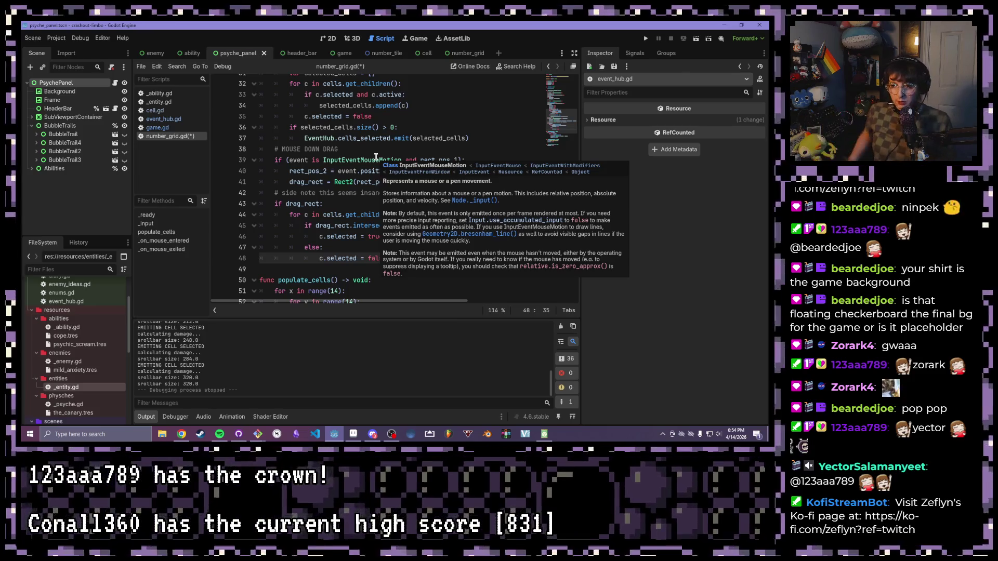
{"action": "left_click", "coordinate": [339, 149]}
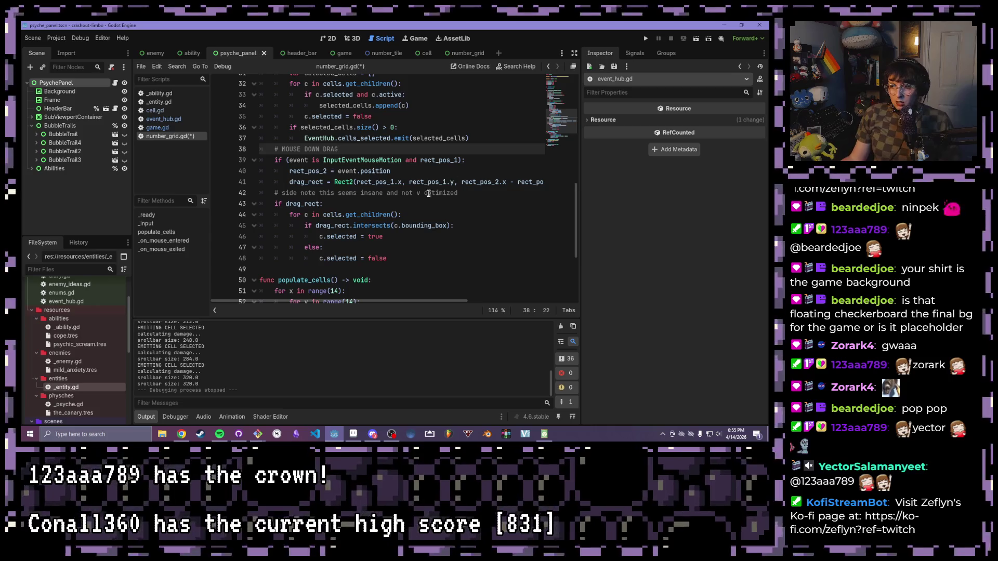
{"action": "scroll", "coordinate": [338, 141], "scroll_direction": "up", "scroll_amount": 1}
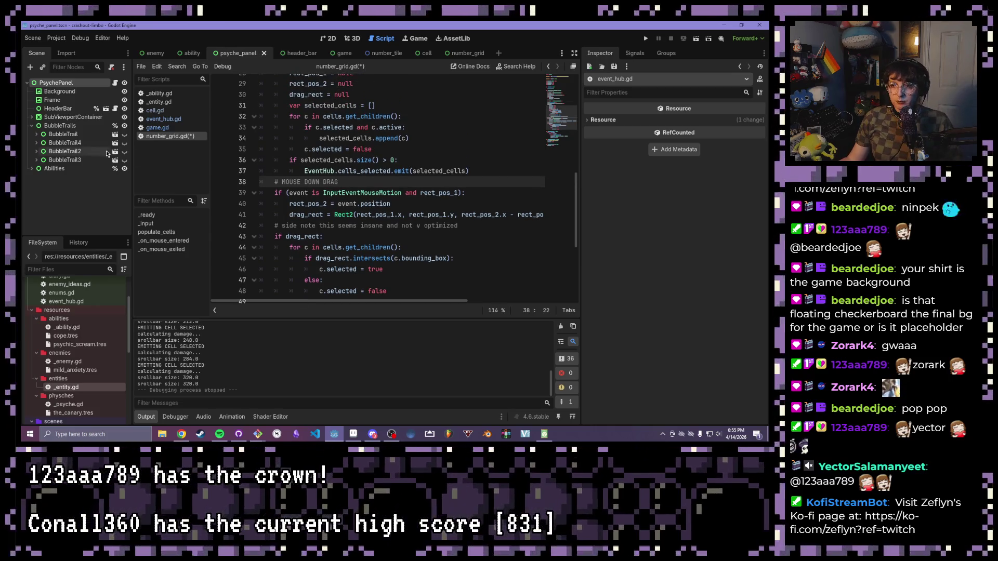
{"action": "key", "text": "alt+Left"}
{"action": "mouse_move", "coordinate": [491, 191]}
{"action": "left_mouse_down"}
{"action": "mouse_move", "coordinate": [275, 179]}
{"action": "mouse_move", "coordinate": [247, 190]}
{"action": "left_mouse_up"}
{"action": "scroll", "coordinate": [408, 200], "scroll_direction": "down", "scroll_amount": 3}
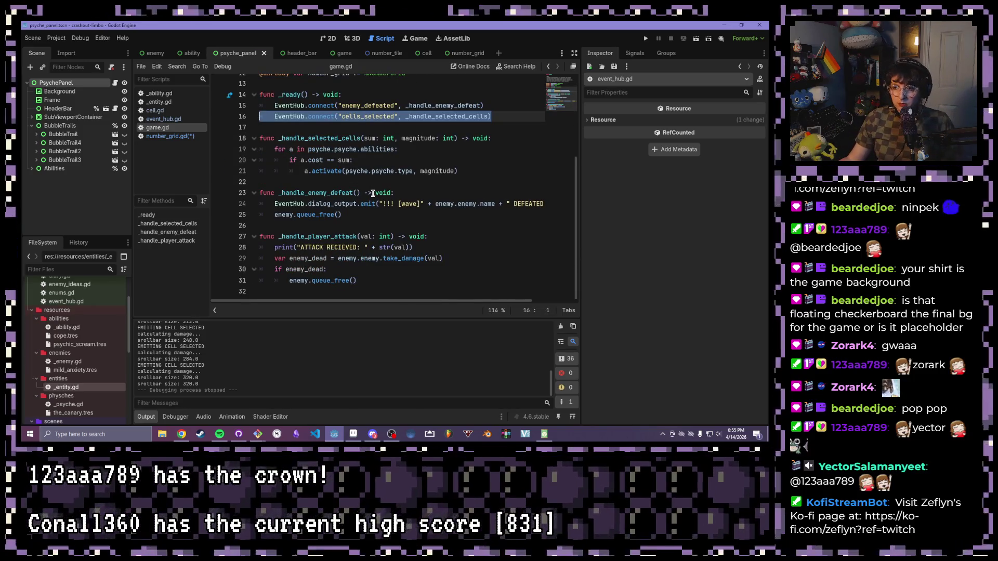
- Replace the handler's sum and magnitude parameters with cells: Array[Cell]
{"action": "left_click", "coordinate": [452, 139]}
{"action": "left_click_drag", "start_coordinate": [452, 139], "coordinate": [366, 137]}
{"action": "type", "text": "cells: Ar"}
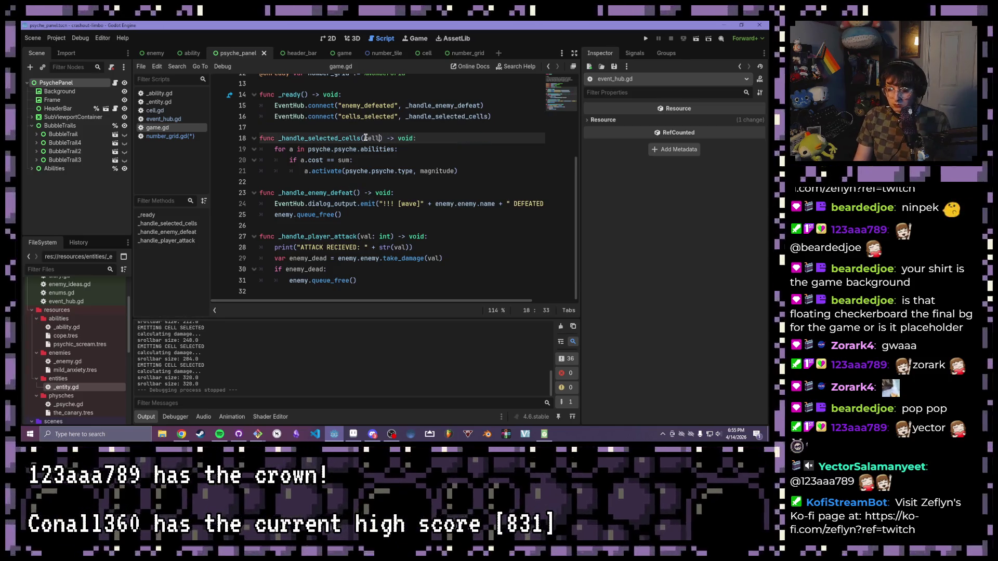
{"action": "type", "text": "ray[ce"}
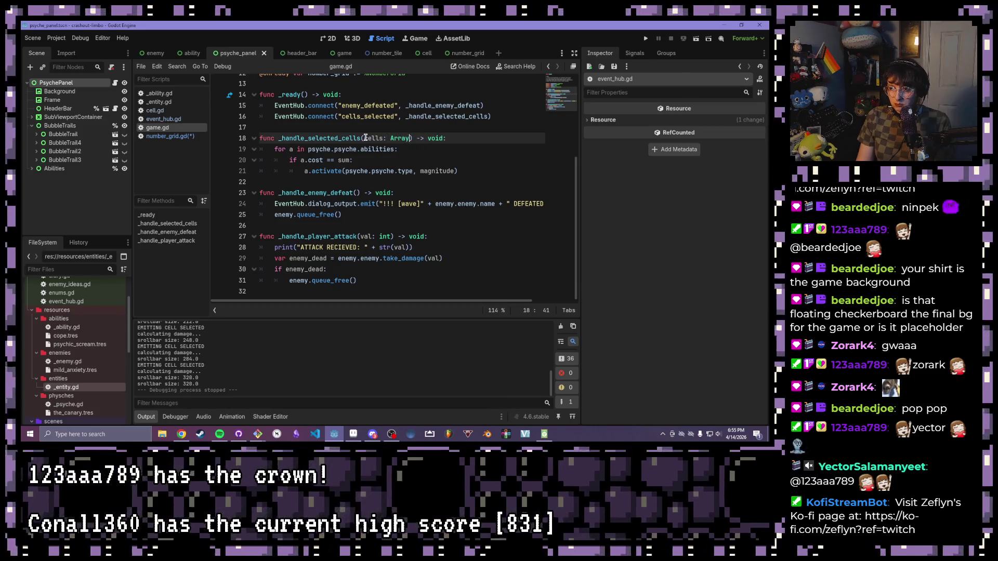
{"action": "key", "text": "BackSpace"}
{"action": "key", "text": "BackSpace"}
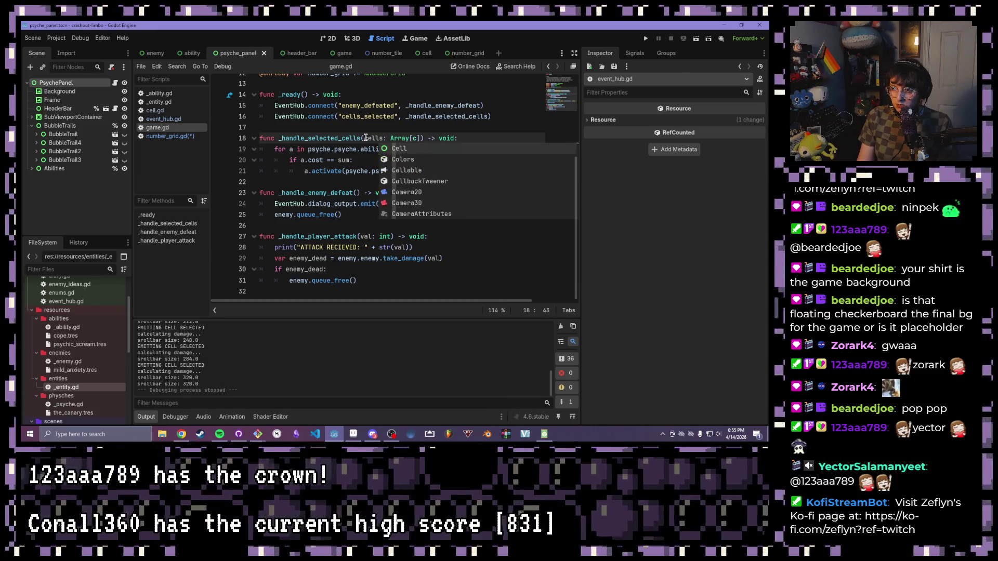
{"action": "type", "text": "Cell"}
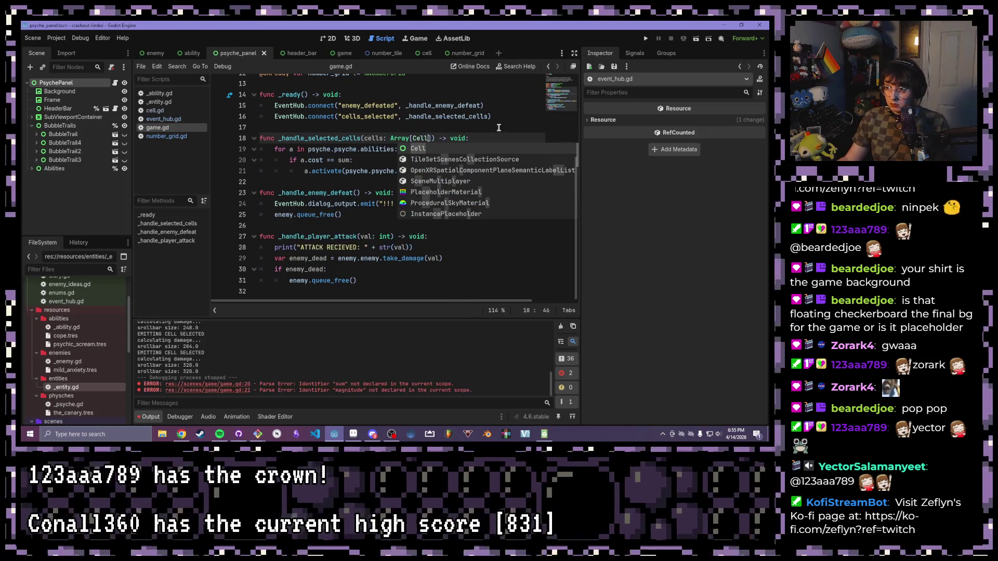
{"action": "left_click", "coordinate": [411, 160]}
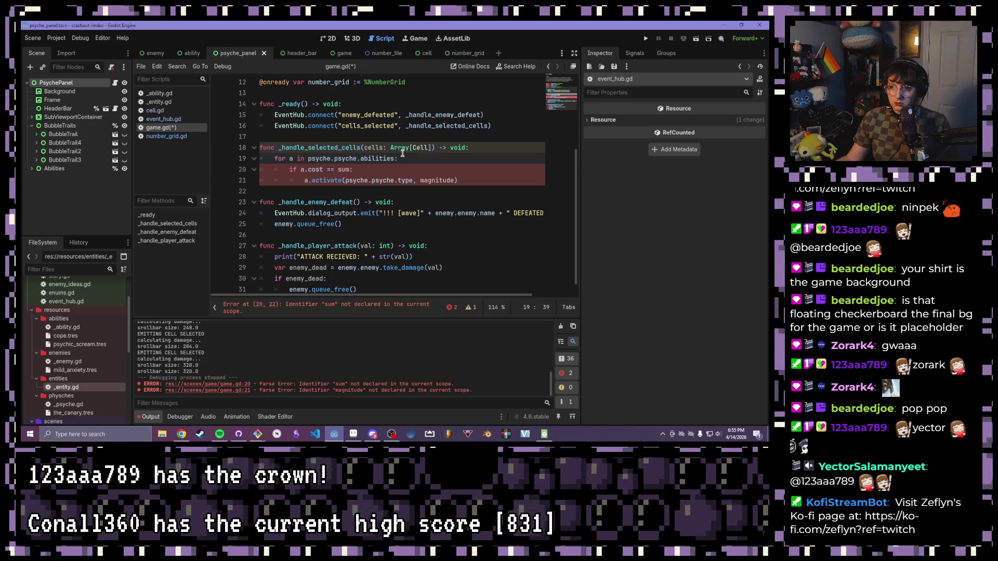
- Add a sum line using cells.reduce(func(a, x): return a + x, 0) at the handler's top
{"action": "key", "text": "Up"}
{"action": "key", "text": "End"}
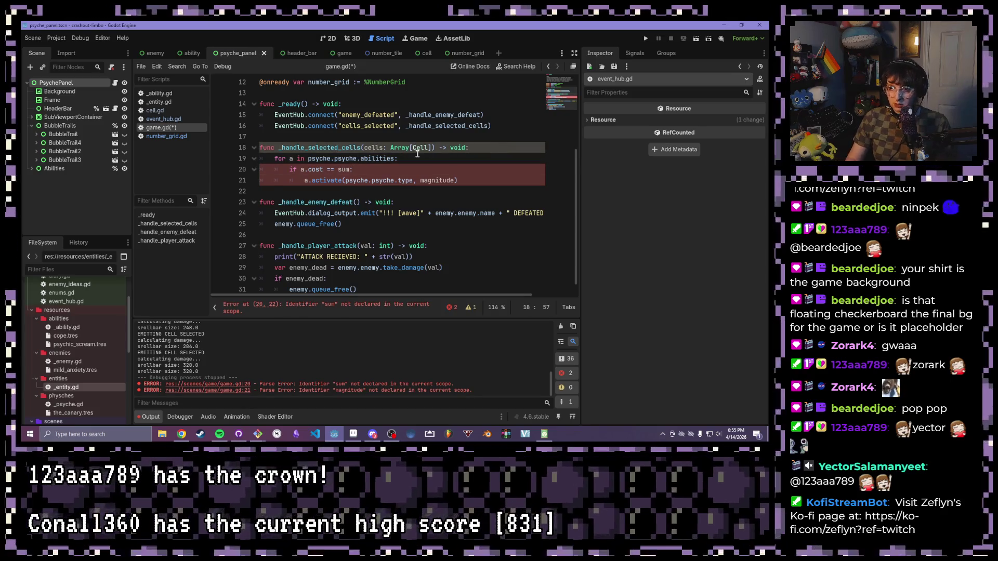
{"action": "key", "text": "Return"}
{"action": "type", "text": "ar sum = "}
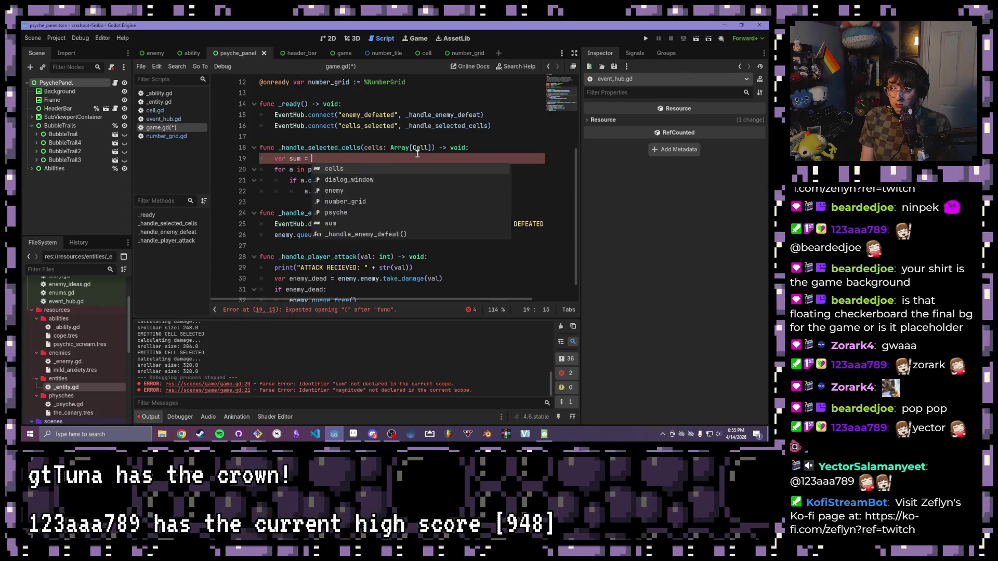
{"action": "type", "text": "cells.reu"}
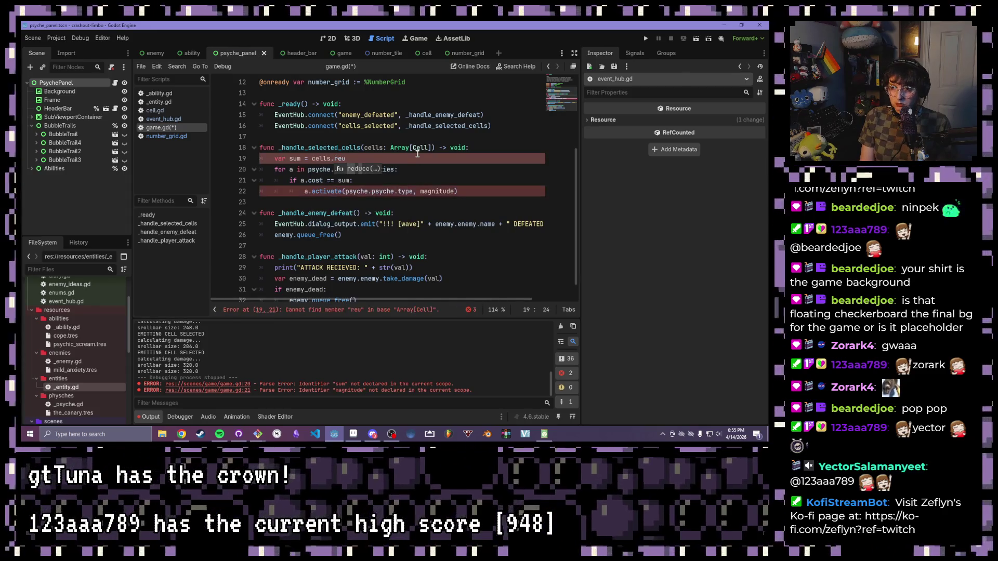
{"action": "key", "text": "BackSpace"}
{"action": "type", "text": "du"}
{"action": "key", "text": "Return"}
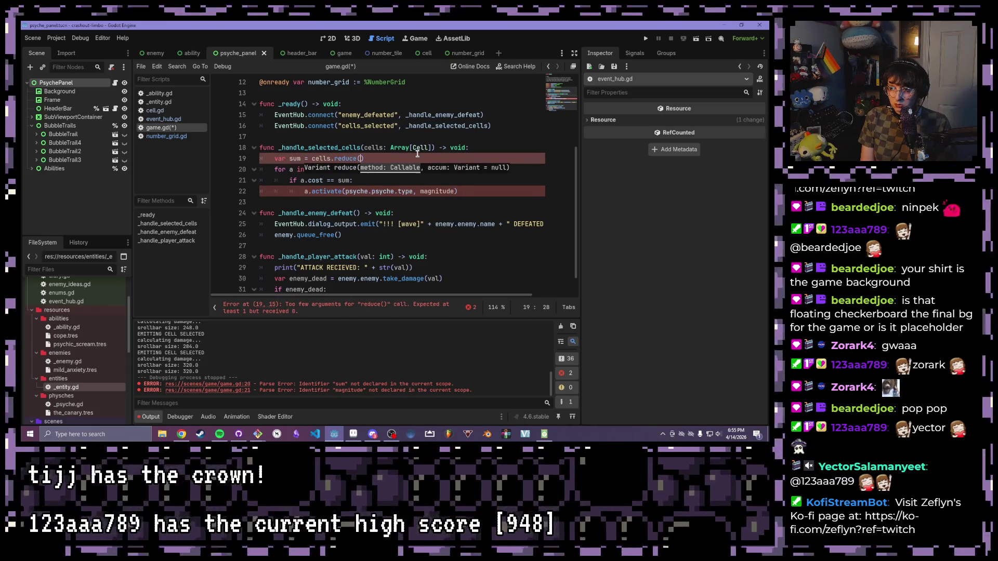
{"action": "type", "text": "func(a"}
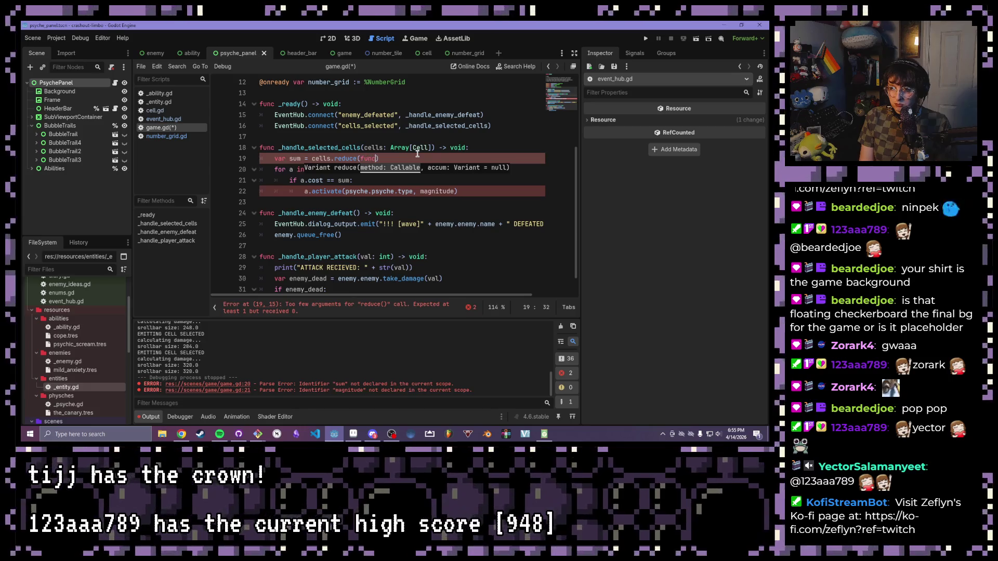
{"action": "type", "text": ",x)"}
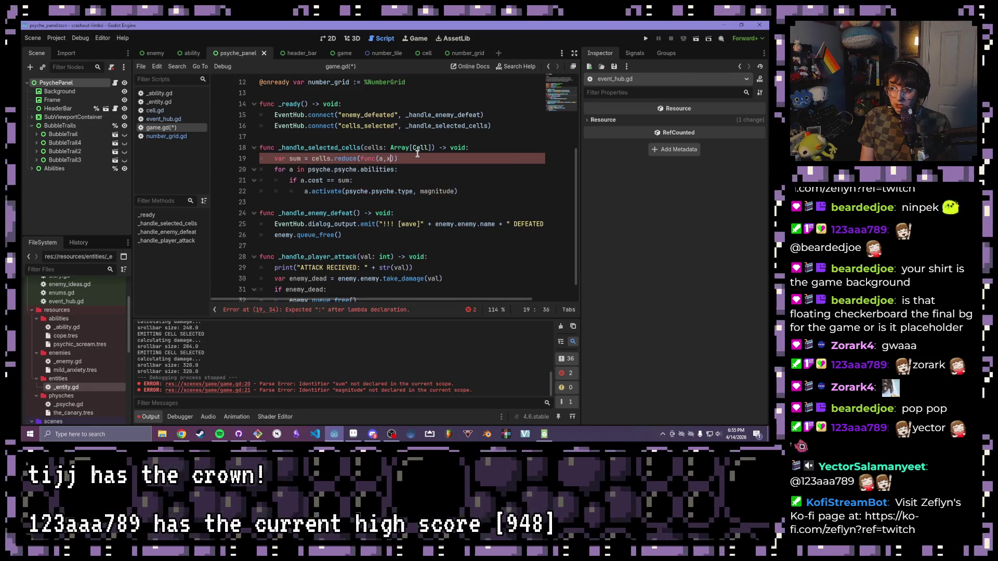
{"action": "type", "text": ": a"}
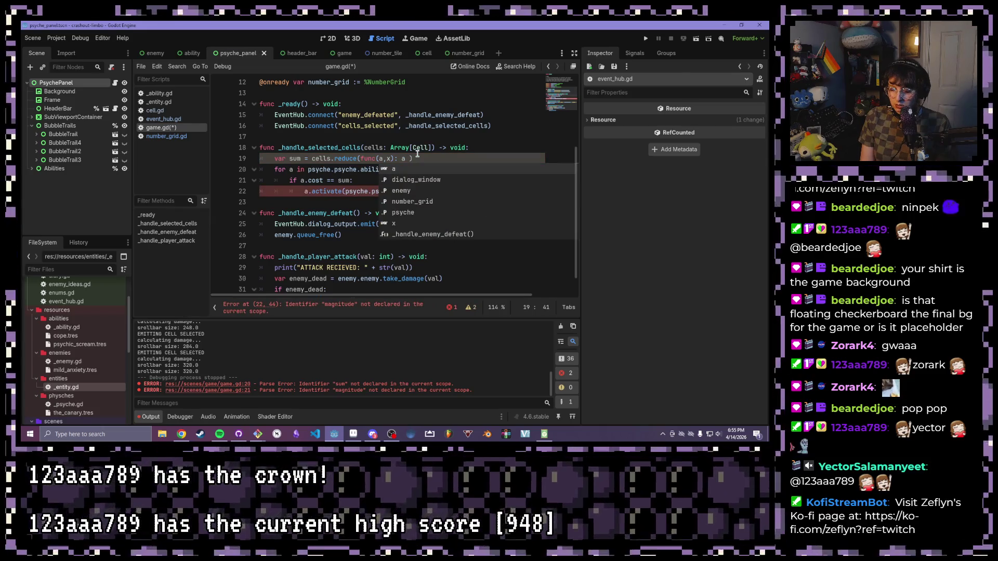
{"action": "type", "text": " ="}
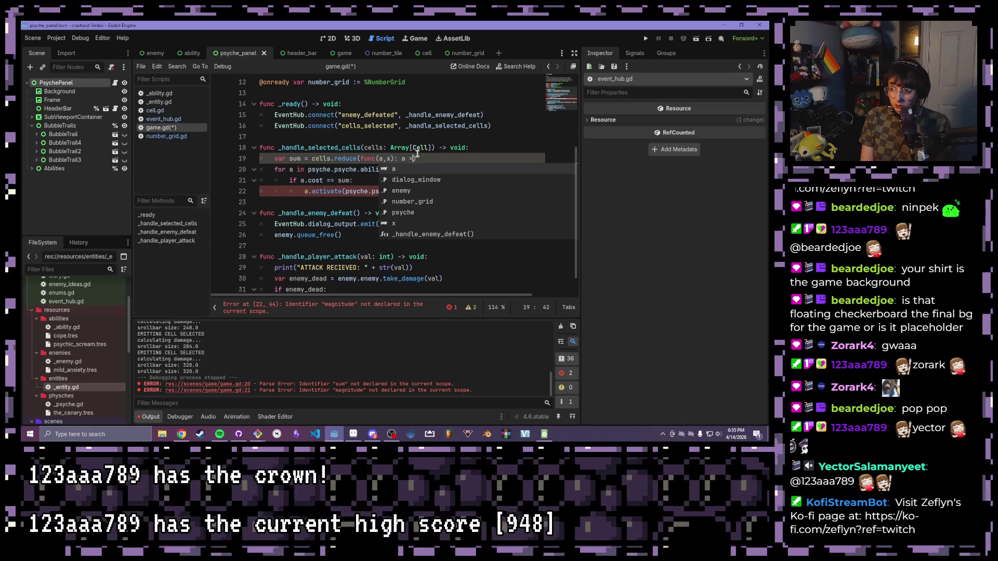
{"action": "key", "text": "BackSpace"}
{"action": "key", "text": "BackSpace"}
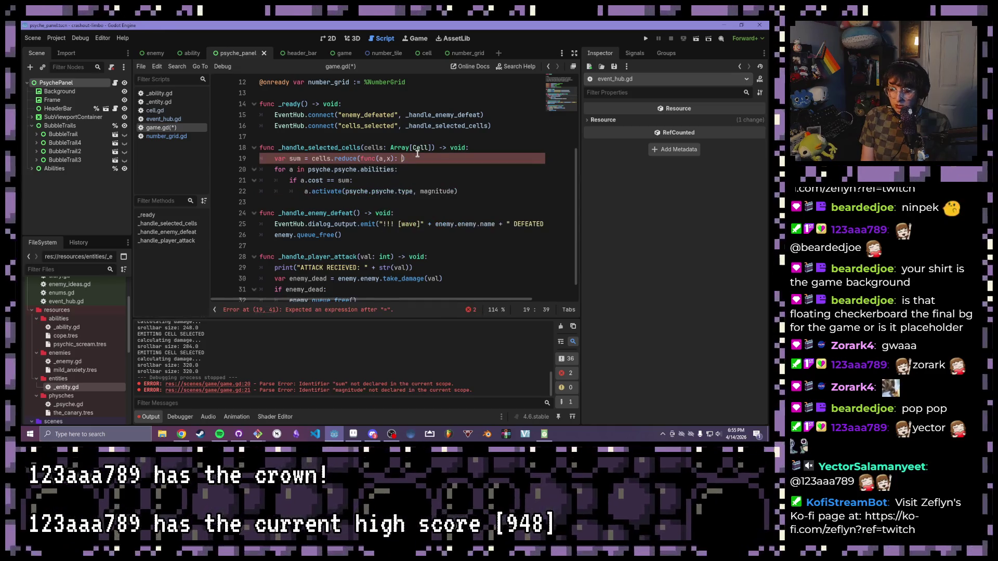
{"action": "type", "text": "return"}
{"action": "type", "text": " a + "}
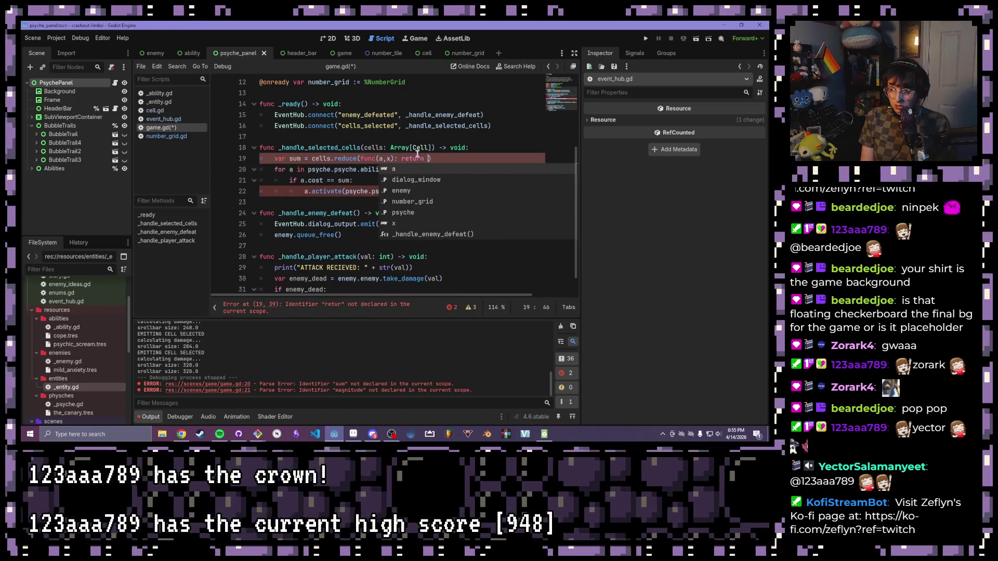
{"action": "type", "text": "x, 0"}
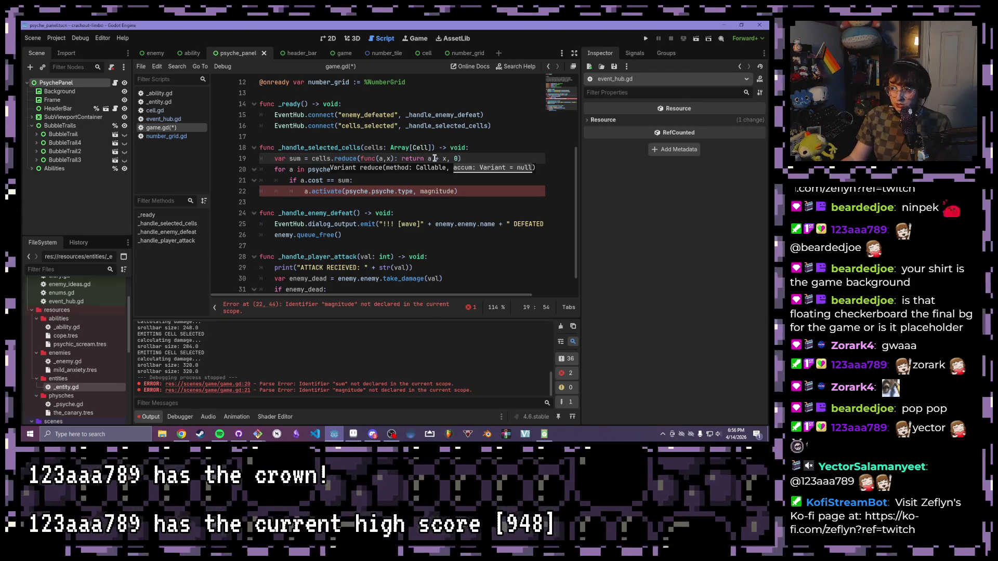
- Make the reduce lambda add x.value instead of x, then save game.gd
{"action": "left_click", "coordinate": [434, 159]}
{"action": "left_click", "coordinate": [444, 158]}
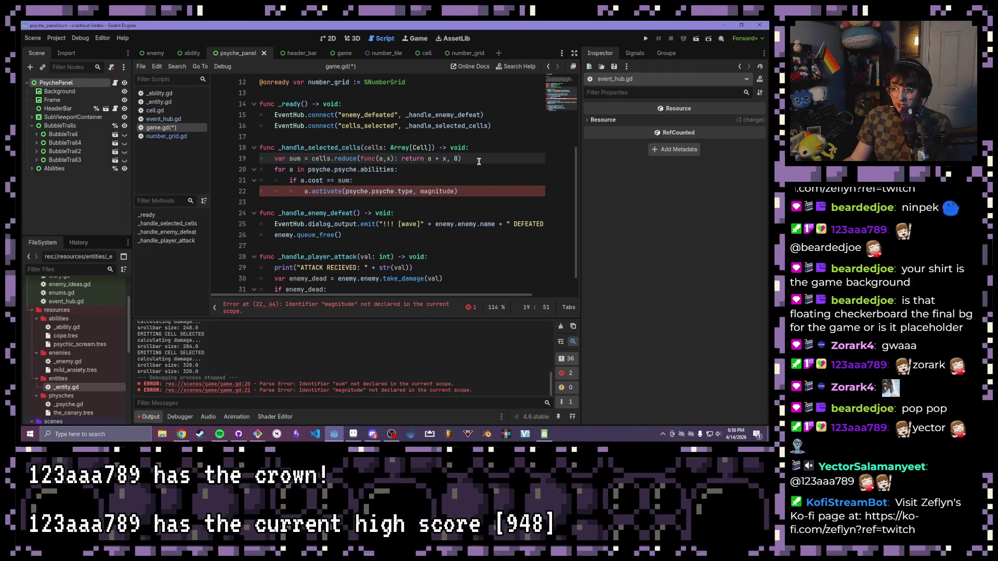
{"action": "type", "text": "."}
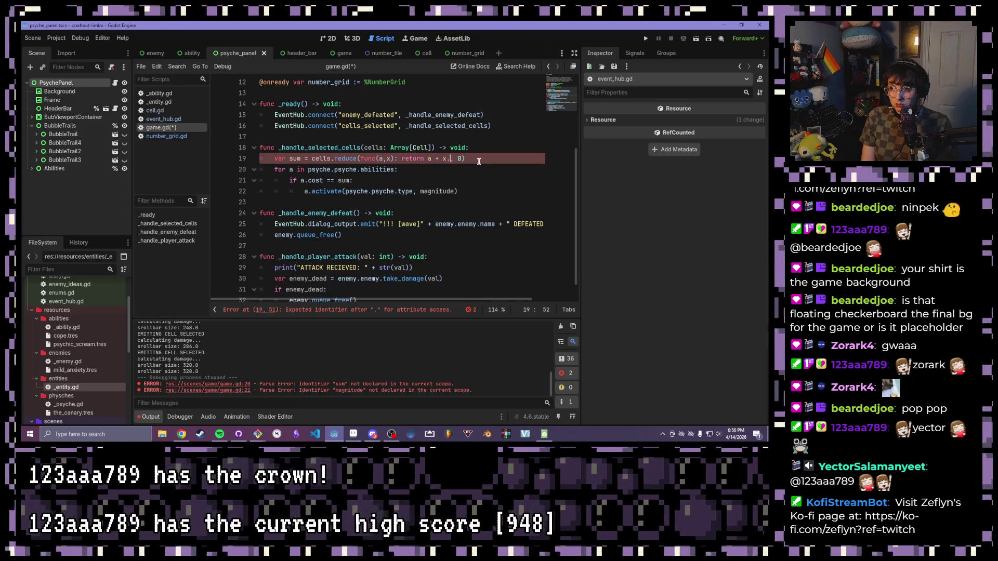
{"action": "type", "text": "v"}
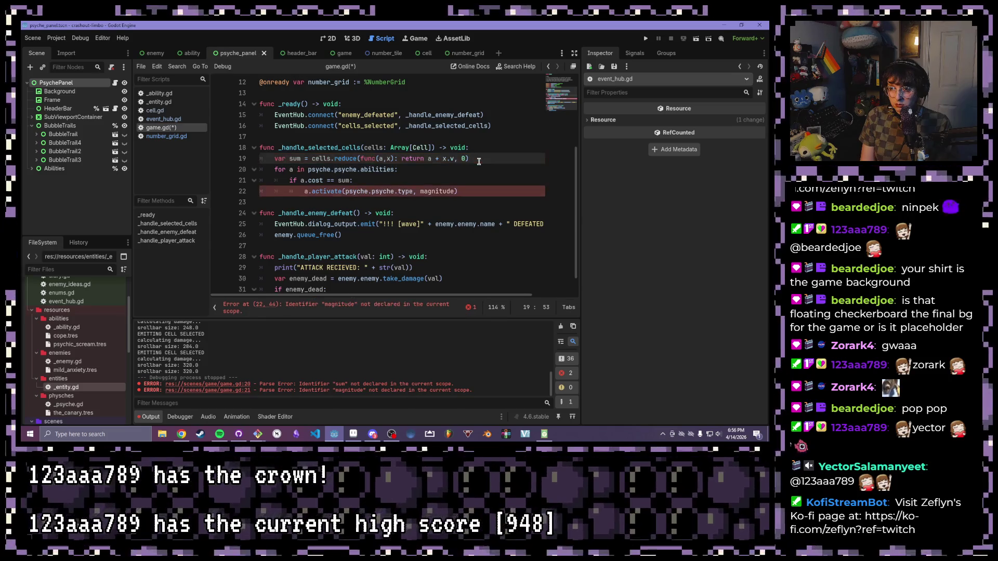
{"action": "type", "text": "aluew"}
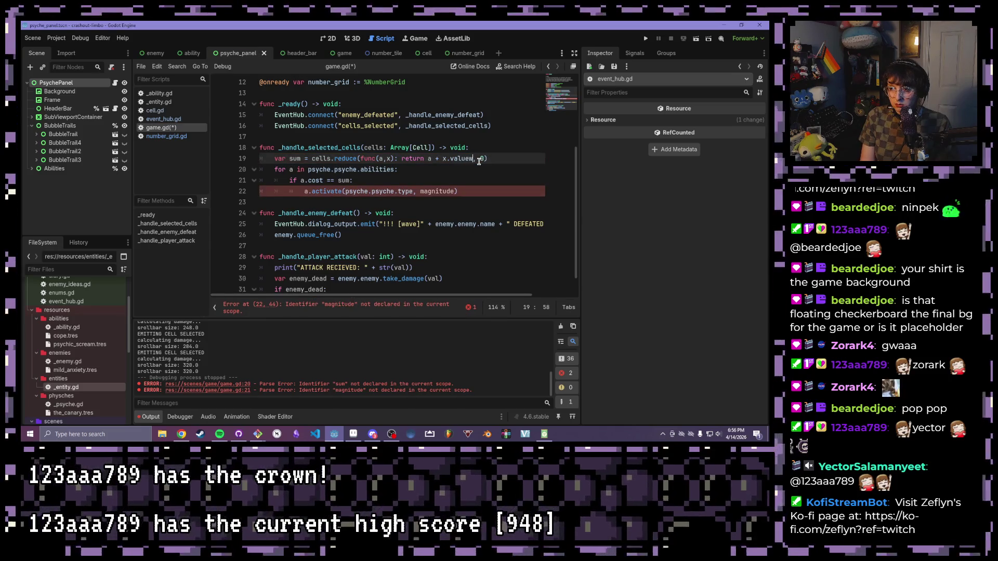
{"action": "type", "text": "s"}
{"action": "key", "text": "BackSpace"}
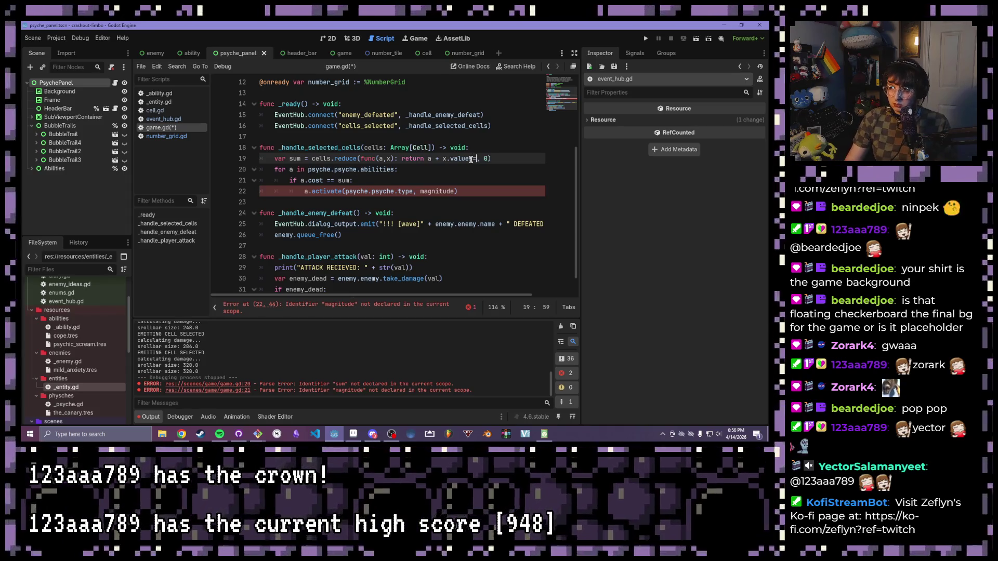
{"action": "type", "text": ","}
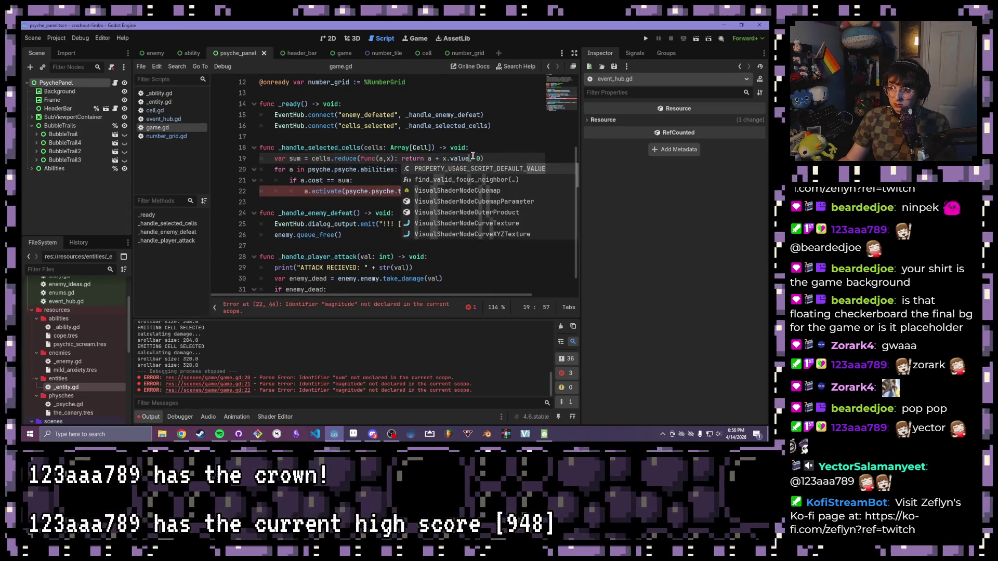
{"action": "left_click", "coordinate": [507, 158]}
{"action": "key", "text": "ctrl+s"}
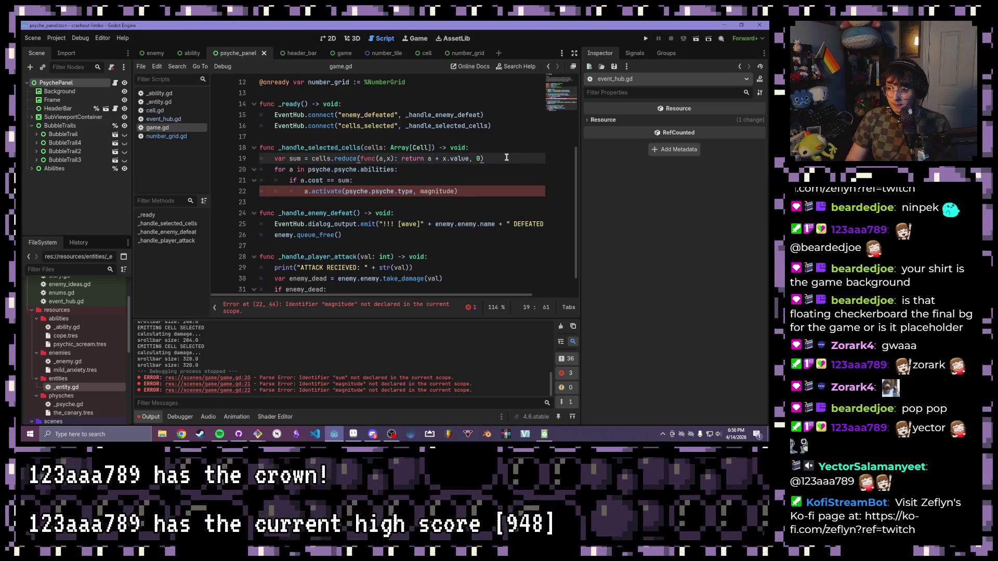
- Add var magnitude = cells.size(), save, and run the game
{"action": "key", "text": "Return"}
{"action": "type", "text": "var magn"}
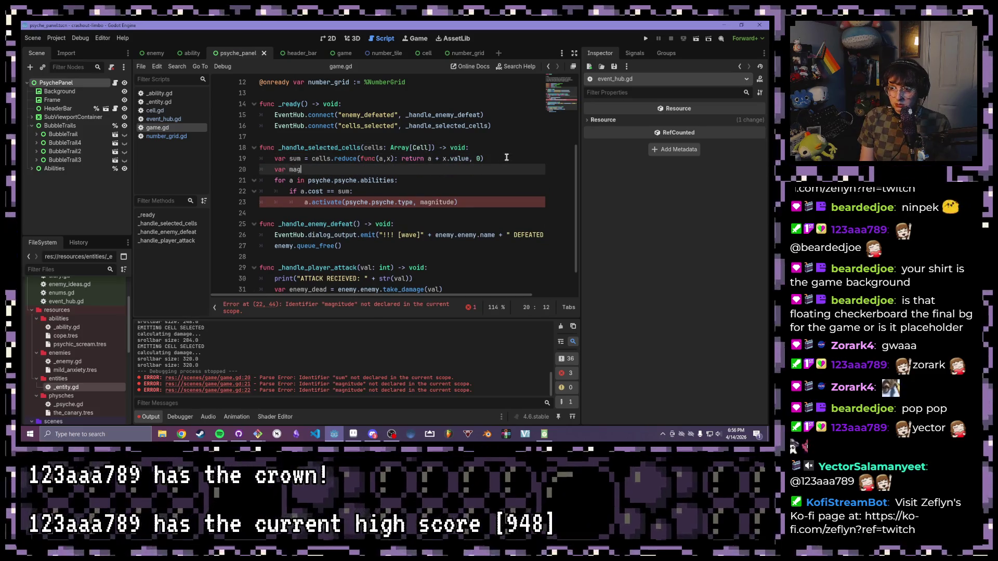
{"action": "type", "text": "itude = "}
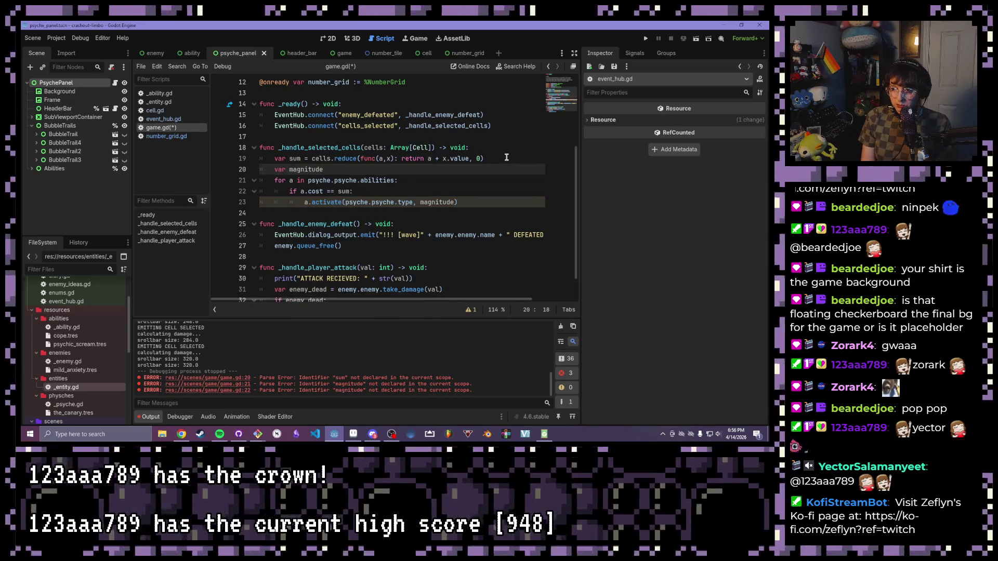
{"action": "type", "text": "cells.size("}
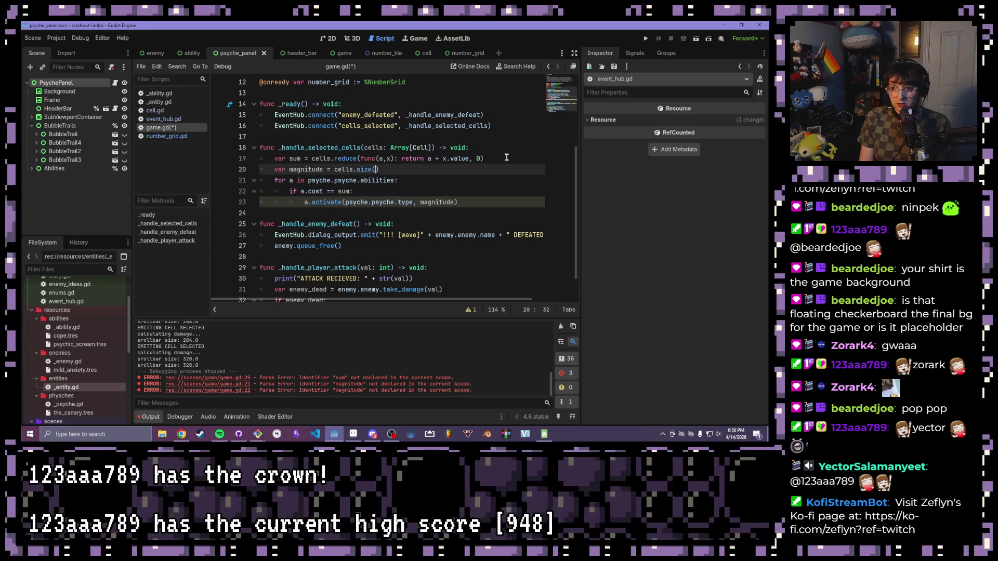
{"action": "key", "text": "ctrl+s"}
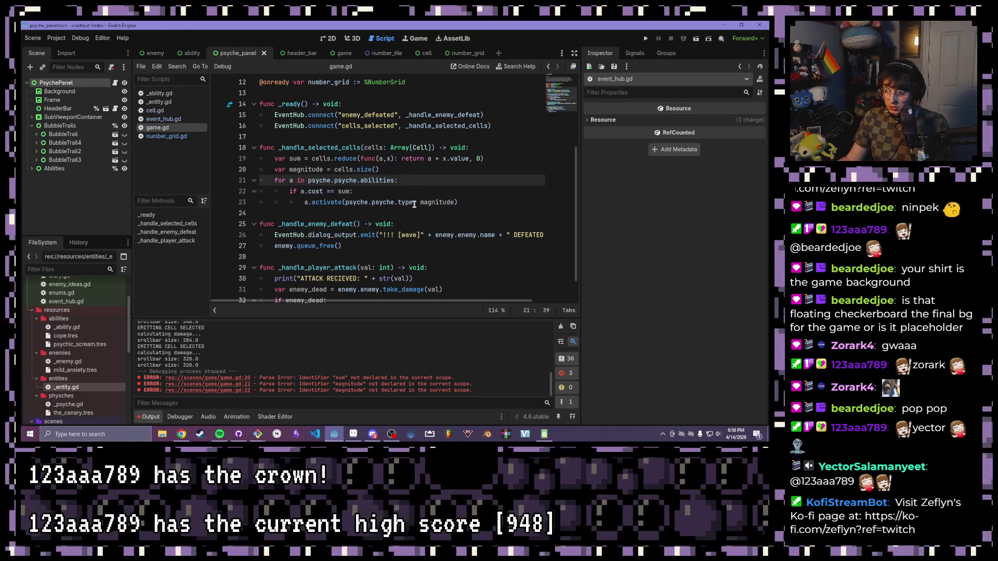
{"action": "left_click", "coordinate": [414, 204]}
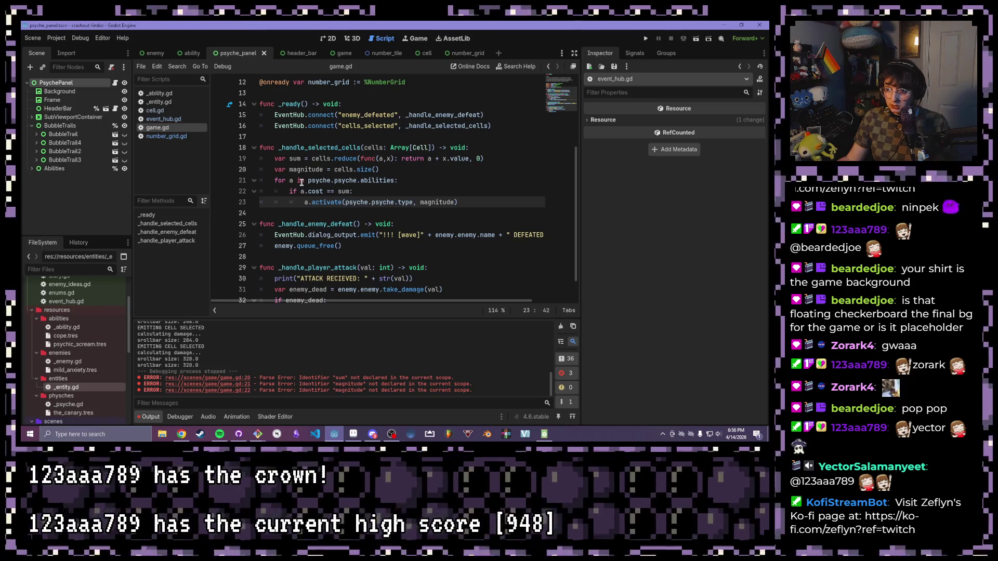
{"action": "scroll", "coordinate": [305, 171], "scroll_direction": "down", "scroll_amount": 1}
{"action": "scroll", "coordinate": [303, 167], "scroll_direction": "up", "scroll_amount": 1}
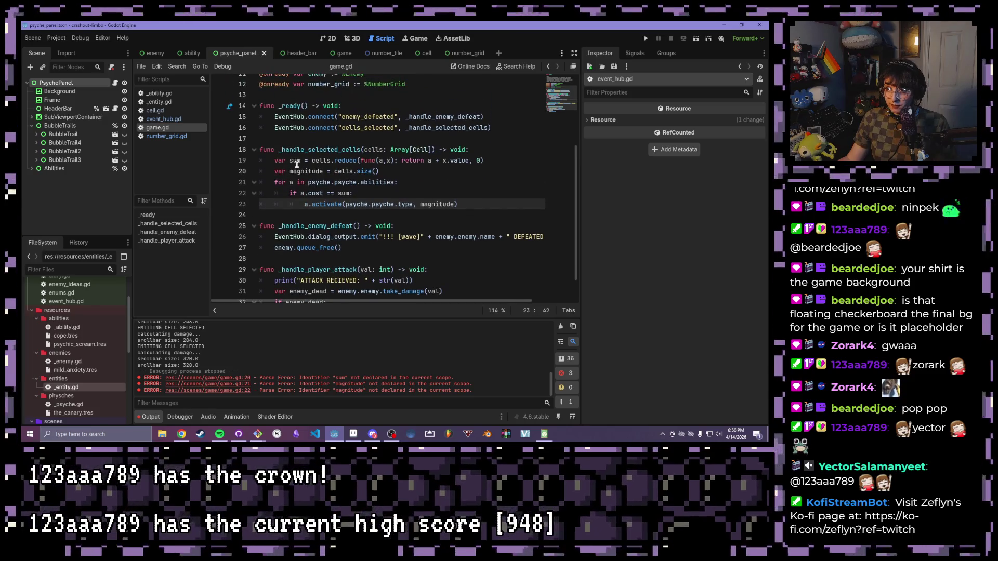
{"action": "key", "text": "End"}
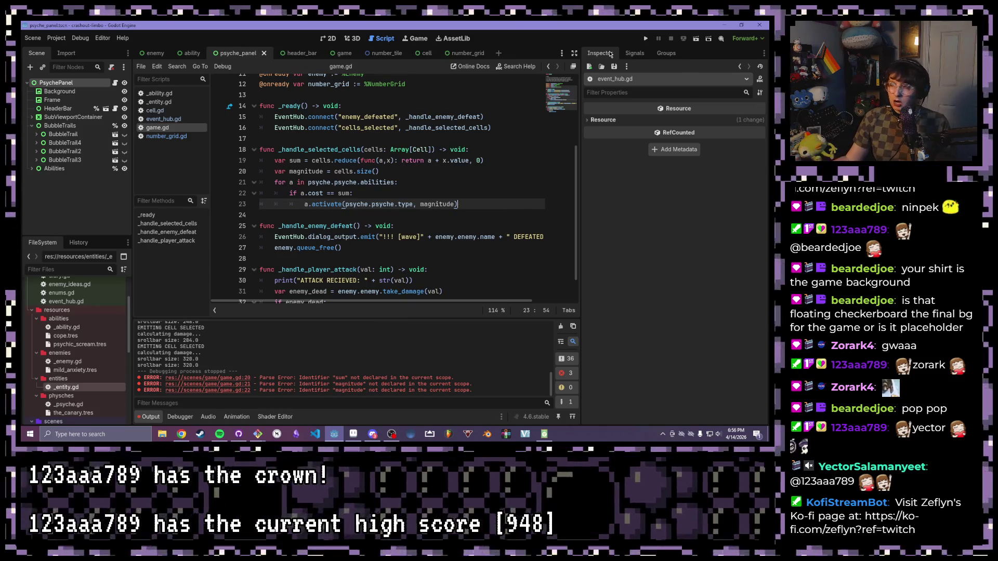
{"action": "left_click", "coordinate": [647, 39]}
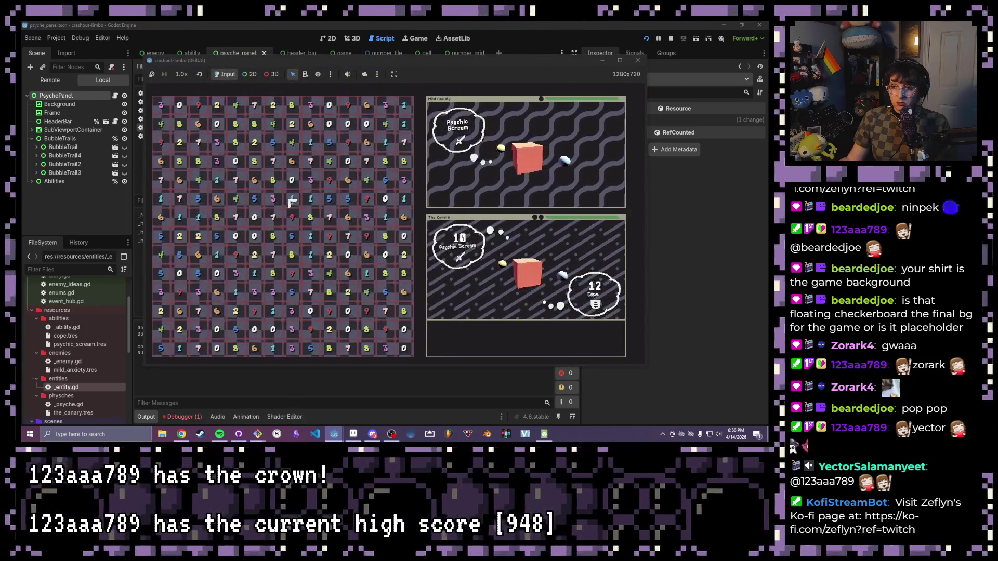
- Select two adjacent grid cells, then jump from the cells_selected error to its emit line
{"action": "left_click_drag", "start_coordinate": [290, 216], "coordinate": [294, 200]}
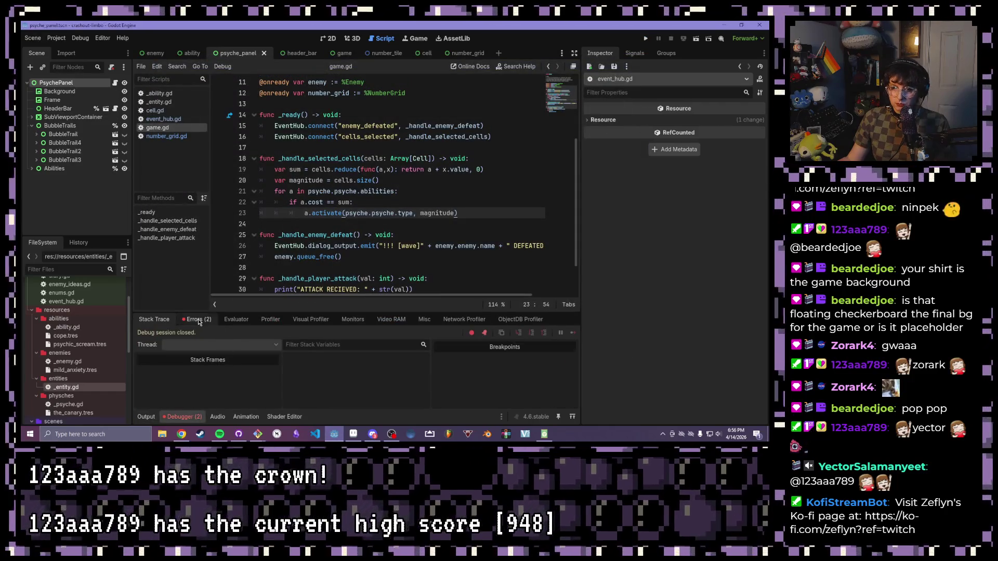
{"action": "left_click", "coordinate": [205, 322]}
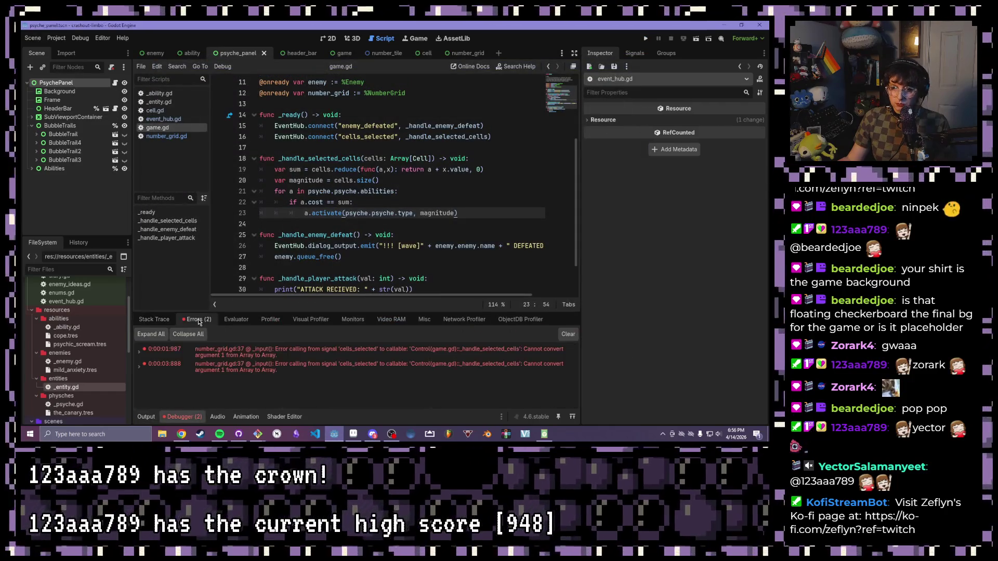
{"action": "mouse_move", "coordinate": [344, 350]}
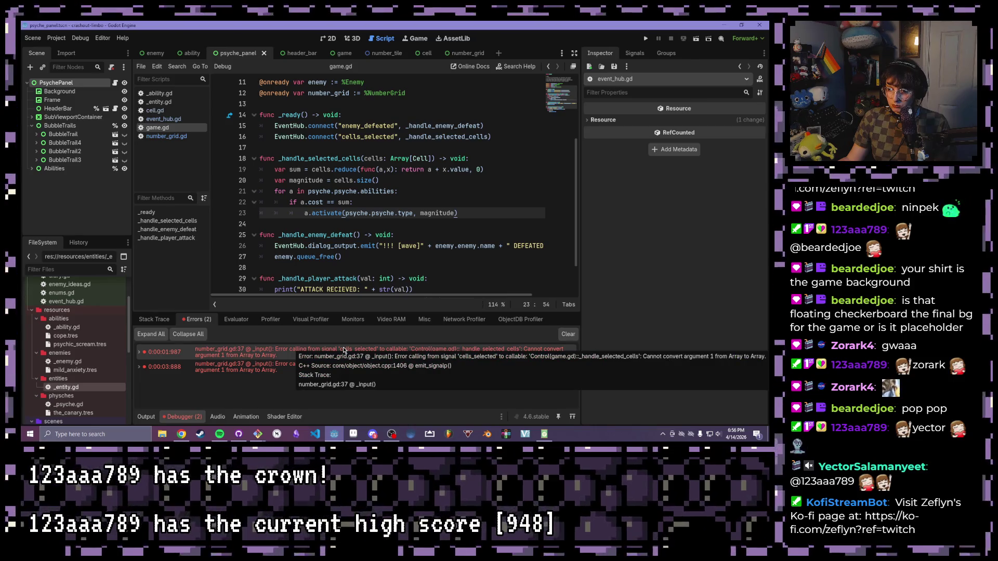
{"action": "double_click", "coordinate": [241, 352]}
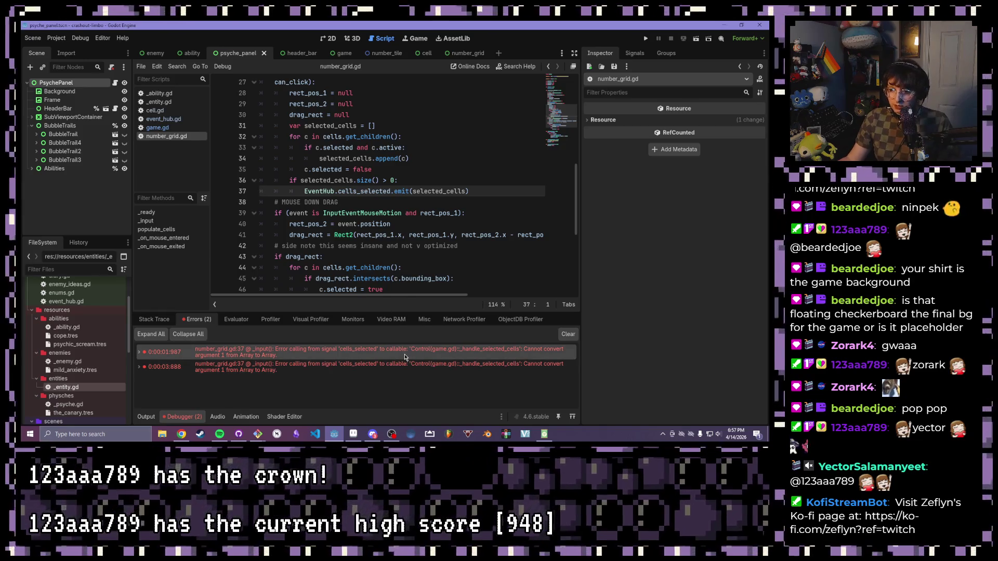
{"action": "mouse_move", "coordinate": [404, 355]}
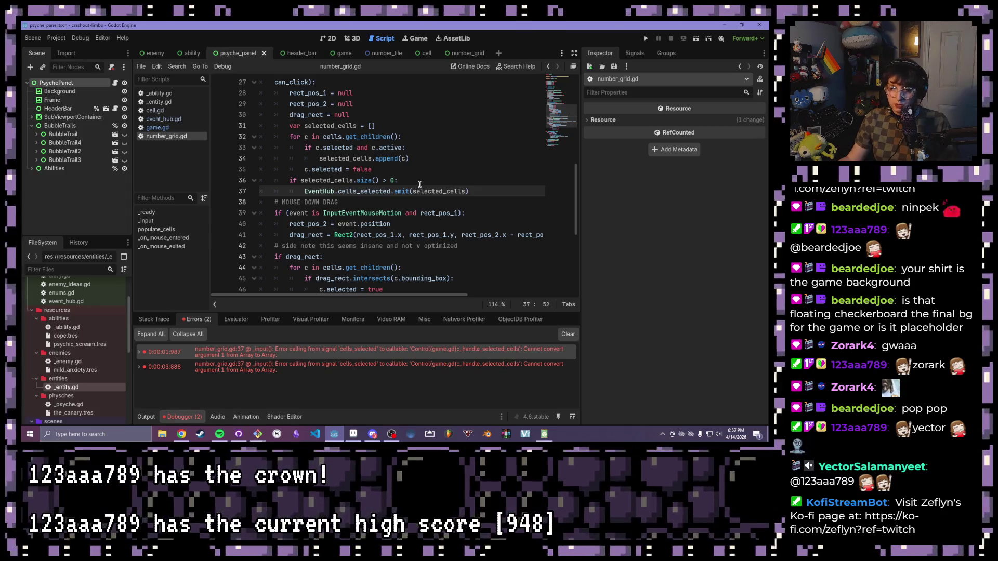
{"action": "left_click", "coordinate": [431, 181]}
{"action": "left_click", "coordinate": [390, 148]}
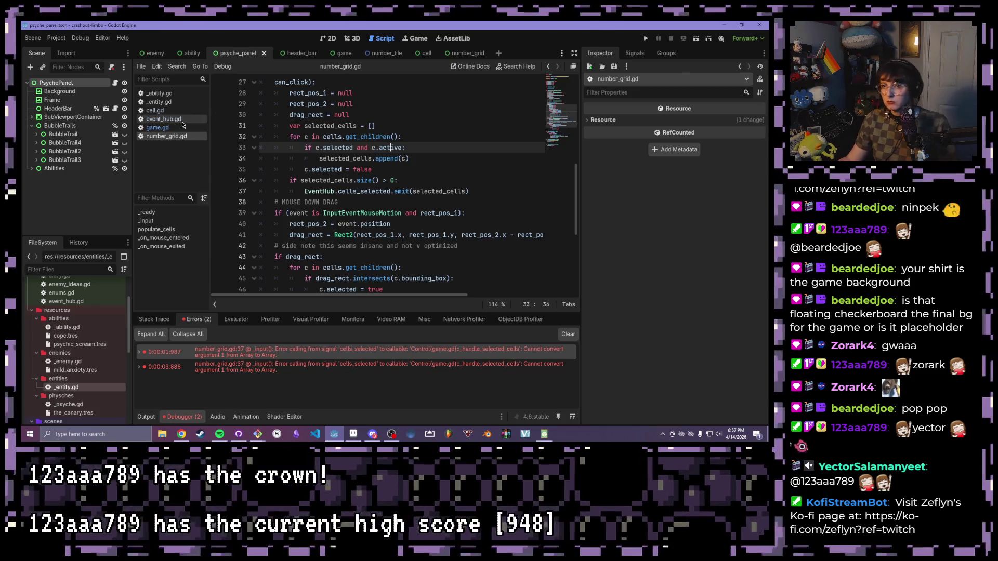
{"action": "left_click", "coordinate": [164, 110]}
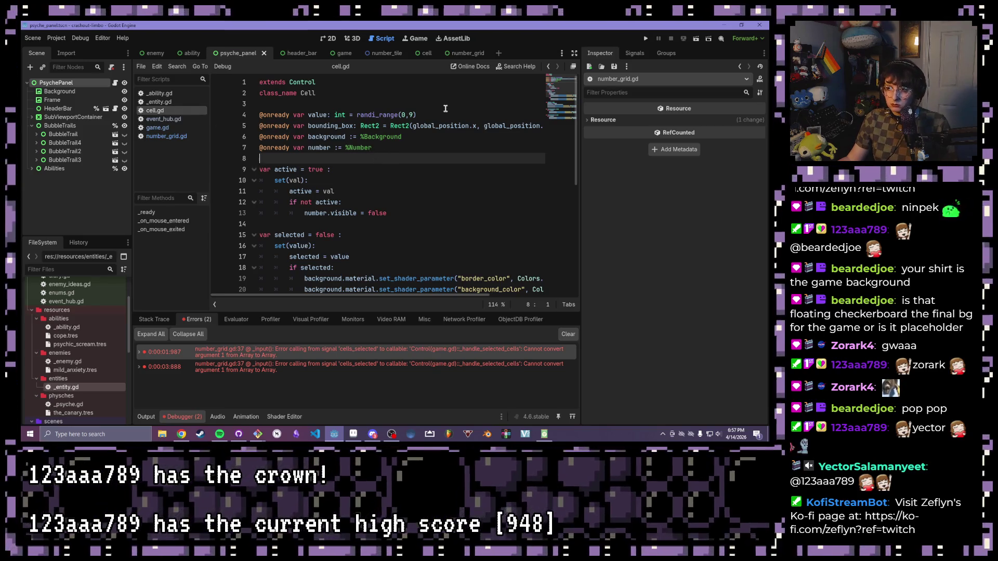
{"action": "scroll", "coordinate": [431, 127], "scroll_direction": "down", "scroll_amount": 1}
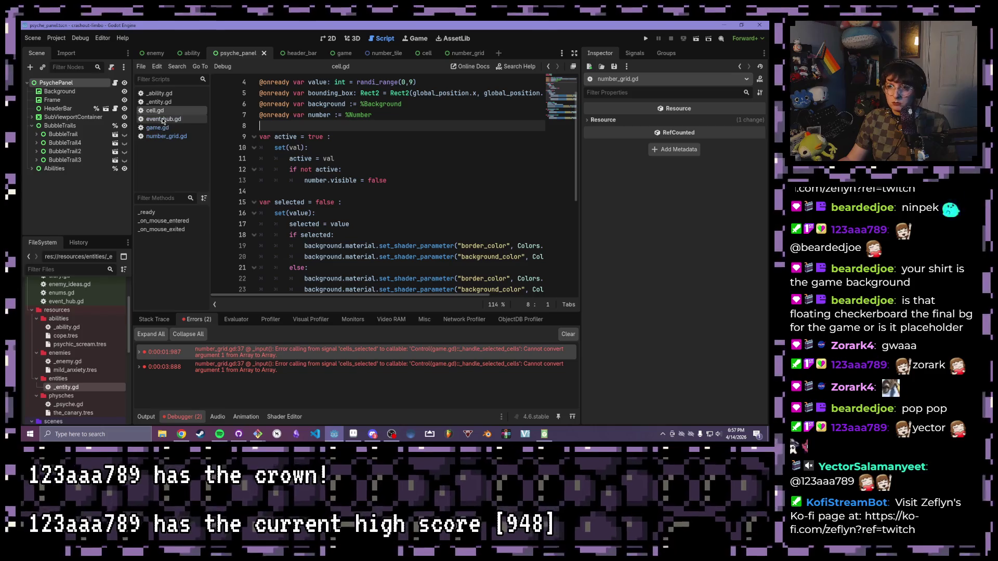
{"action": "scroll", "coordinate": [389, 187], "scroll_direction": "up", "scroll_amount": 1}
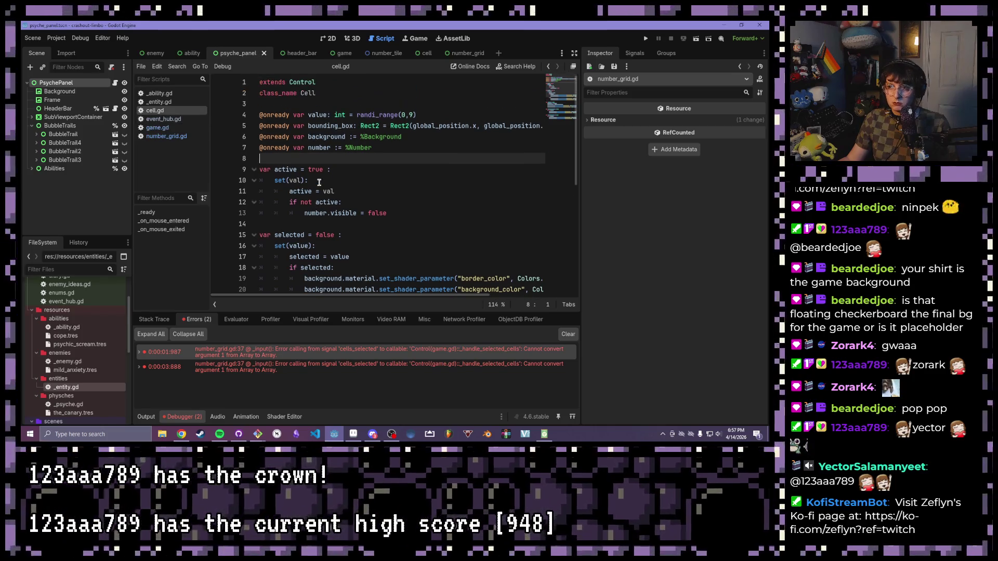
{"action": "left_click", "coordinate": [153, 137]}
{"action": "scroll", "coordinate": [388, 181], "scroll_direction": "up", "scroll_amount": 5}
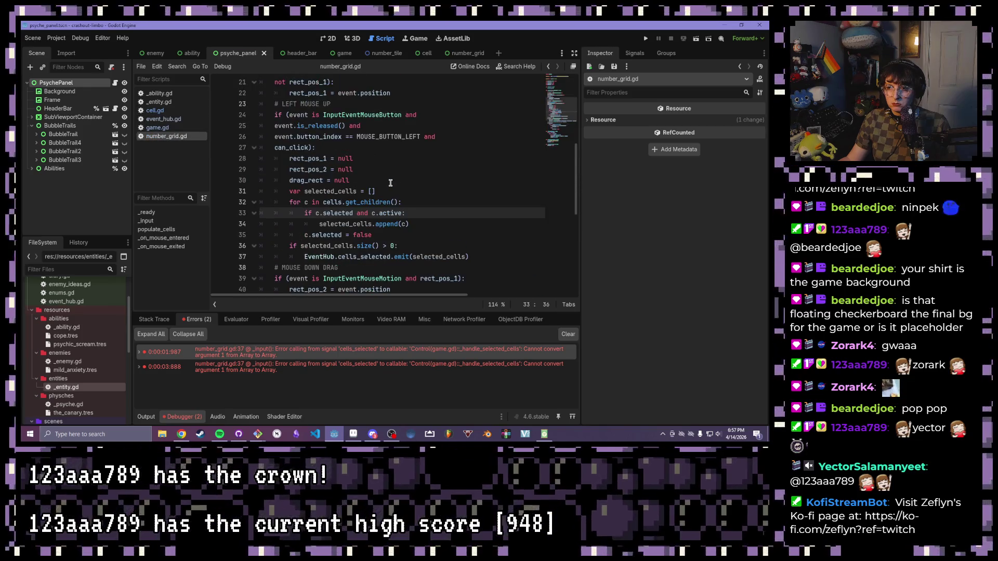
{"action": "scroll", "coordinate": [387, 182], "scroll_direction": "down", "scroll_amount": 4}
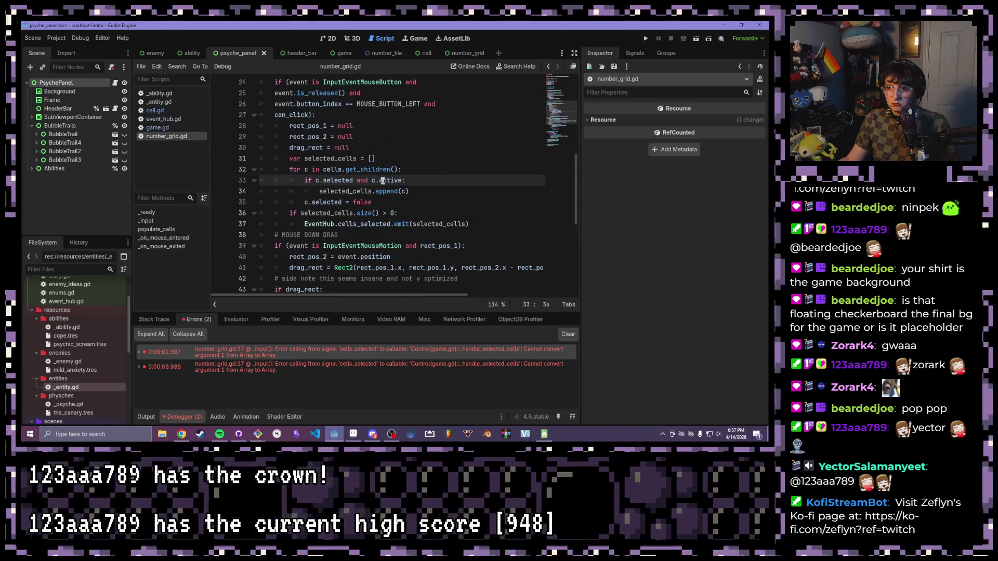
- Rerun the game, select two adjacent cells and a 9 cell, then stop with F8
{"action": "left_click", "coordinate": [645, 39]}
{"action": "left_click_drag", "start_coordinate": [346, 216], "coordinate": [372, 226]}
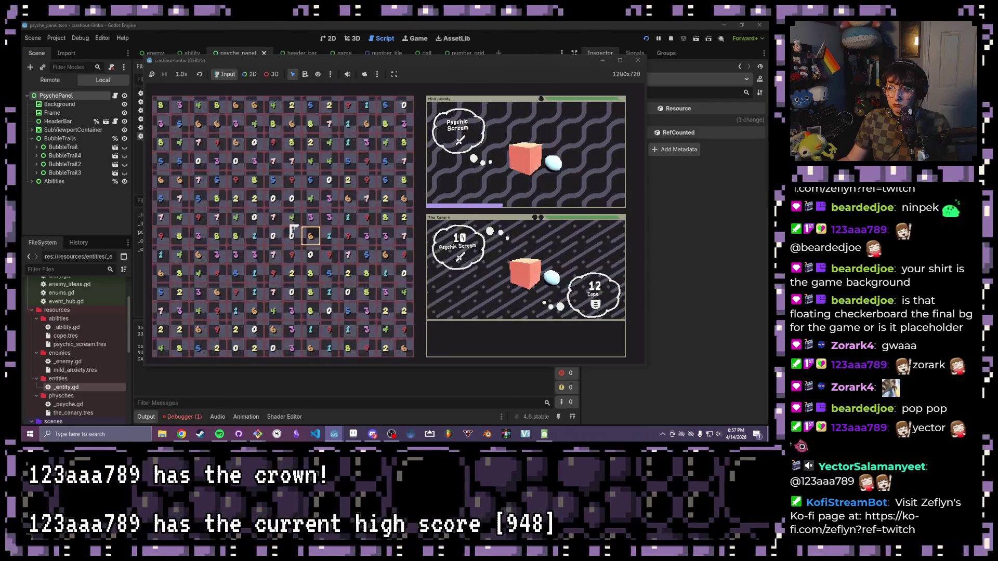
{"action": "left_click_drag", "start_coordinate": [423, 62], "coordinate": [528, 60]}
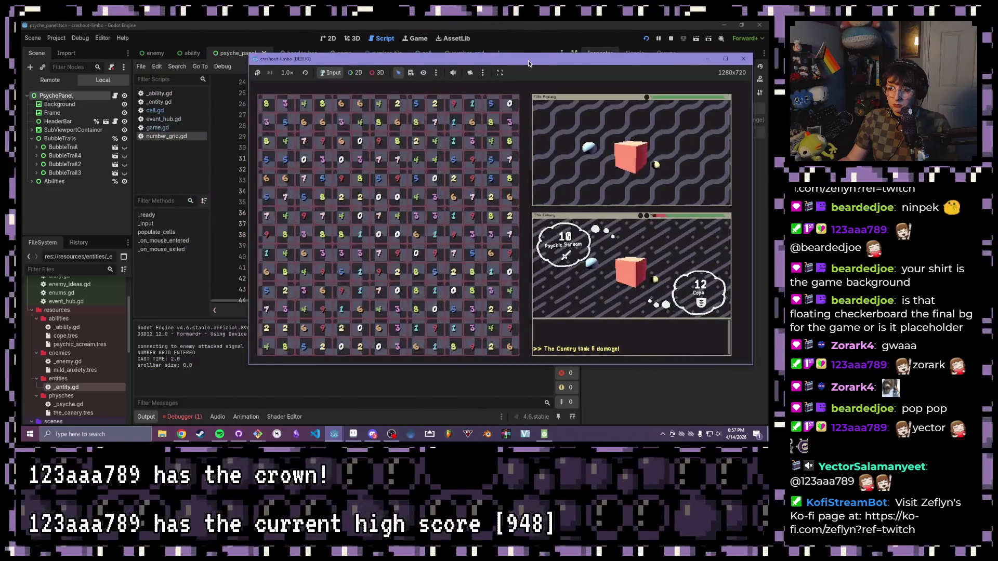
{"action": "left_click_drag", "start_coordinate": [435, 253], "coordinate": [434, 271]}
{"action": "key", "text": "F8"}
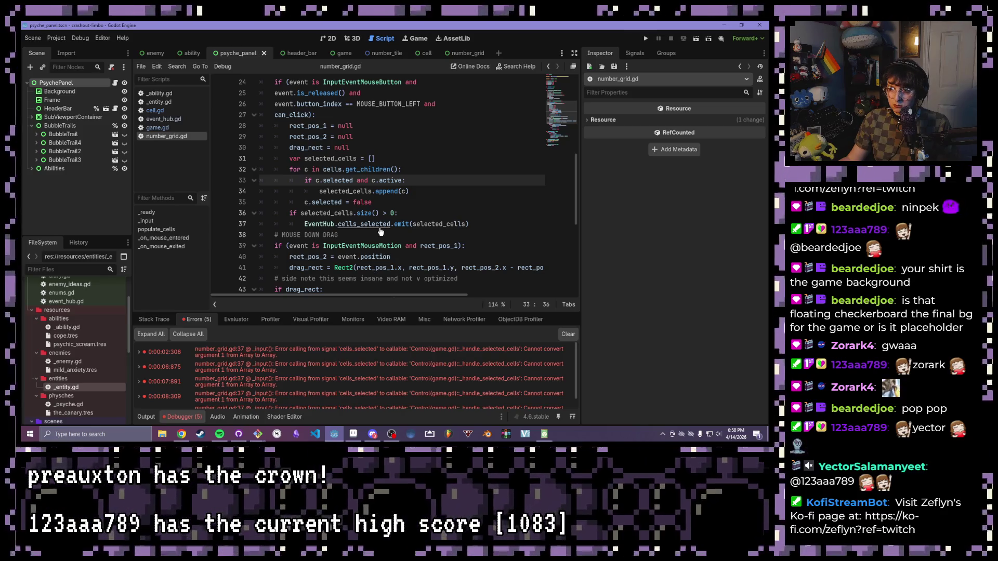
- Check the signal in event_hub.gd, then add print("HANDLING SELECTED CELLS") atop game.gd's handler
{"action": "left_click", "coordinate": [379, 228], "text": "ctrl"}
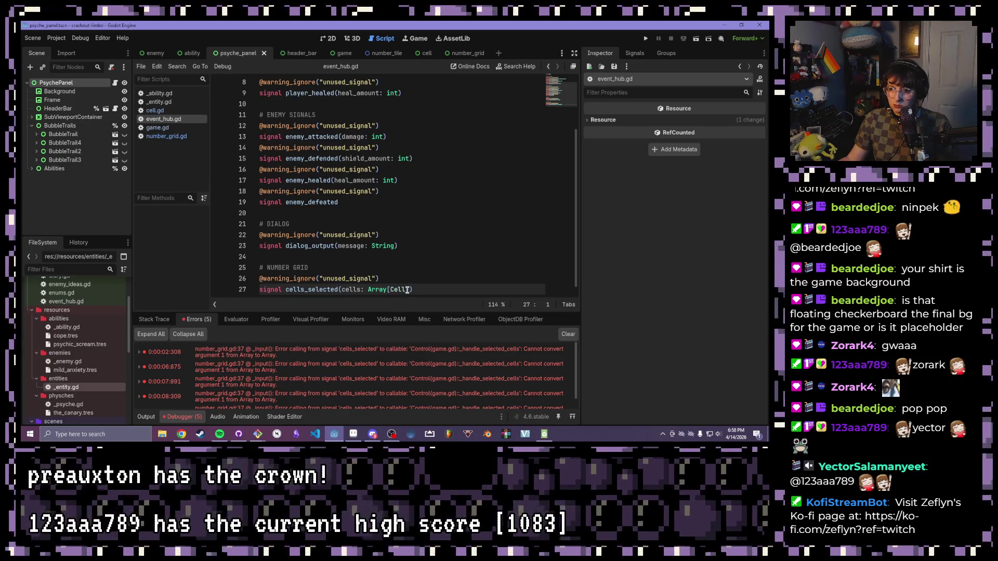
{"action": "key", "text": "alt+Left"}
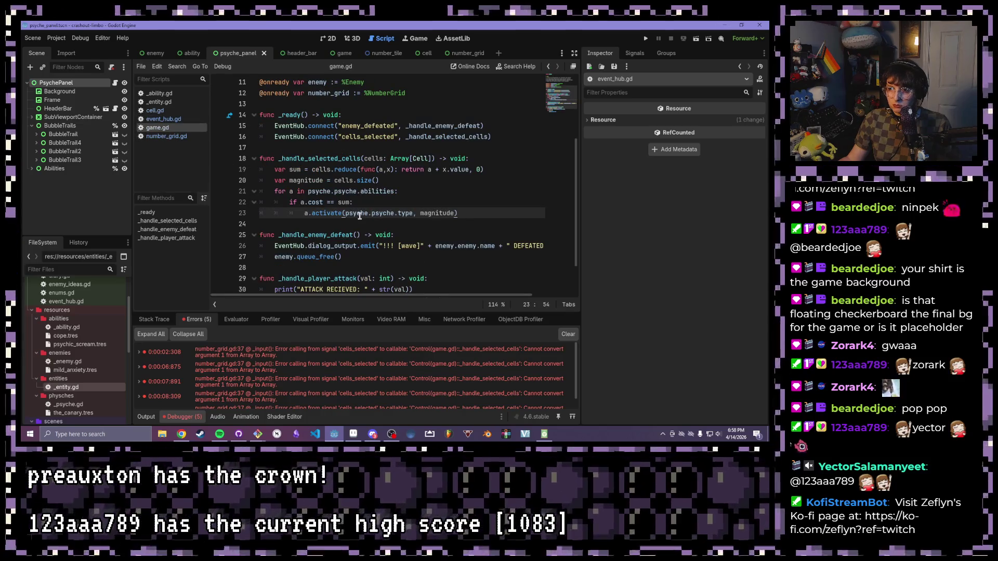
{"action": "scroll", "coordinate": [359, 216], "scroll_direction": "down", "scroll_amount": 1}
{"action": "scroll", "coordinate": [359, 216], "scroll_direction": "up", "scroll_amount": 1}
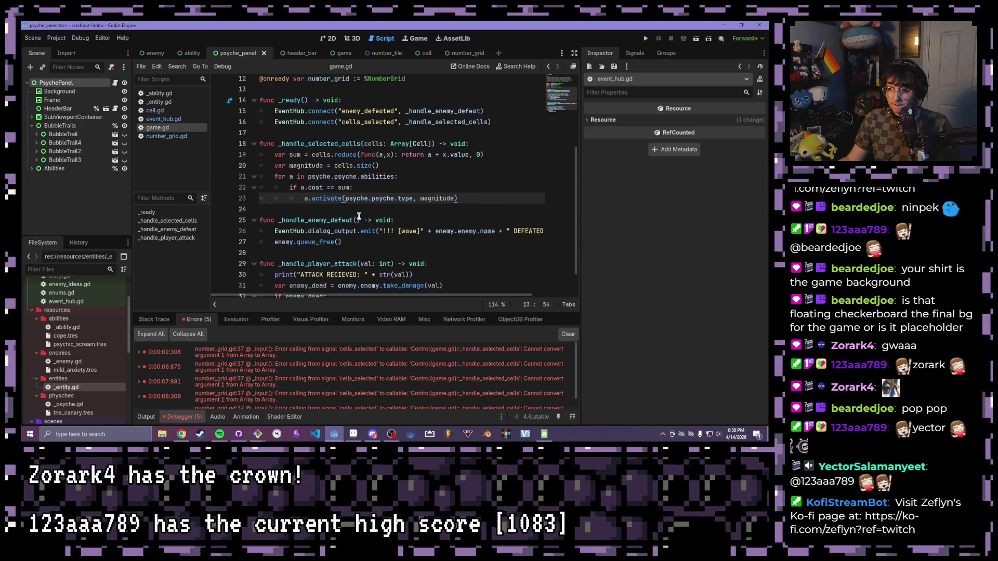
{"action": "left_click_drag", "start_coordinate": [401, 169], "coordinate": [458, 170]}
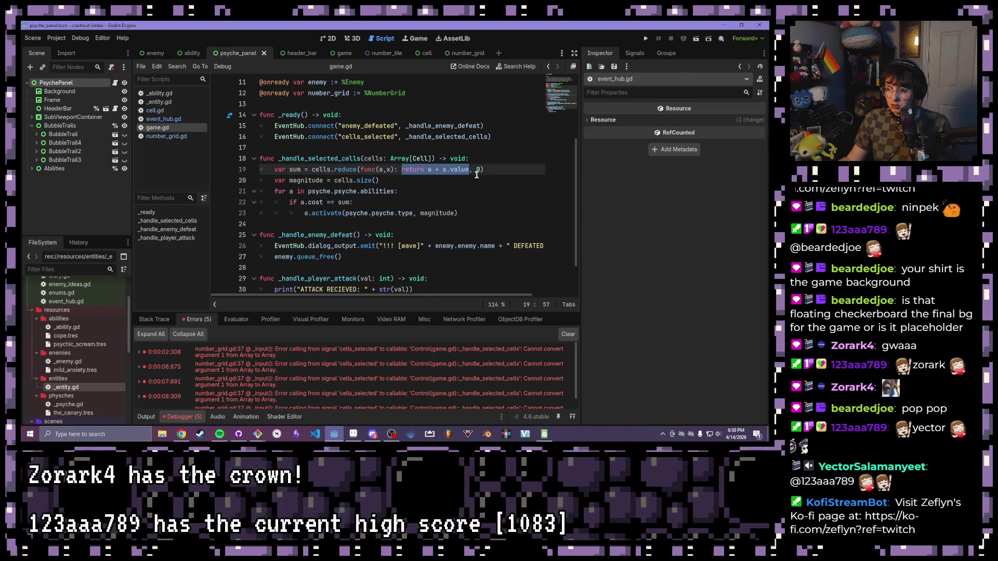
{"action": "left_click", "coordinate": [411, 167]}
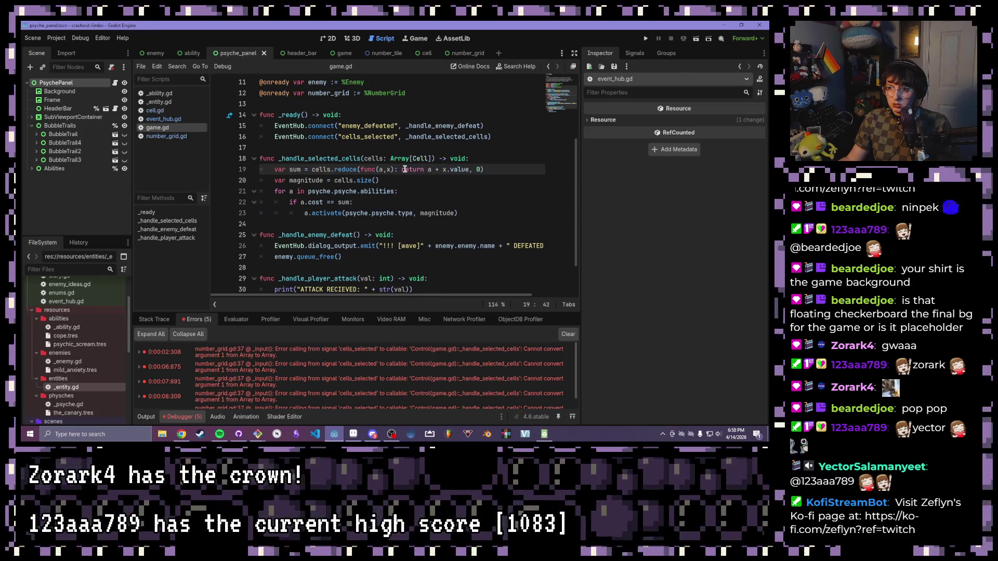
{"action": "left_click", "coordinate": [494, 157]}
{"action": "key", "text": "Return"}
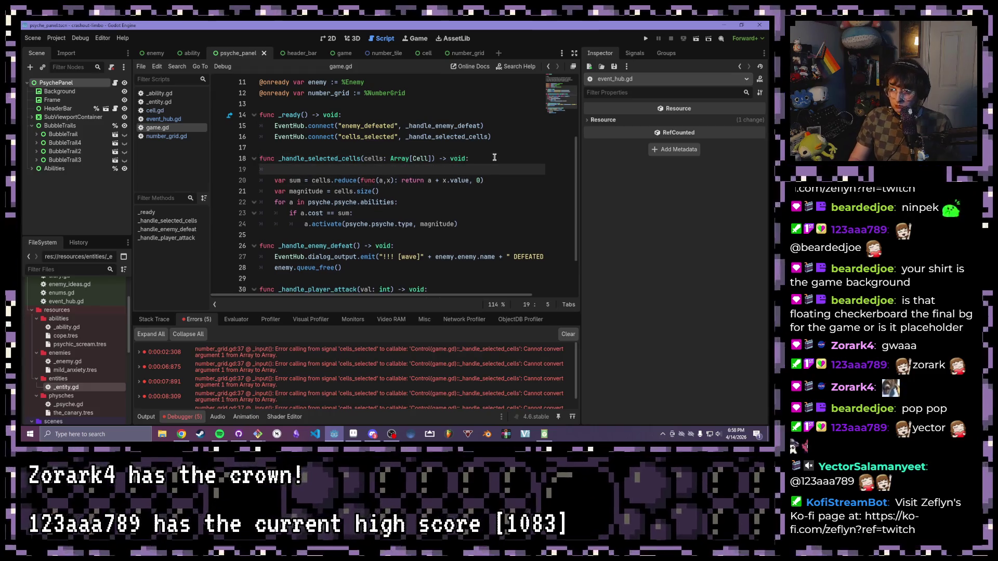
{"action": "type", "text": "t("}
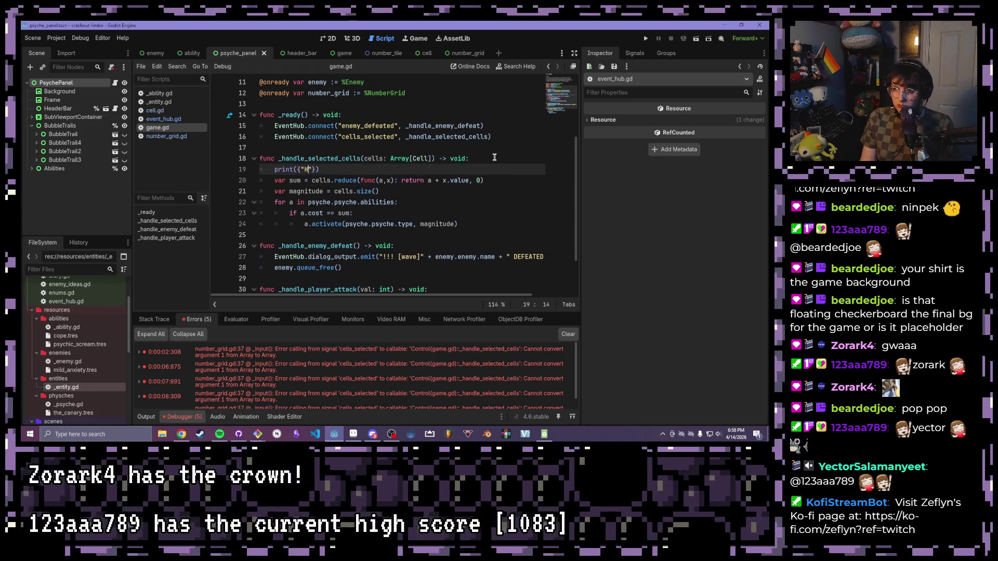
{"action": "type", "text": "\"HA"}
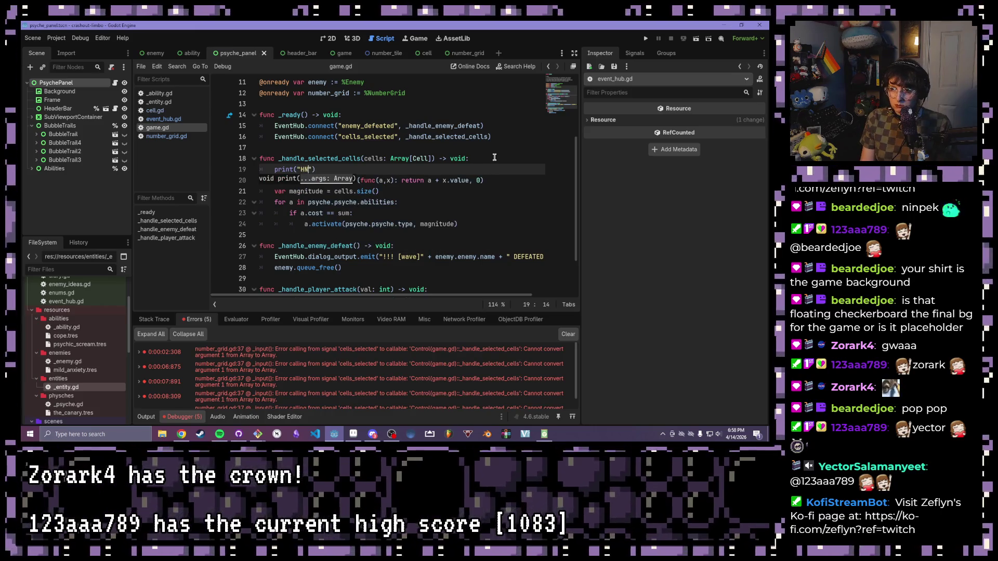
{"action": "type", "text": "NDLING SELECTED CELL"}
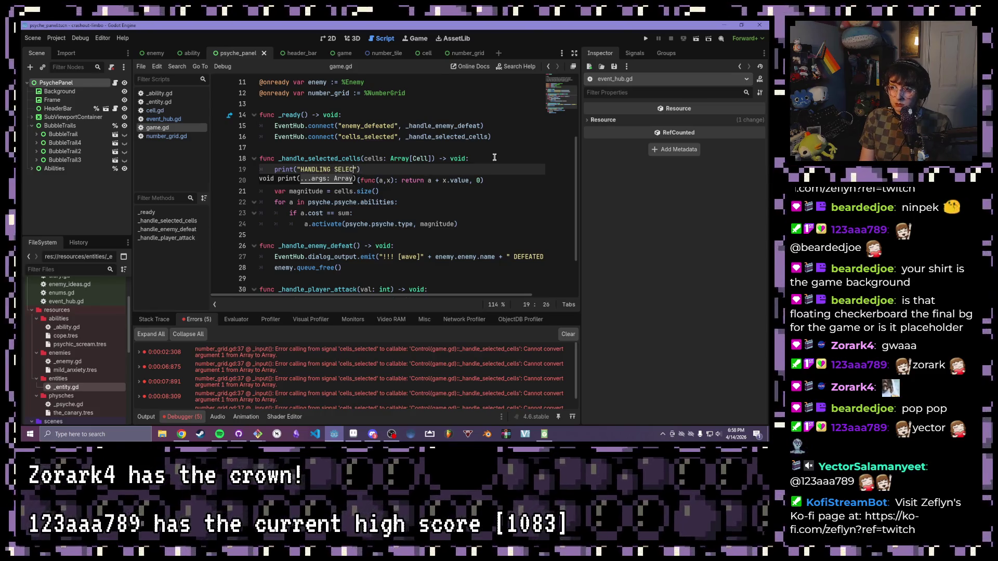
{"action": "type", "text": "S"}
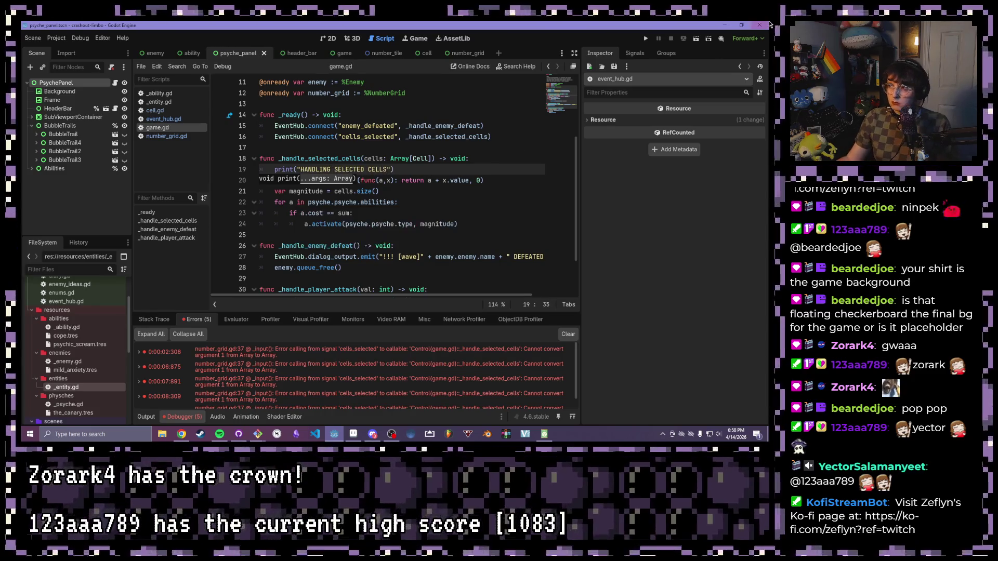
- Run the game, select a block of grid cells, and close it
{"action": "left_click", "coordinate": [646, 40]}
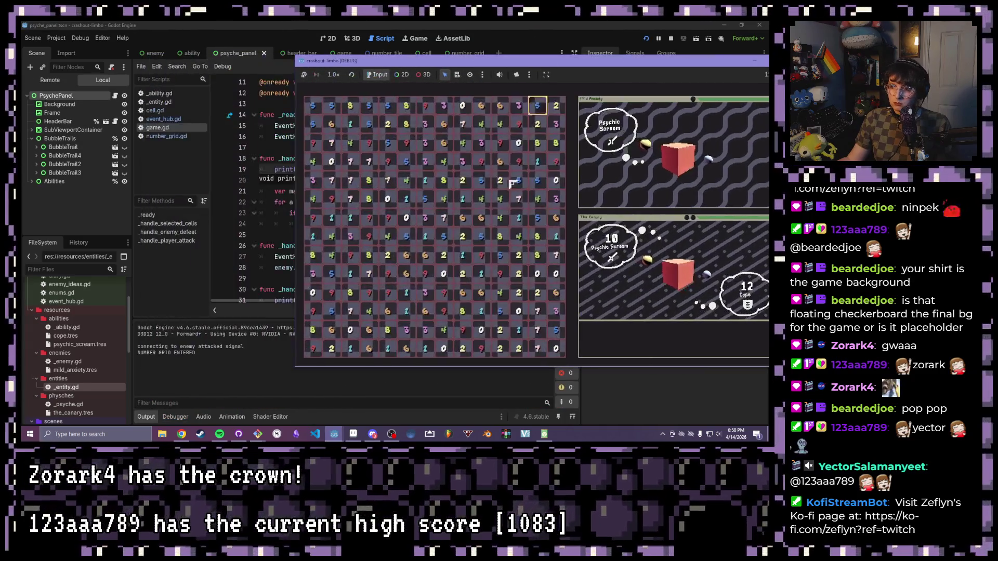
{"action": "left_click_drag", "start_coordinate": [519, 236], "coordinate": [444, 292]}
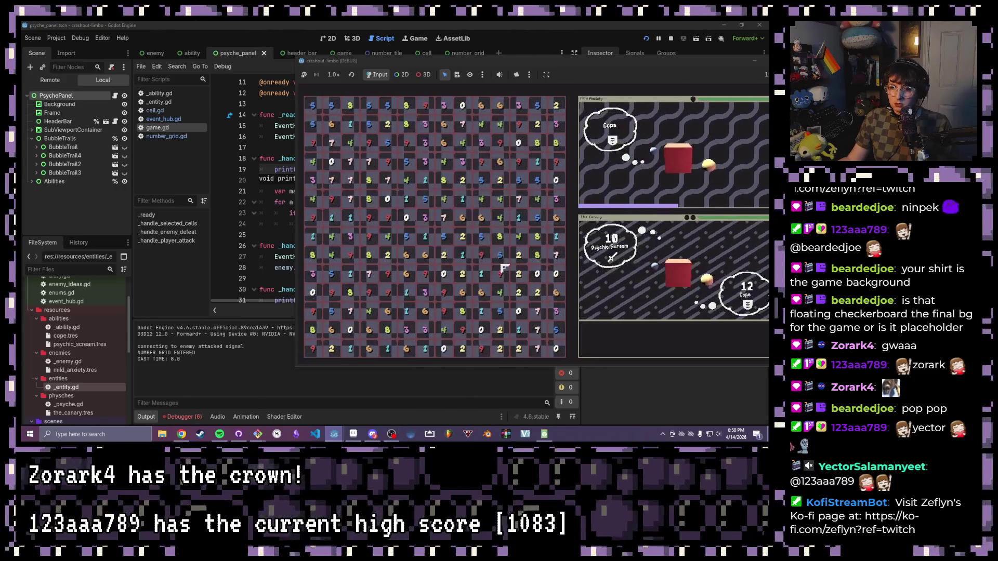
{"action": "left_click_drag", "start_coordinate": [691, 62], "coordinate": [551, 57]}
{"action": "left_click", "coordinate": [650, 56]}
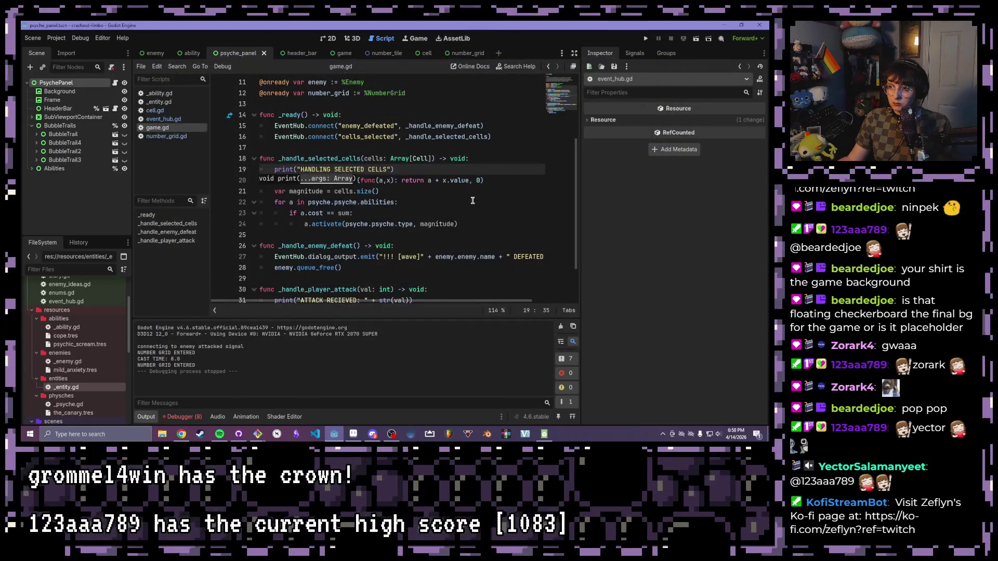
- Compare the handler name in the cells_selected connect call with its definition, and select the print line
{"action": "left_click", "coordinate": [472, 201]}
{"action": "scroll", "coordinate": [414, 171], "scroll_direction": "up", "scroll_amount": 4}
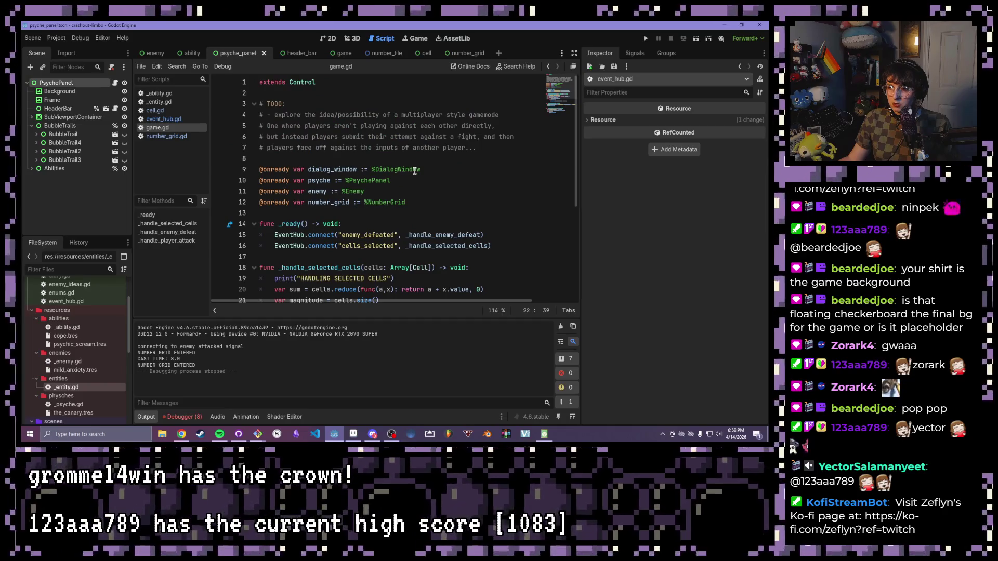
{"action": "scroll", "coordinate": [415, 171], "scroll_direction": "down", "scroll_amount": 3}
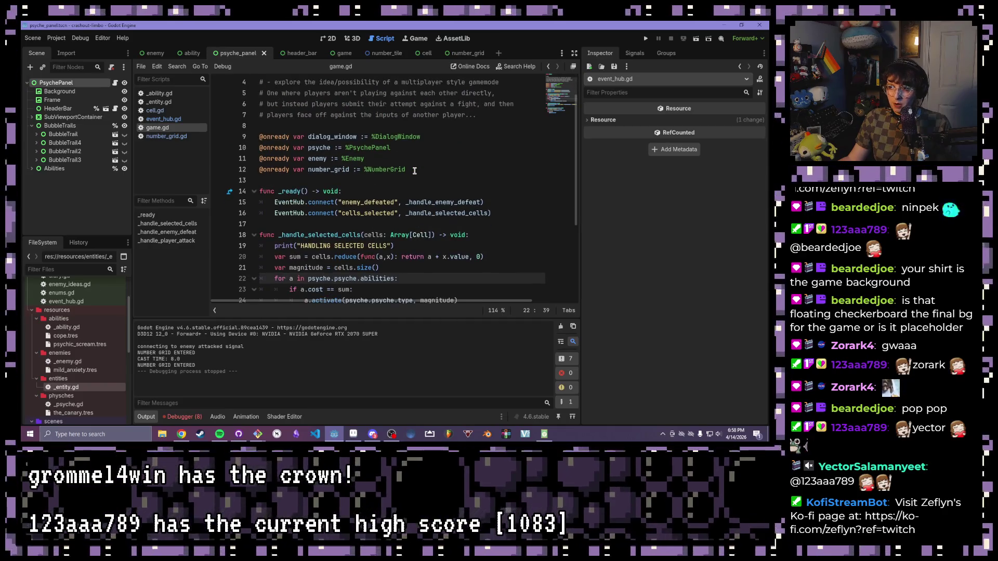
{"action": "left_click", "coordinate": [393, 145]}
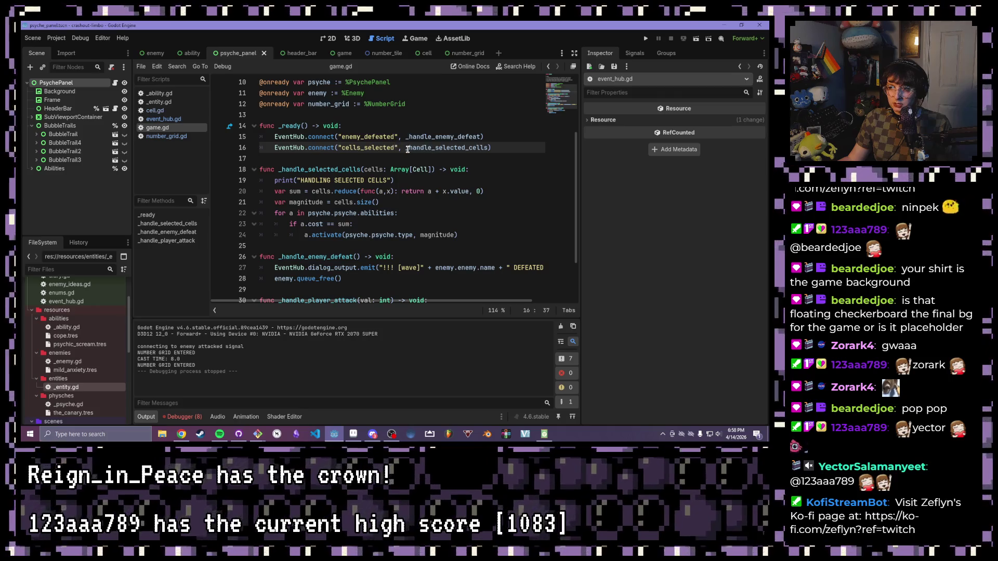
{"action": "left_click_drag", "start_coordinate": [407, 149], "coordinate": [491, 149]}
{"action": "left_click_drag", "start_coordinate": [276, 169], "coordinate": [422, 169]}
{"action": "left_click", "coordinate": [404, 183]}
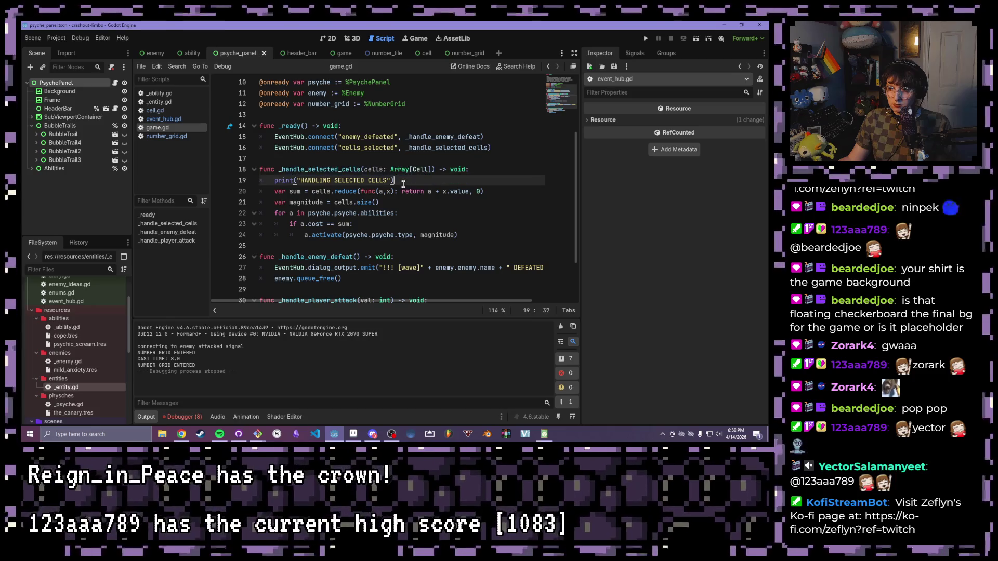
{"action": "key", "text": "shift+Home"}
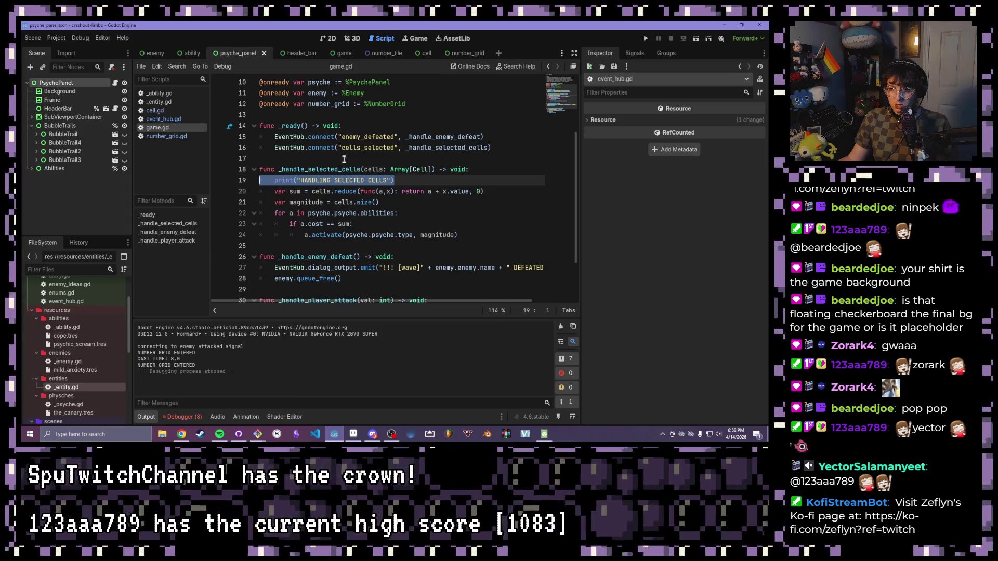
- Review the cells_selected declaration in event_hub.gd, then the selected_cells emit and size check in number_grid.gd
{"action": "left_click", "coordinate": [164, 119]}
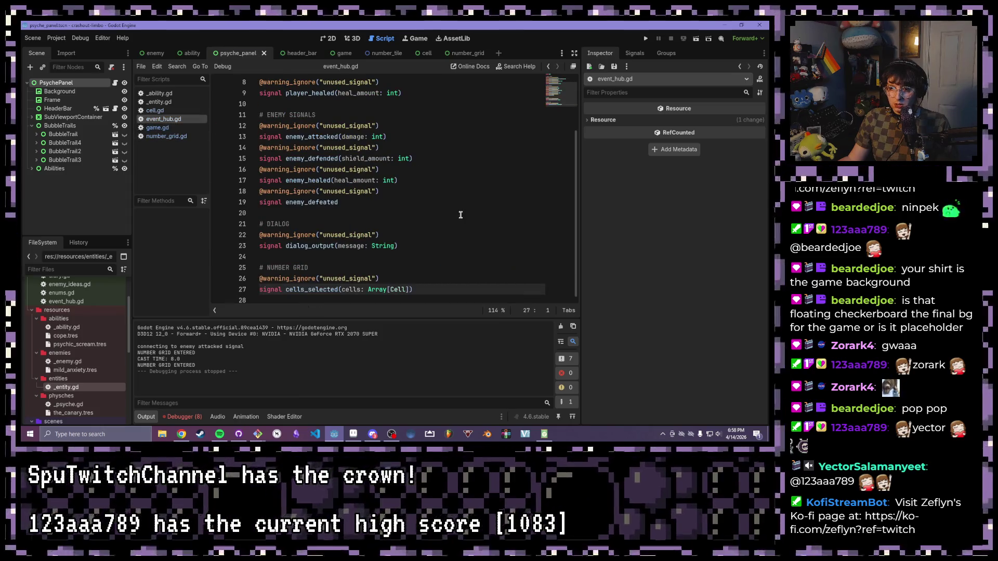
{"action": "left_click", "coordinate": [243, 285]}
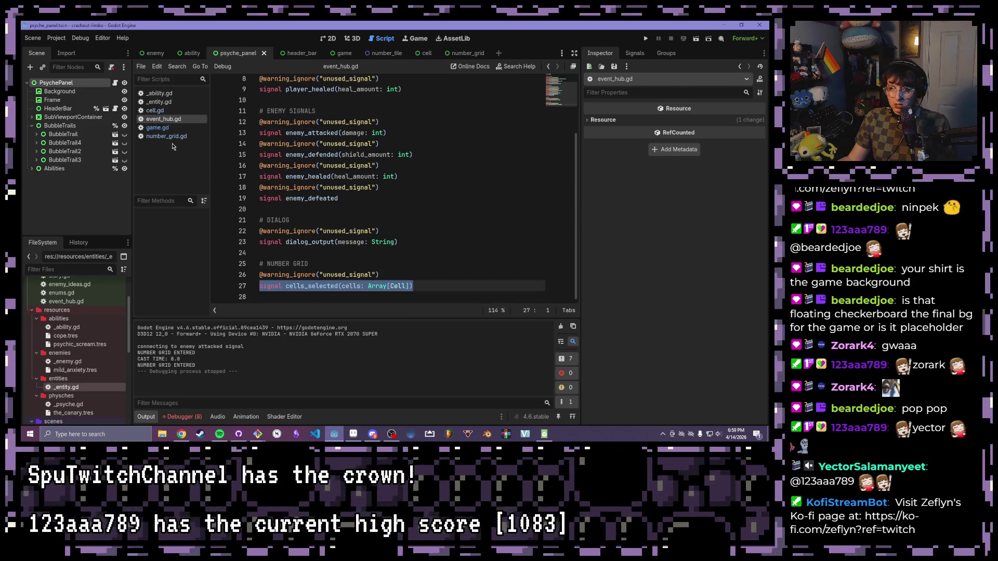
{"action": "left_click", "coordinate": [167, 136]}
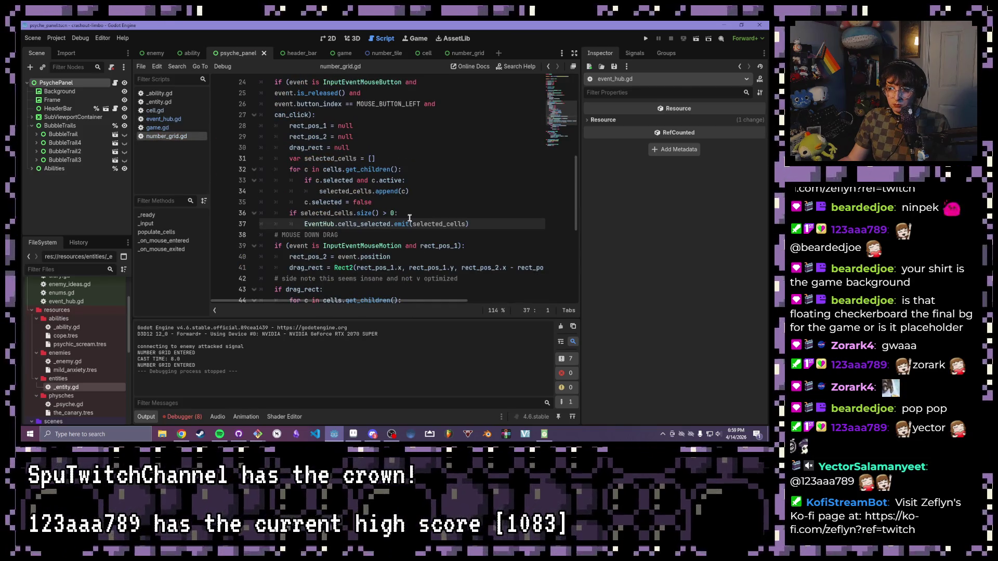
{"action": "left_click", "coordinate": [398, 231]}
{"action": "left_click", "coordinate": [441, 223]}
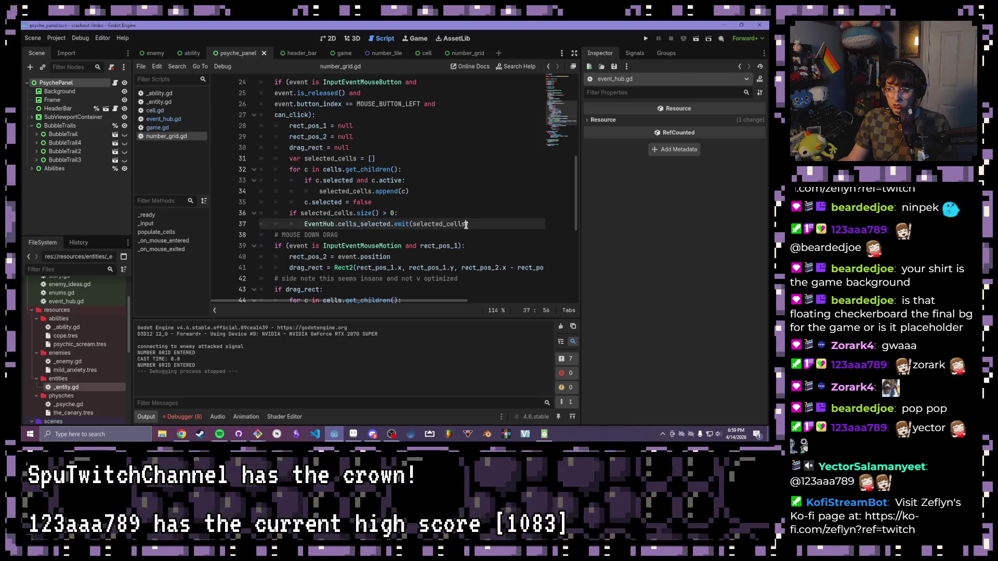
{"action": "double_click", "coordinate": [440, 223]}
{"action": "left_click", "coordinate": [445, 181]}
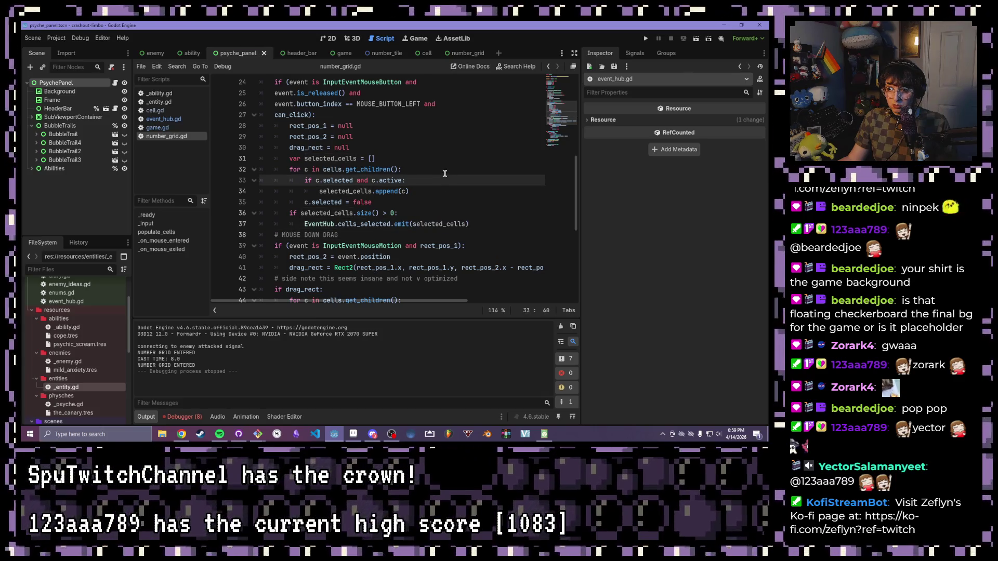
{"action": "left_click", "coordinate": [432, 215]}
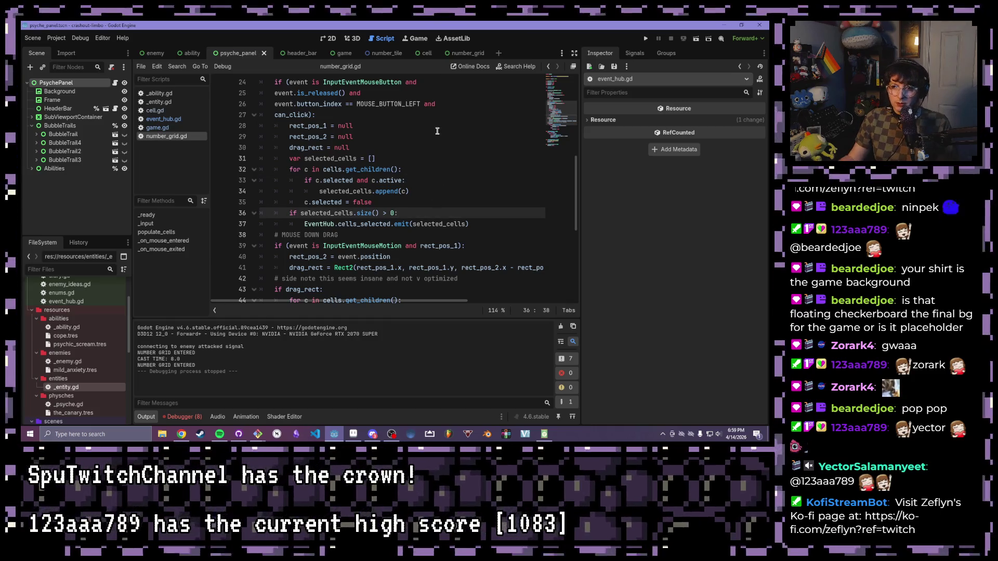
{"action": "left_click", "coordinate": [176, 67]}
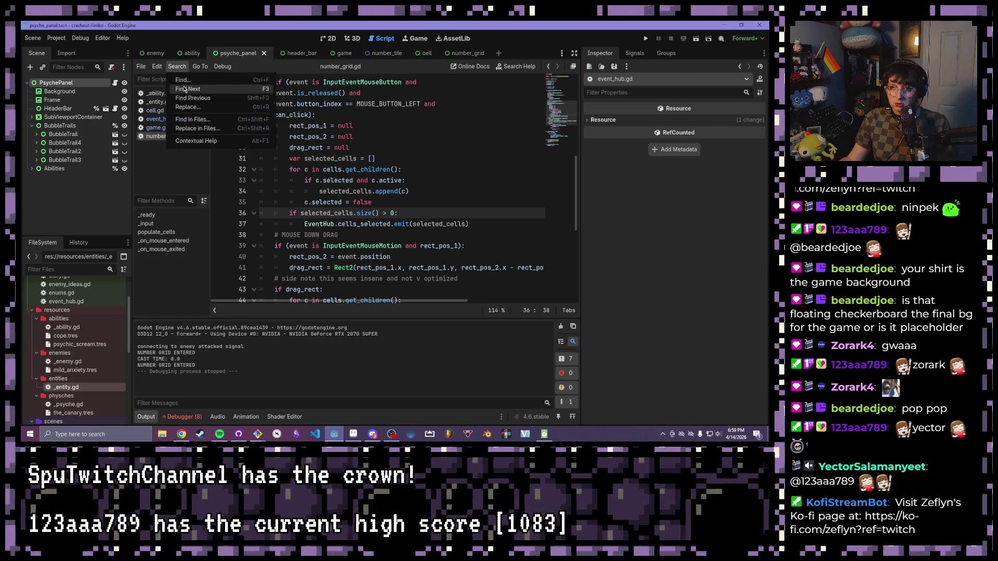
- Search all scripts for EventHub.cells_ and open the line 37 match
{"action": "left_click", "coordinate": [189, 119]}
{"action": "type", "text": "EventHub.cells_"}
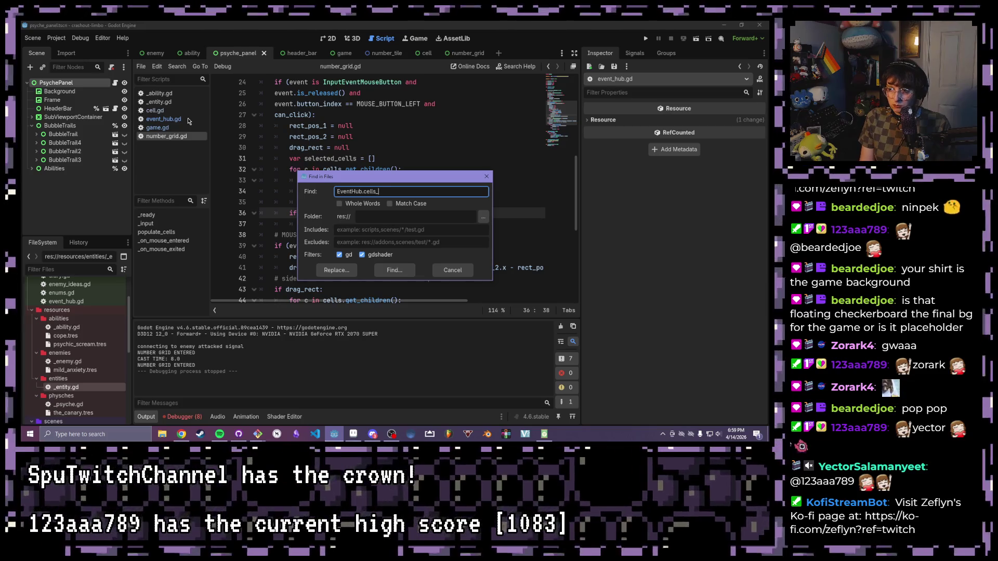
{"action": "key", "text": "Return"}
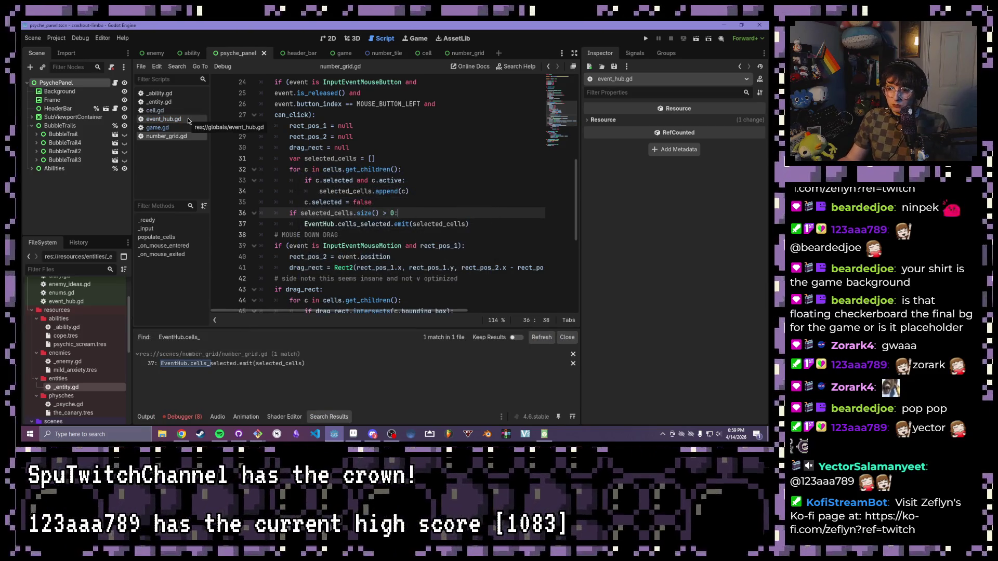
{"action": "left_click", "coordinate": [293, 363]}
- Review lines 31–36 of the selection loop and select cells.get_children() in its header
{"action": "left_click", "coordinate": [361, 192]}
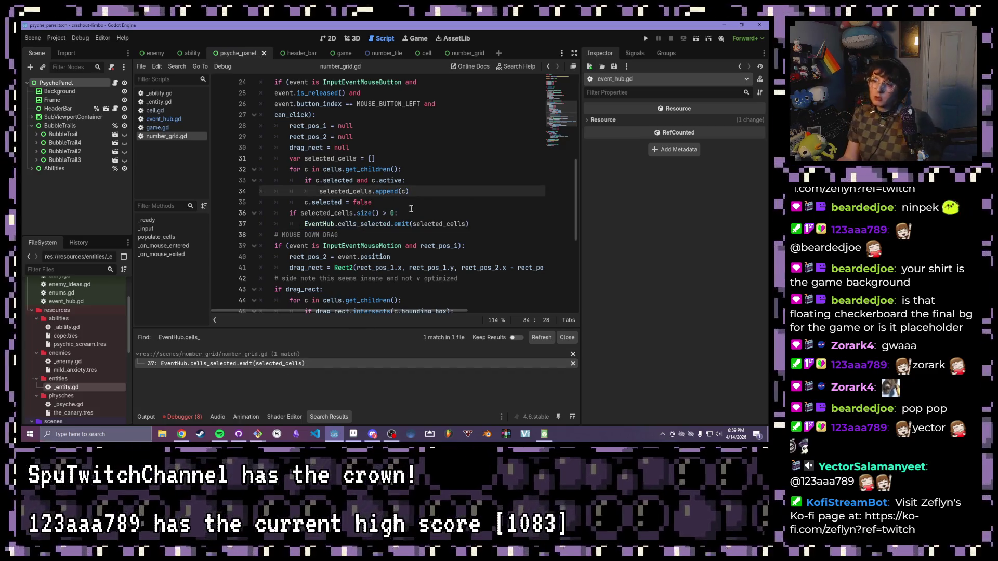
{"action": "left_click", "coordinate": [412, 213]}
{"action": "left_click", "coordinate": [406, 159]}
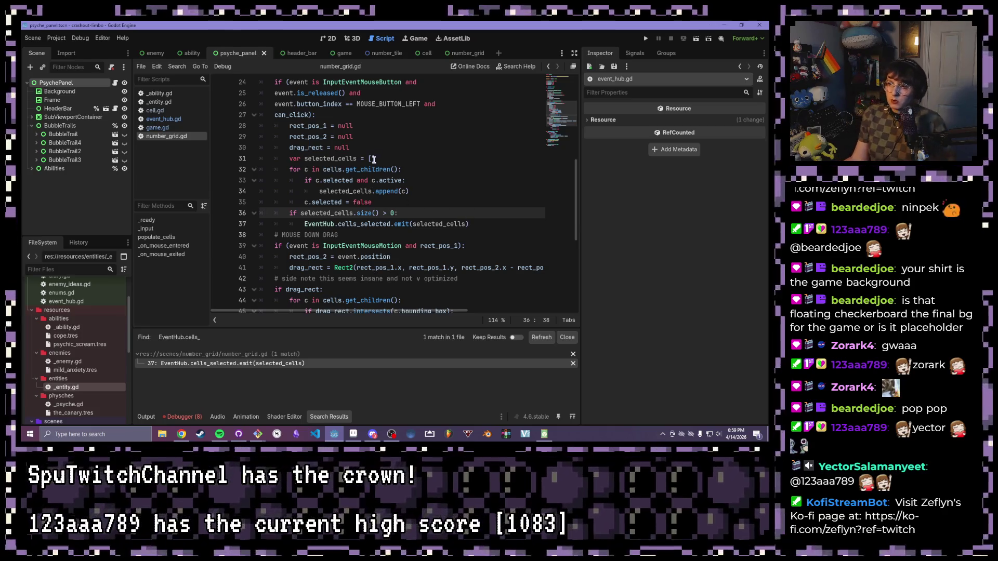
{"action": "left_click", "coordinate": [434, 184]}
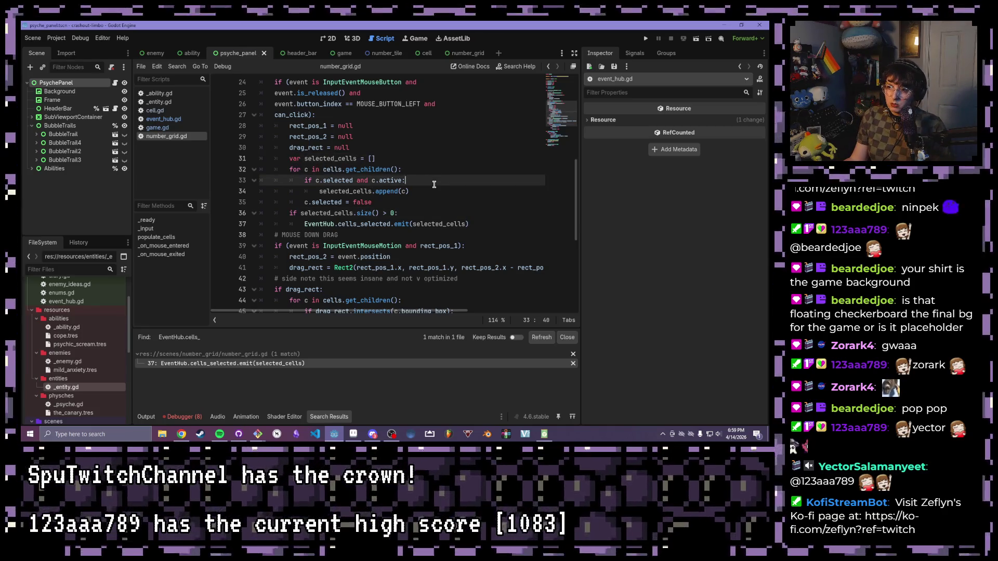
{"action": "left_click", "coordinate": [431, 190]}
{"action": "left_click", "coordinate": [428, 180]}
{"action": "left_click", "coordinate": [430, 169]}
{"action": "left_click_drag", "start_coordinate": [430, 169], "coordinate": [324, 171]}
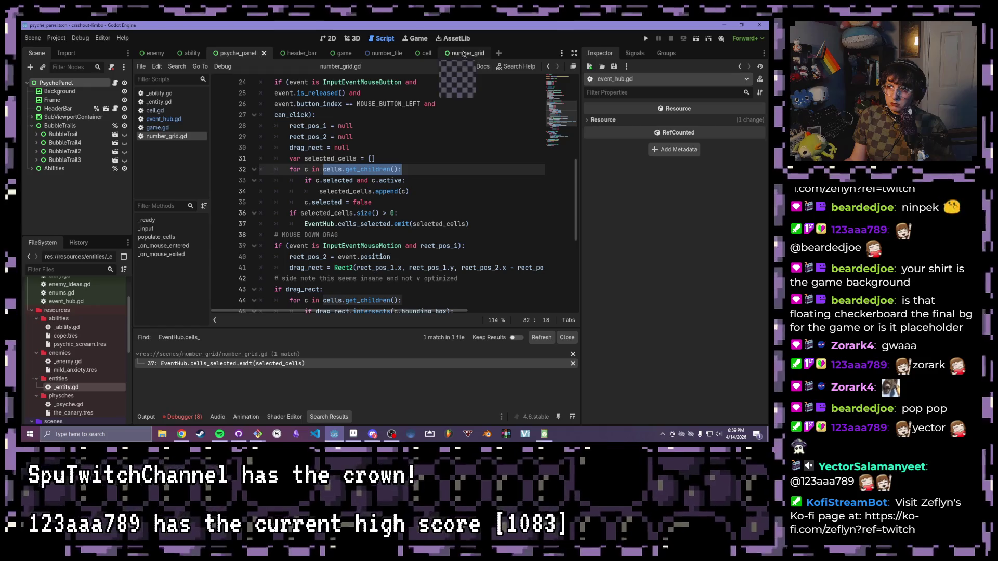
- Switch to the number_grid scene, select the Cells node, and mark the cell instantiation line
{"action": "left_click", "coordinate": [467, 53]}
{"action": "left_click", "coordinate": [46, 100]}
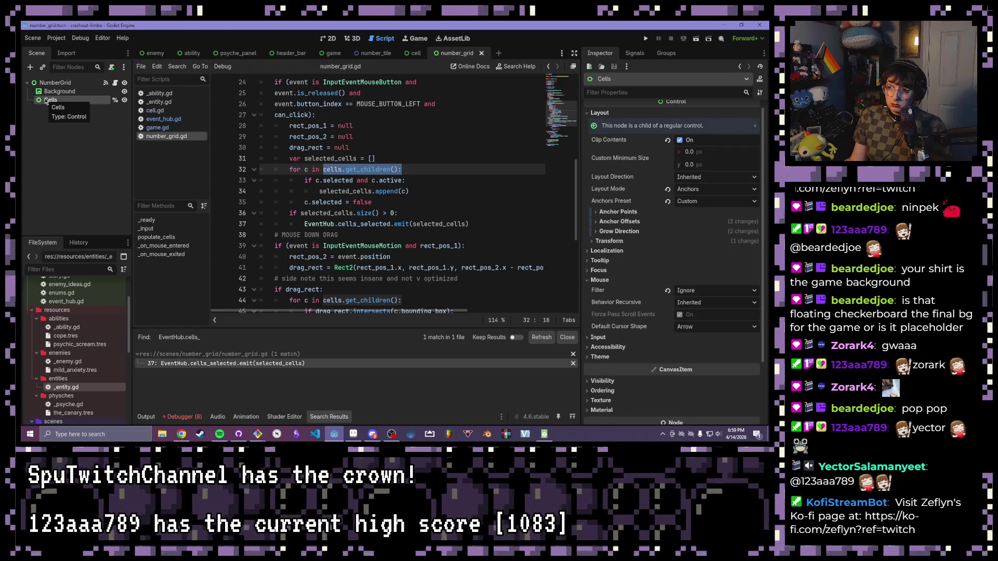
{"action": "scroll", "coordinate": [406, 203], "scroll_direction": "up", "scroll_amount": 8}
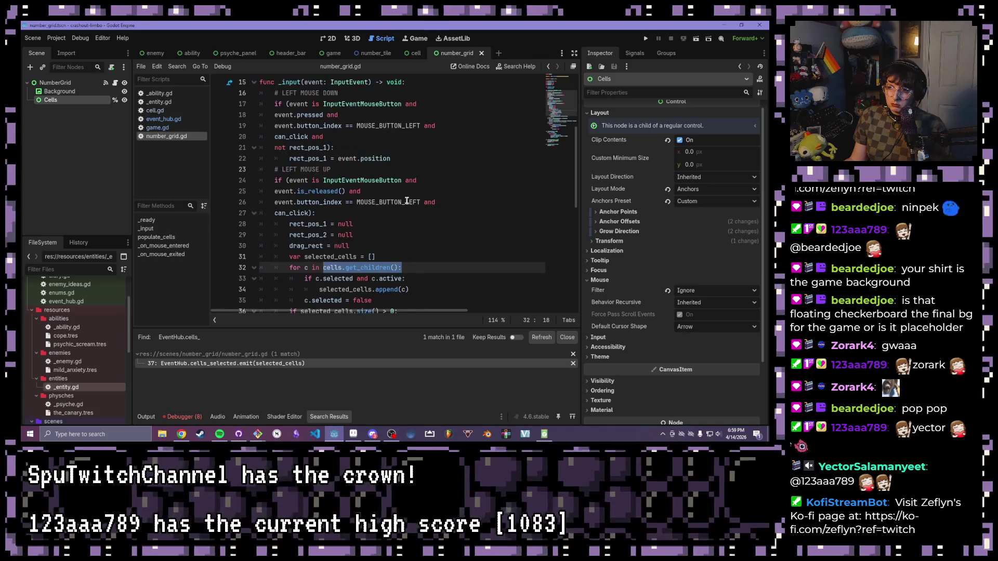
{"action": "scroll", "coordinate": [311, 212], "scroll_direction": "down", "scroll_amount": 12}
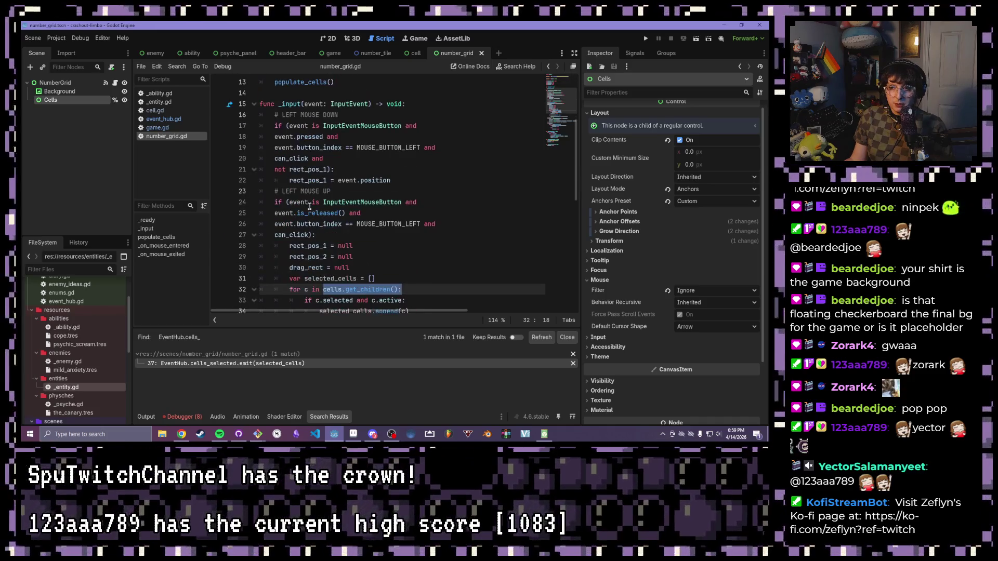
{"action": "scroll", "coordinate": [302, 177], "scroll_direction": "down", "scroll_amount": 1}
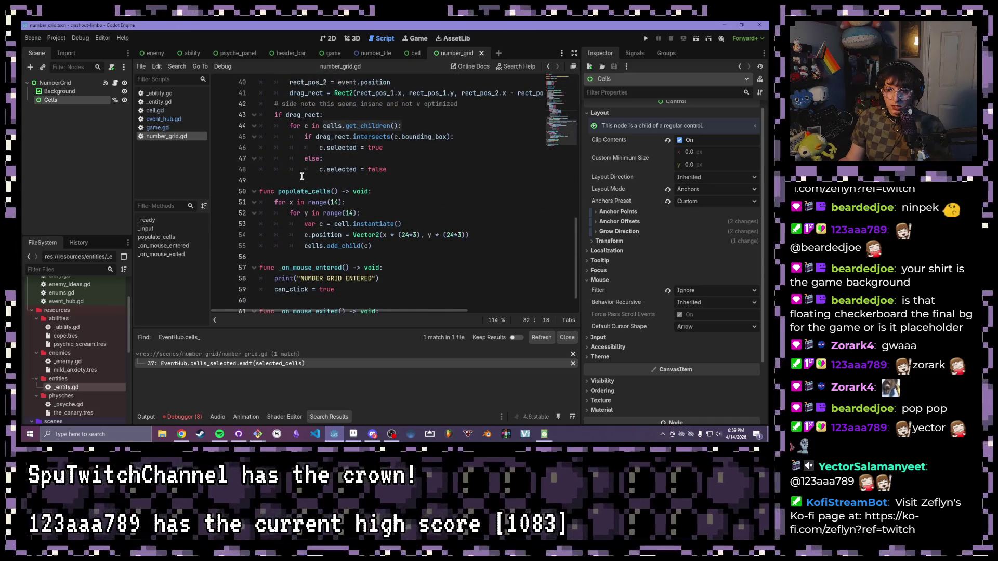
{"action": "left_click", "coordinate": [419, 218]}
{"action": "left_click_drag", "start_coordinate": [427, 224], "coordinate": [304, 225]}
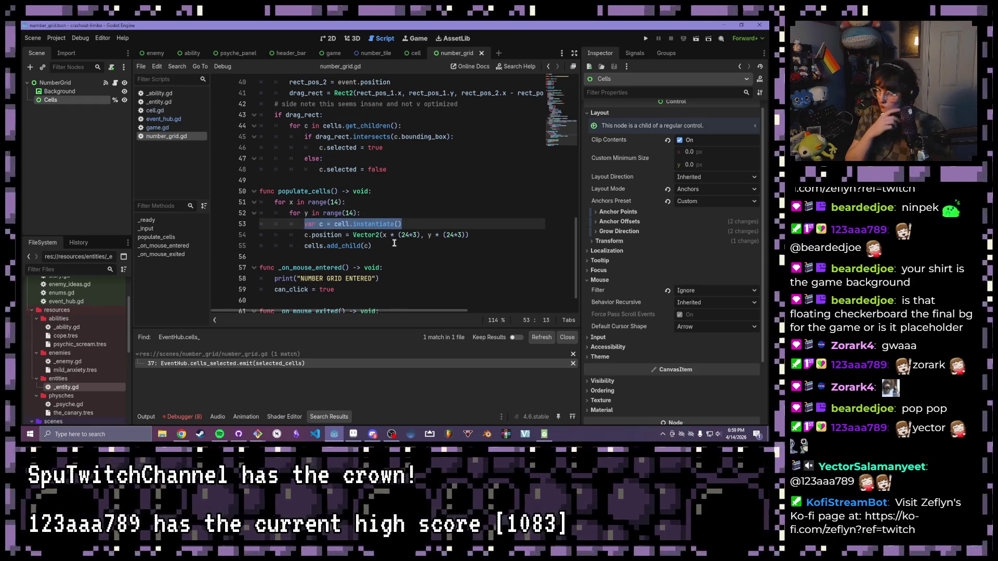
- Glance at game.gd's handler, then return to number_grid.gd's size check line
{"action": "left_click", "coordinate": [158, 128]}
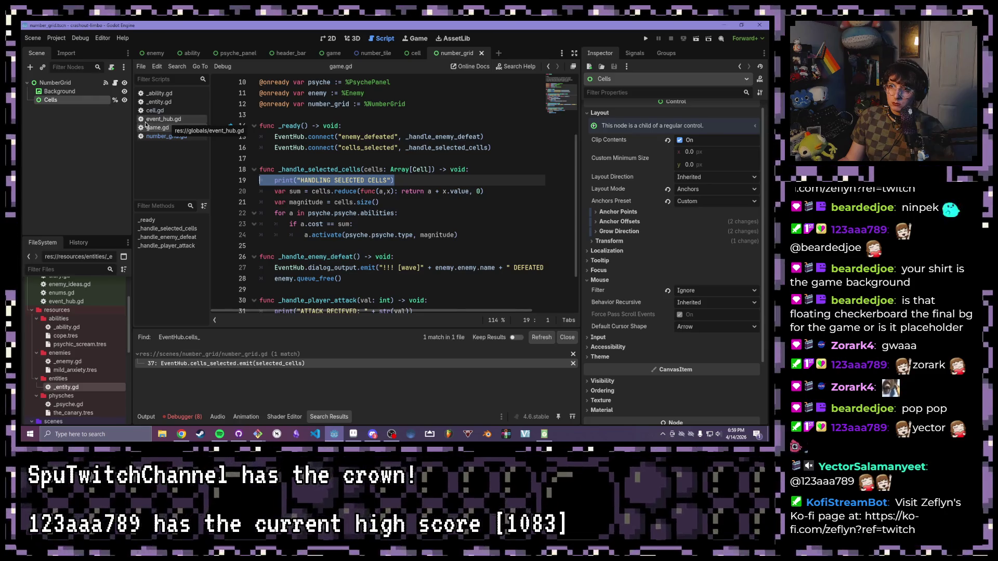
{"action": "left_click", "coordinate": [167, 136]}
{"action": "scroll", "coordinate": [423, 171], "scroll_direction": "up", "scroll_amount": 3}
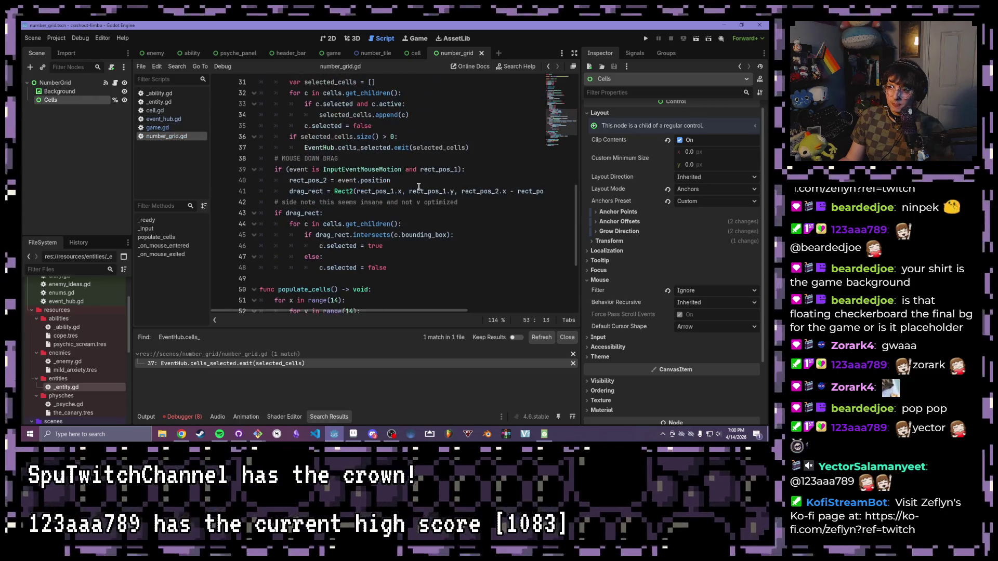
{"action": "scroll", "coordinate": [421, 197], "scroll_direction": "up", "scroll_amount": 2}
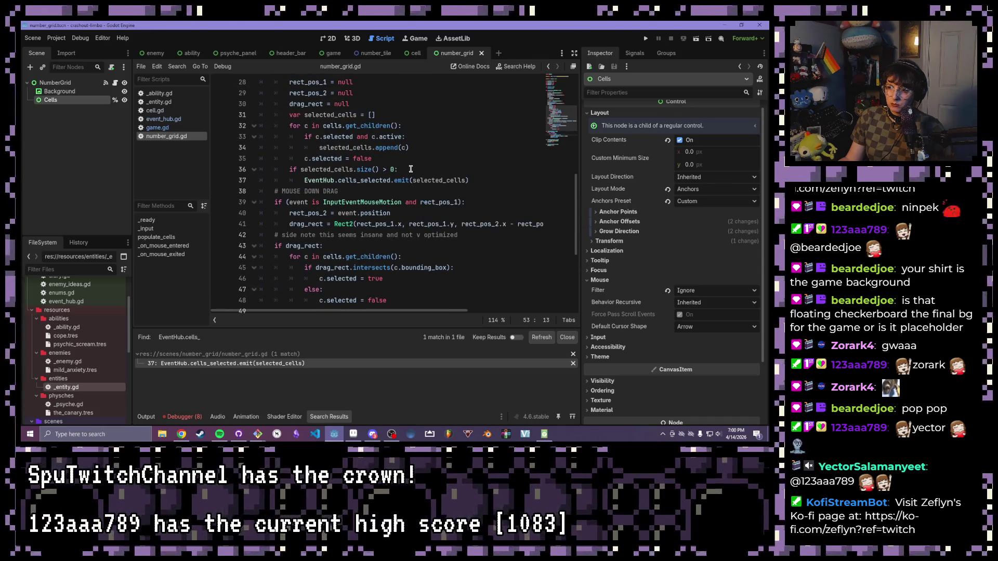
{"action": "left_click", "coordinate": [414, 172]}
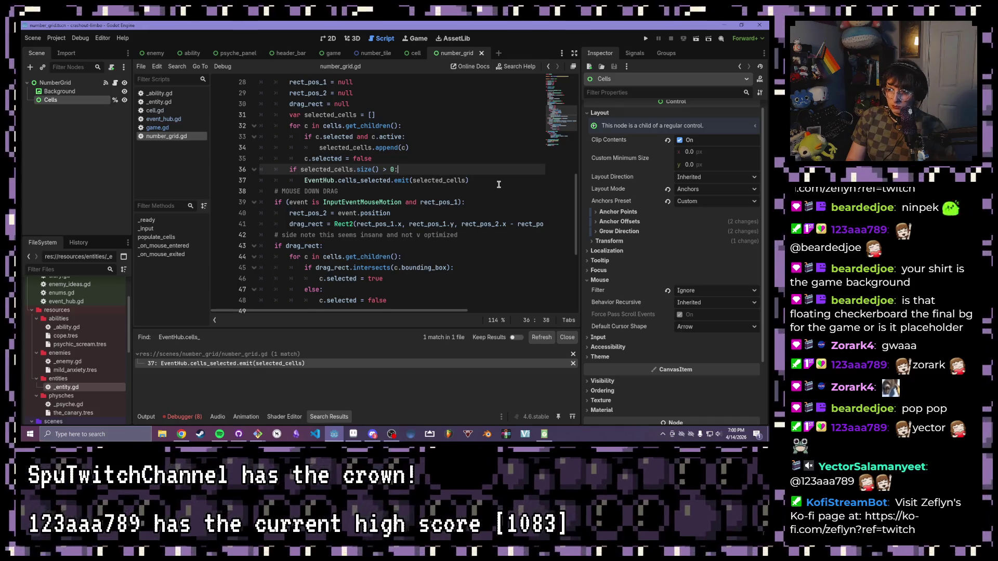
- Insert print("EMITTING CELLS SELECTED") before the emit and save number_grid.gd
{"action": "key", "text": "Return"}
{"action": "type", "text": "rint(\"CELLS"}
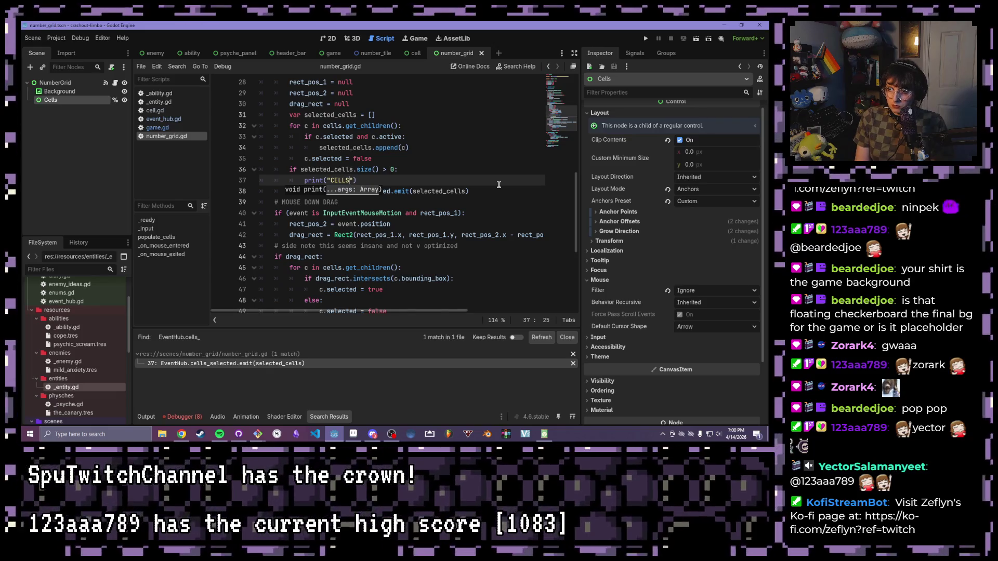
{"action": "key", "text": "BackSpace"}
{"action": "key", "text": "BackSpace"}
{"action": "key", "text": "BackSpace"}
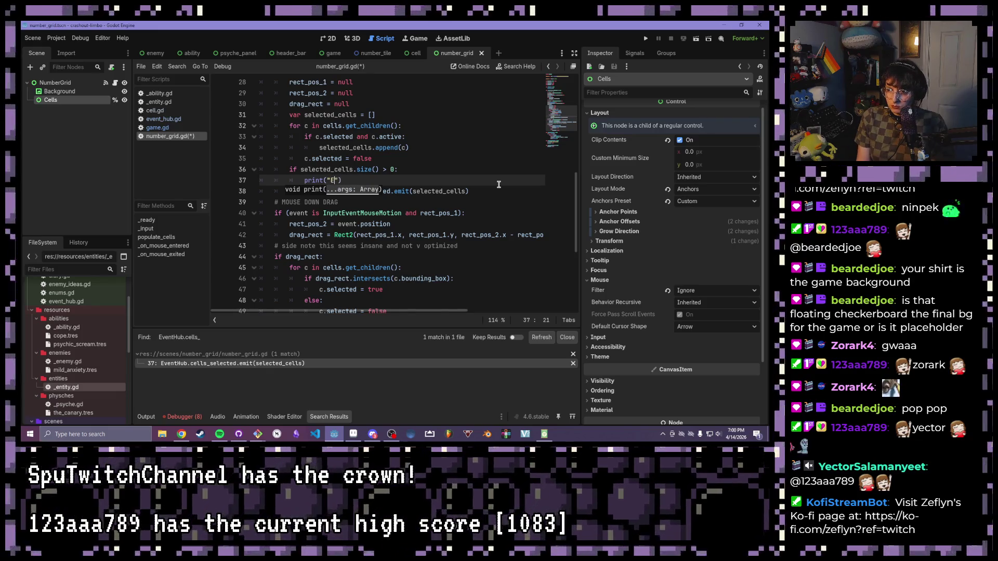
{"action": "type", "text": "EMITTING CELLS SELECTED"}
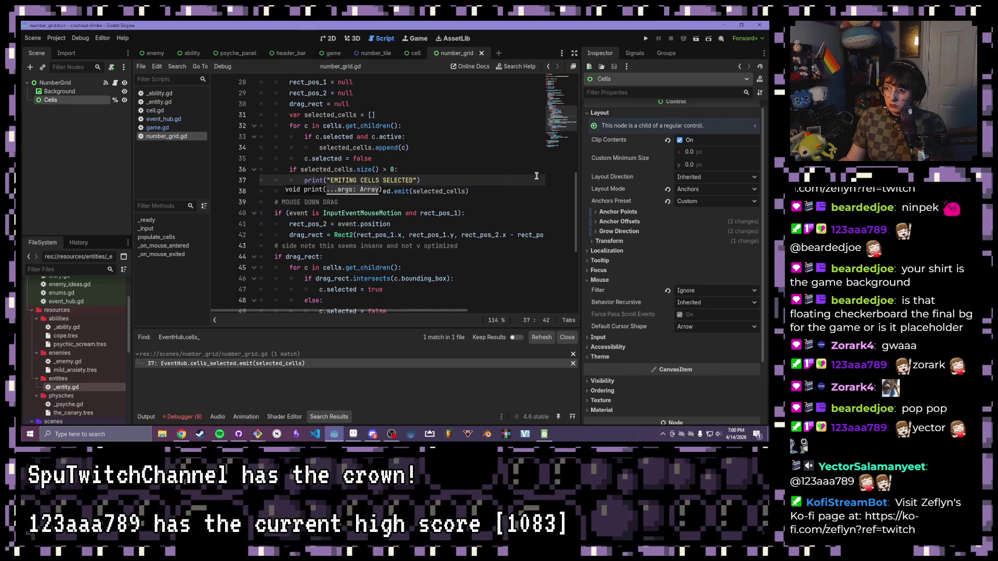
{"action": "key", "text": "ctrl+s"}
- Look over the code around the new print line and launch the game with F5
{"action": "left_click", "coordinate": [448, 178]}
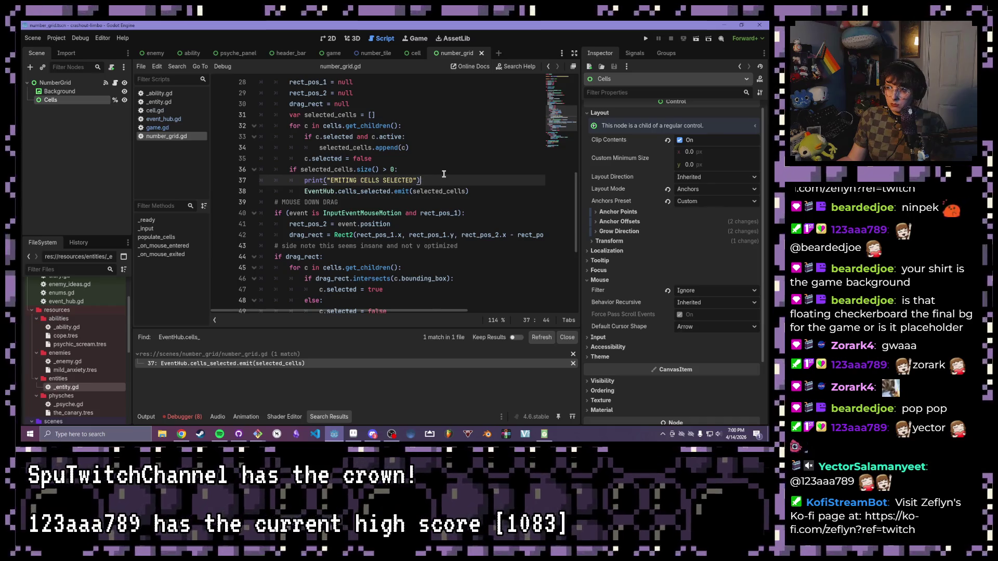
{"action": "scroll", "coordinate": [444, 173], "scroll_direction": "up", "scroll_amount": 3}
{"action": "scroll", "coordinate": [445, 176], "scroll_direction": "up", "scroll_amount": 2}
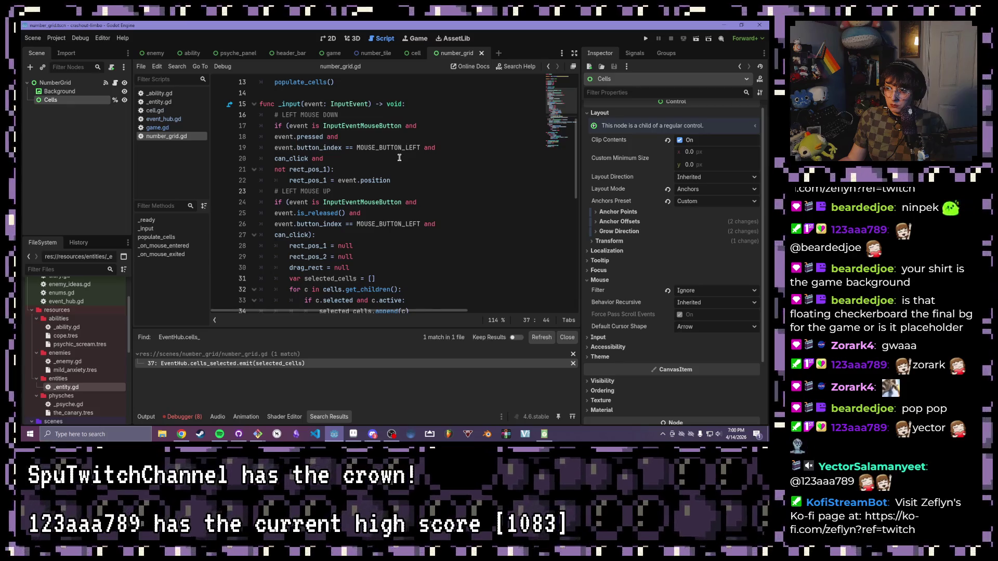
{"action": "scroll", "coordinate": [399, 158], "scroll_direction": "down", "scroll_amount": 5}
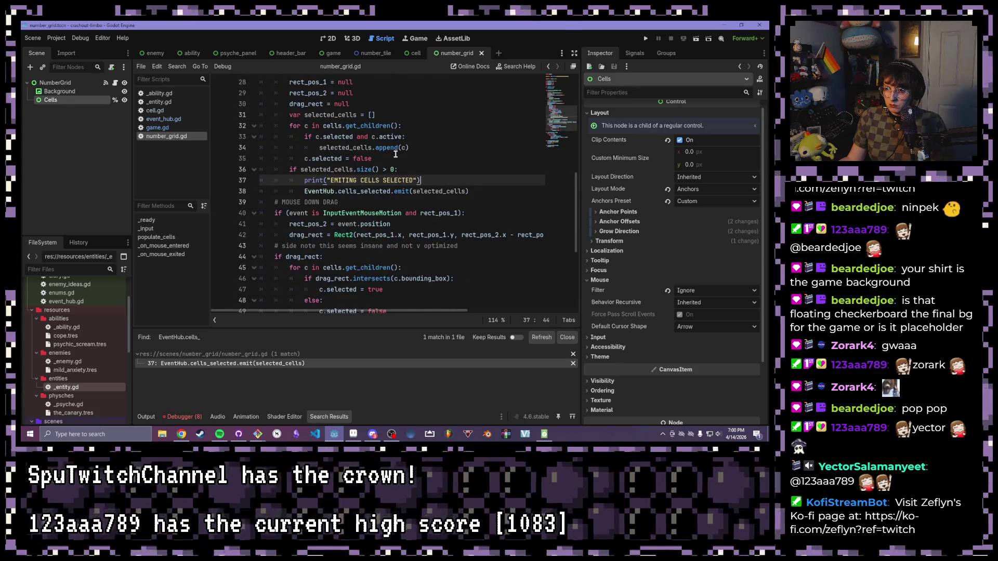
{"action": "scroll", "coordinate": [395, 154], "scroll_direction": "down", "scroll_amount": 2}
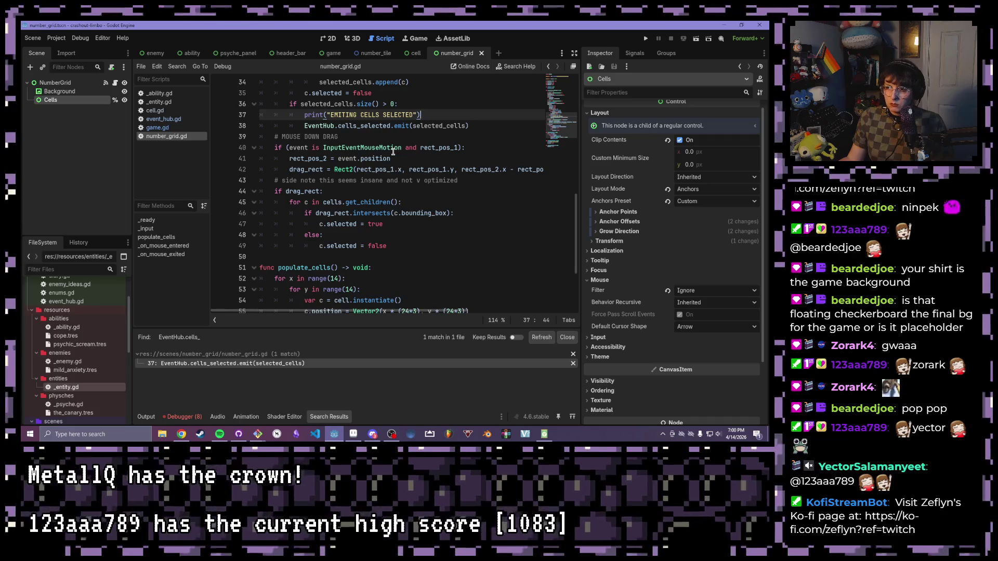
{"action": "scroll", "coordinate": [393, 143], "scroll_direction": "up", "scroll_amount": 1}
{"action": "scroll", "coordinate": [440, 174], "scroll_direction": "up", "scroll_amount": 2}
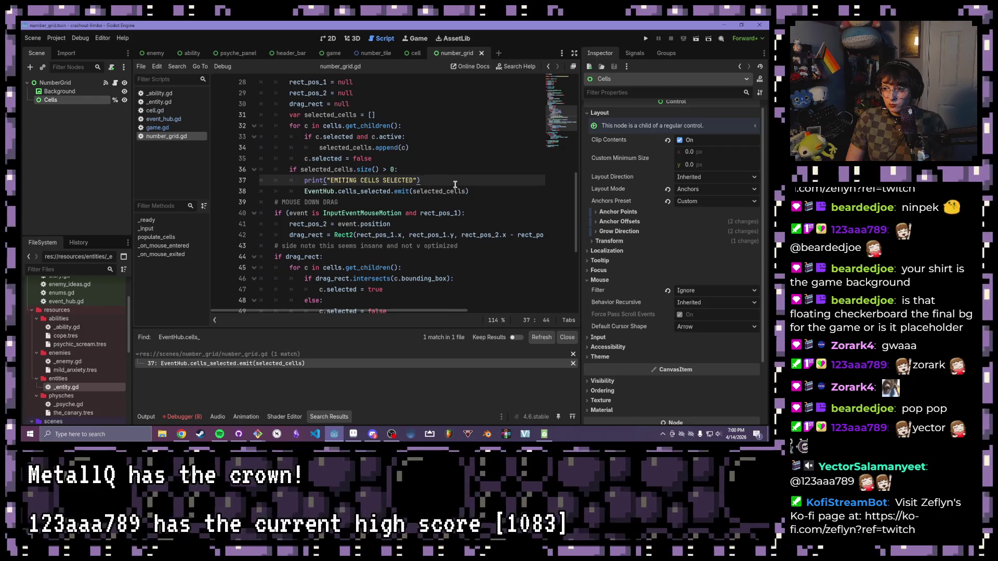
{"action": "key", "text": "F5"}
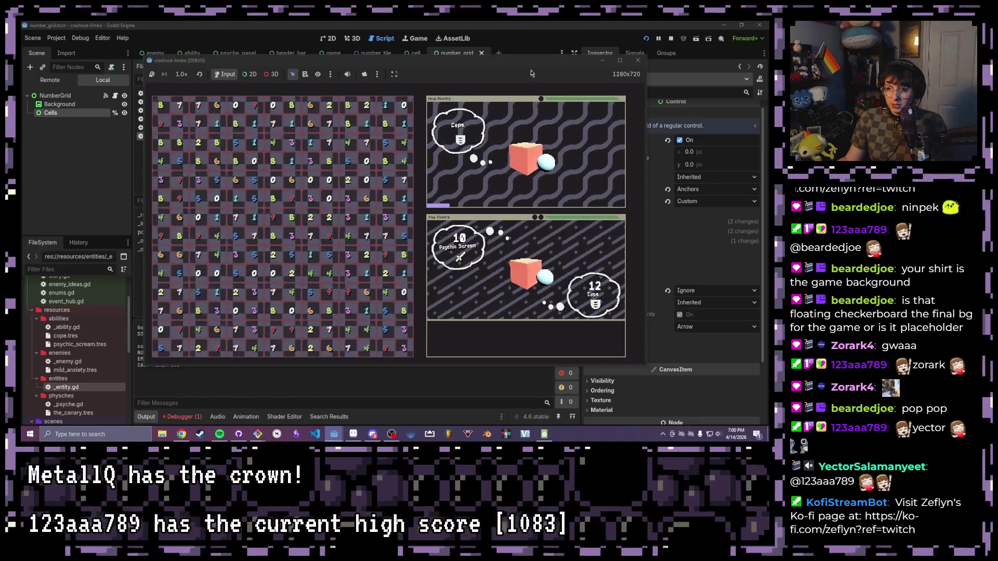
- Select a 4x3 block of grid cells, stop the game with F8, and open the debugger errors
{"action": "left_click_drag", "start_coordinate": [352, 63], "coordinate": [469, 67]}
{"action": "left_click_drag", "start_coordinate": [354, 202], "coordinate": [410, 239]}
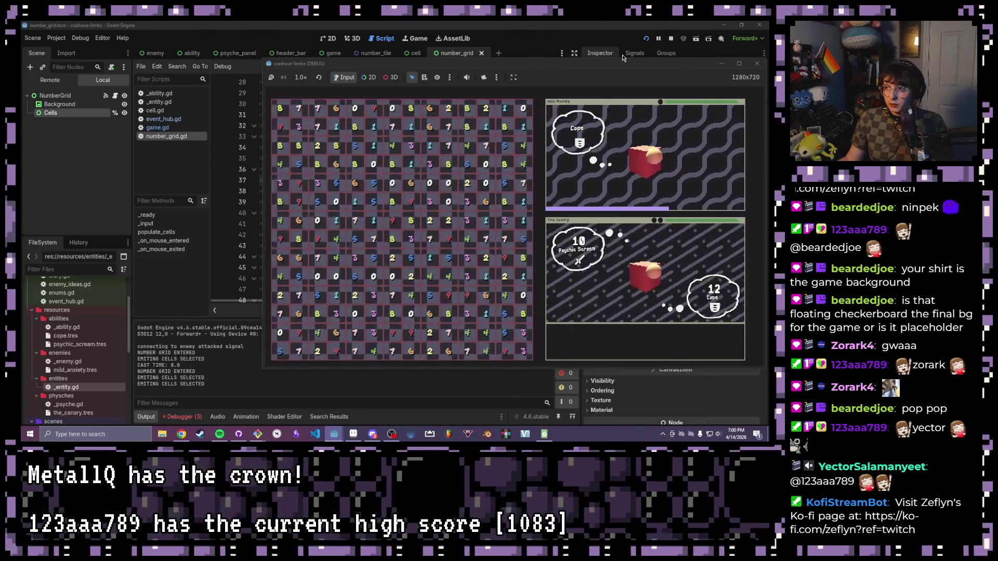
{"action": "left_click_drag", "start_coordinate": [621, 66], "coordinate": [500, 58]}
{"action": "key", "text": "F8"}
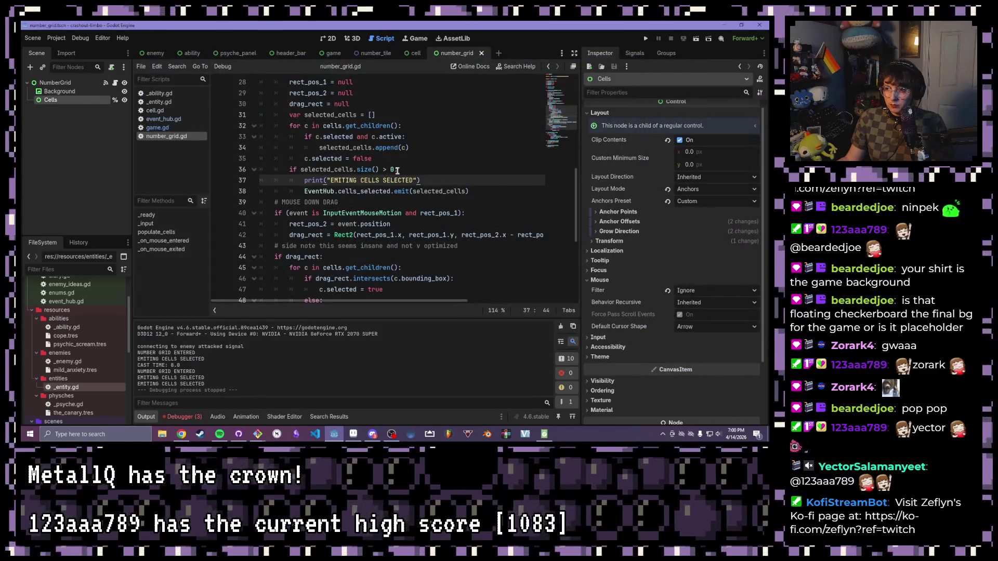
{"action": "left_click", "coordinate": [174, 415]}
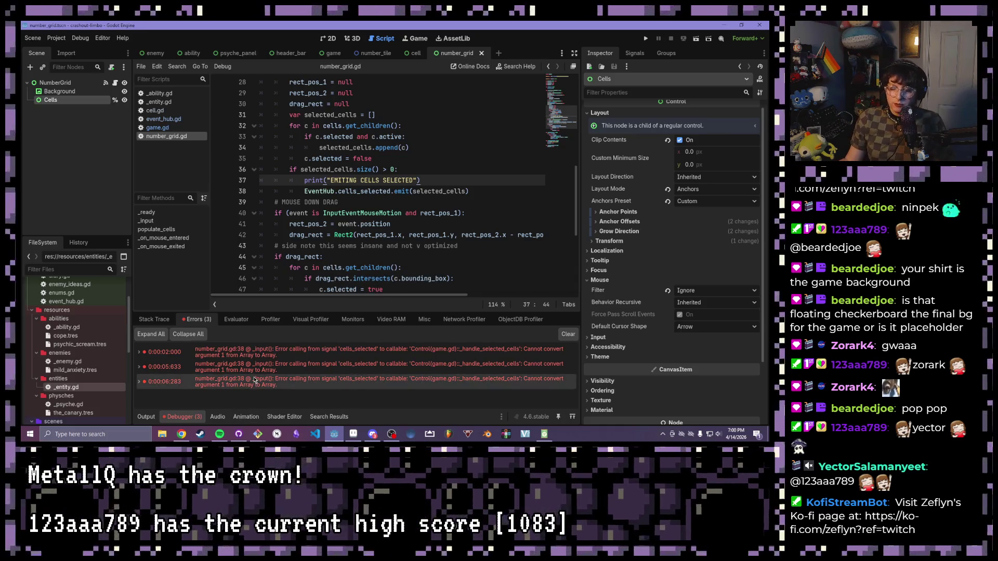
- Read the third cells_selected 'Cannot convert argument 1 from Array to Array' error
{"action": "mouse_move", "coordinate": [255, 380]}
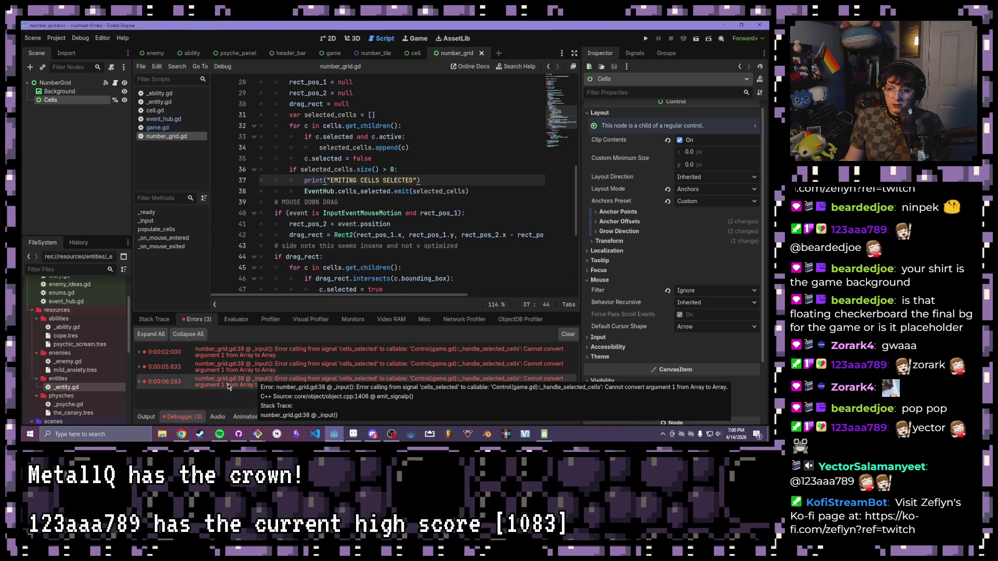
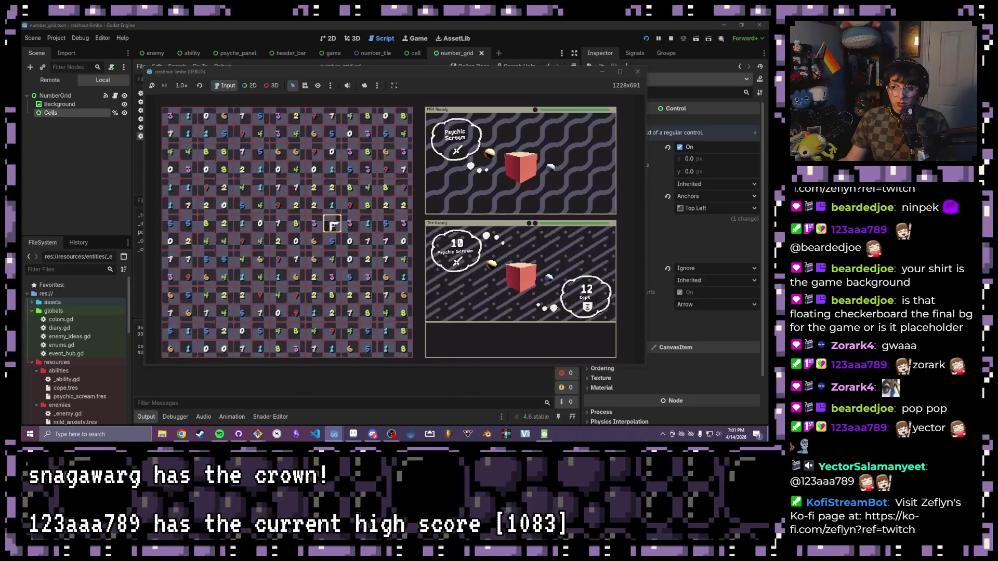
- Stop the running game with F8, review the Debugger errors list, and relaunch the project
{"action": "left_click", "coordinate": [241, 188]}
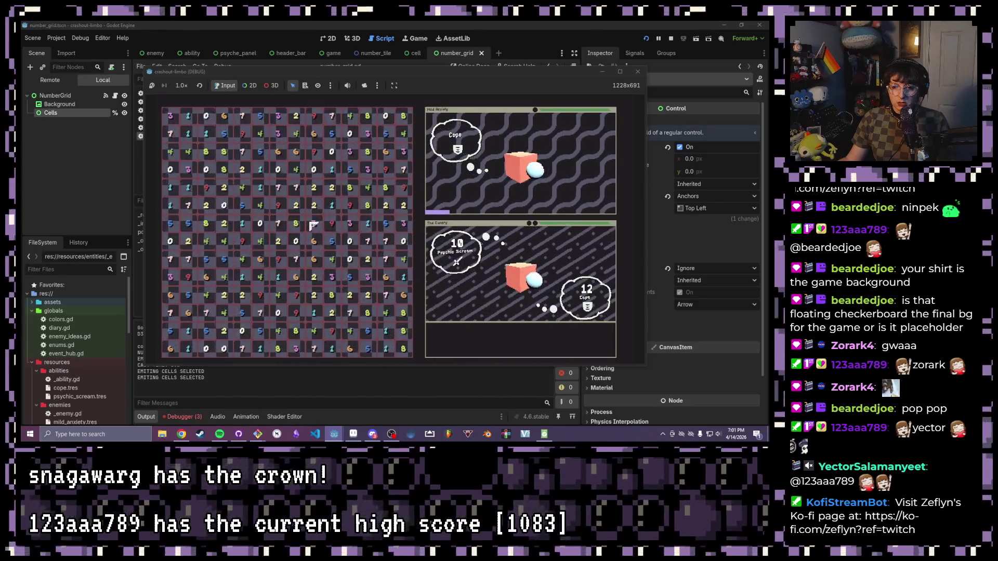
{"action": "key", "text": "F8"}
{"action": "left_click", "coordinate": [182, 417]}
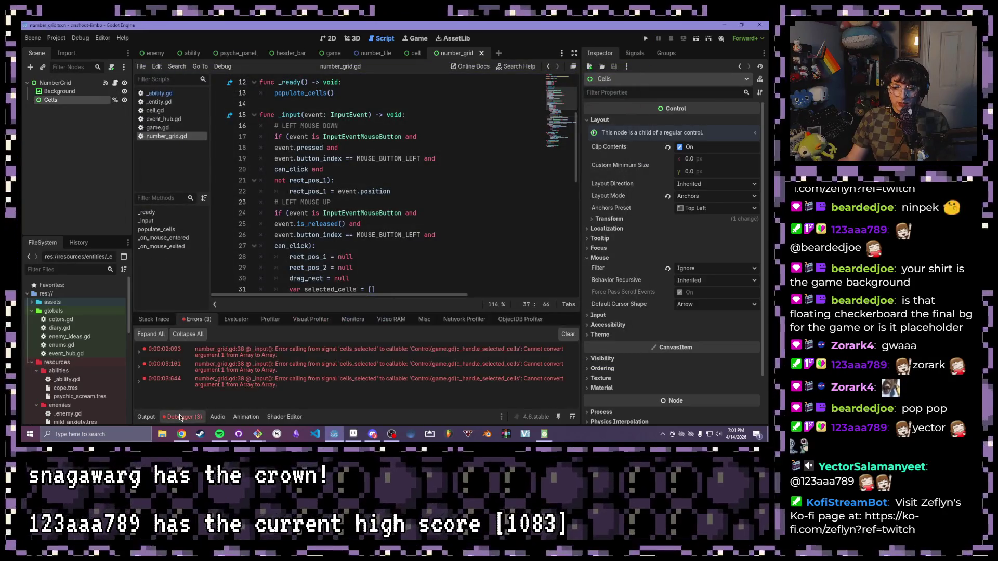
{"action": "scroll", "coordinate": [400, 217], "scroll_direction": "up", "scroll_amount": 1}
{"action": "scroll", "coordinate": [401, 217], "scroll_direction": "down", "scroll_amount": 3}
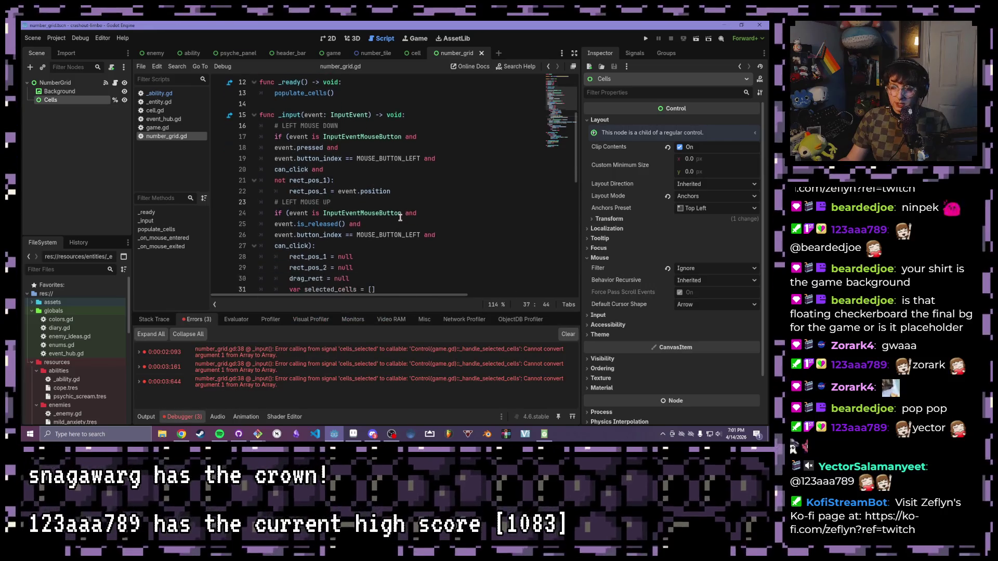
{"action": "left_click", "coordinate": [646, 38]}
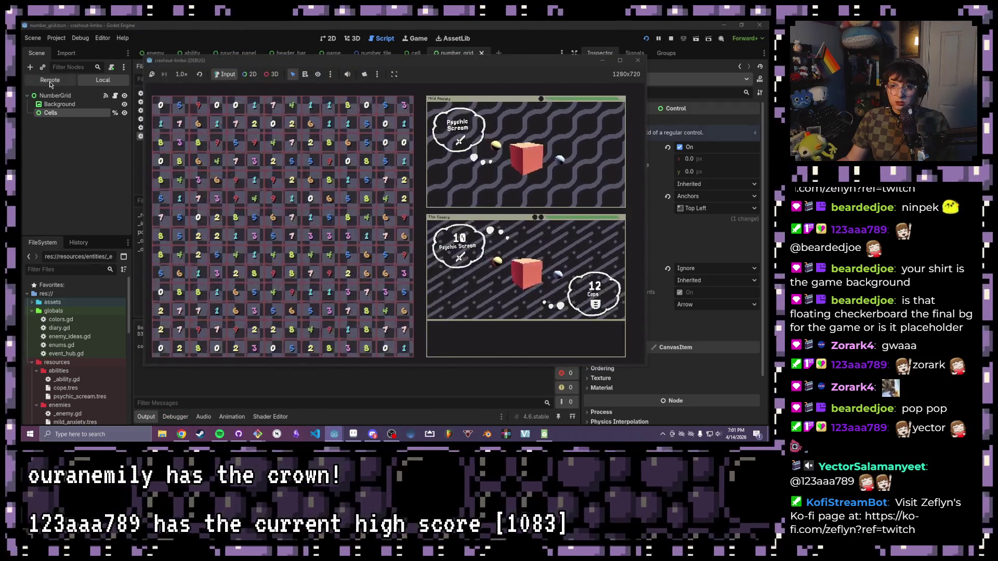
- In the Remote scene tree, expand NumberGrid and inspect it and its first live Cell
{"action": "left_click", "coordinate": [50, 80]}
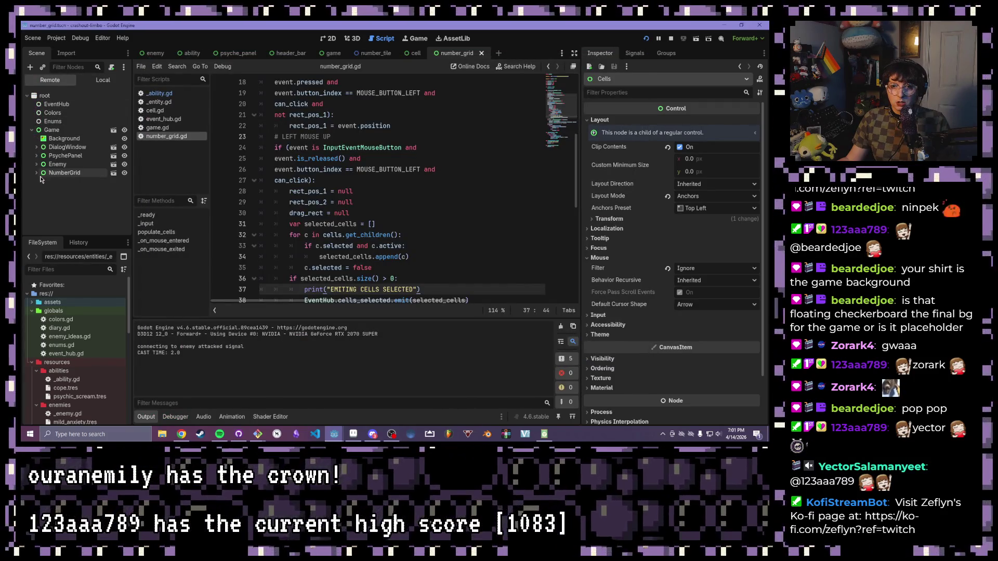
{"action": "left_click", "coordinate": [36, 173]}
{"action": "left_click", "coordinate": [65, 173]}
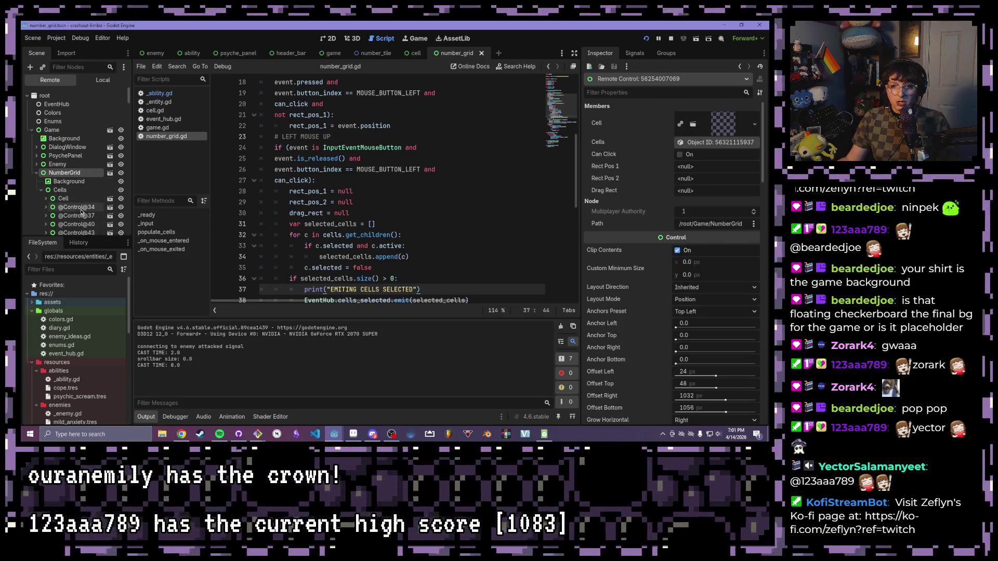
{"action": "scroll", "coordinate": [75, 208], "scroll_direction": "down", "scroll_amount": 1}
{"action": "left_click", "coordinate": [67, 182]}
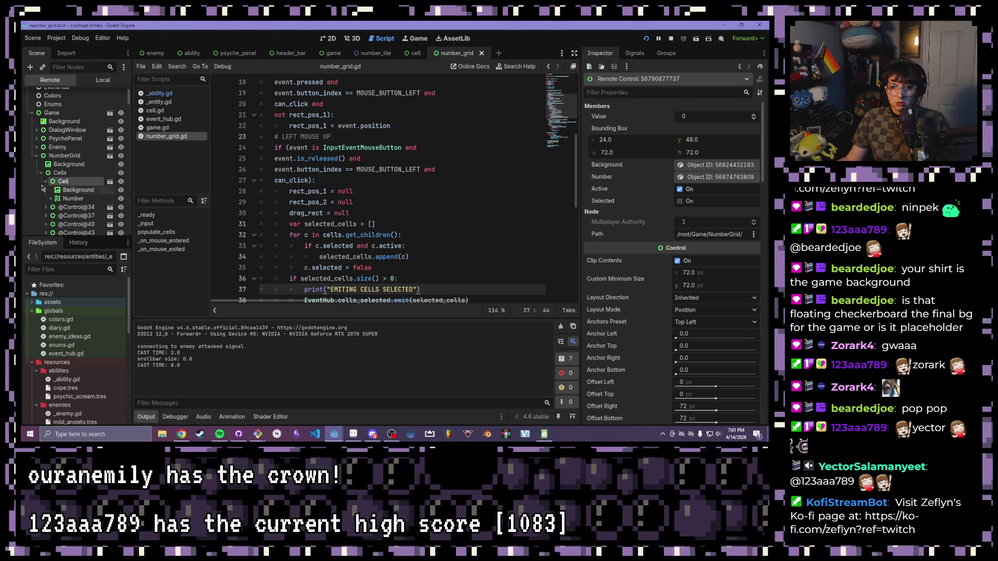
- Collapse the Cell, scroll through its member values, then stop the game with F8
{"action": "left_click", "coordinate": [46, 182]}
{"action": "scroll", "coordinate": [78, 177], "scroll_direction": "down", "scroll_amount": 1}
{"action": "scroll", "coordinate": [84, 164], "scroll_direction": "down", "scroll_amount": 15}
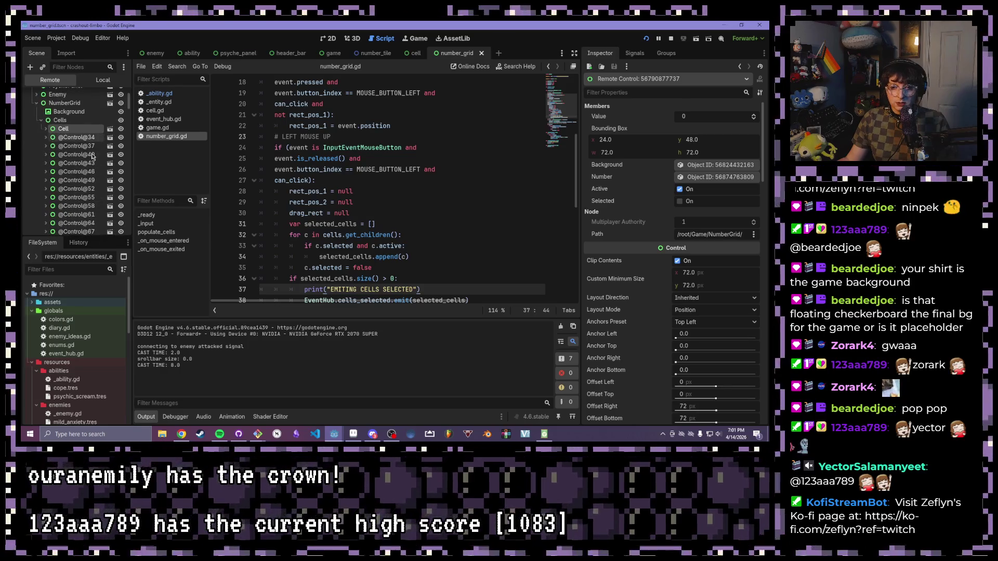
{"action": "scroll", "coordinate": [88, 158], "scroll_direction": "down", "scroll_amount": 20}
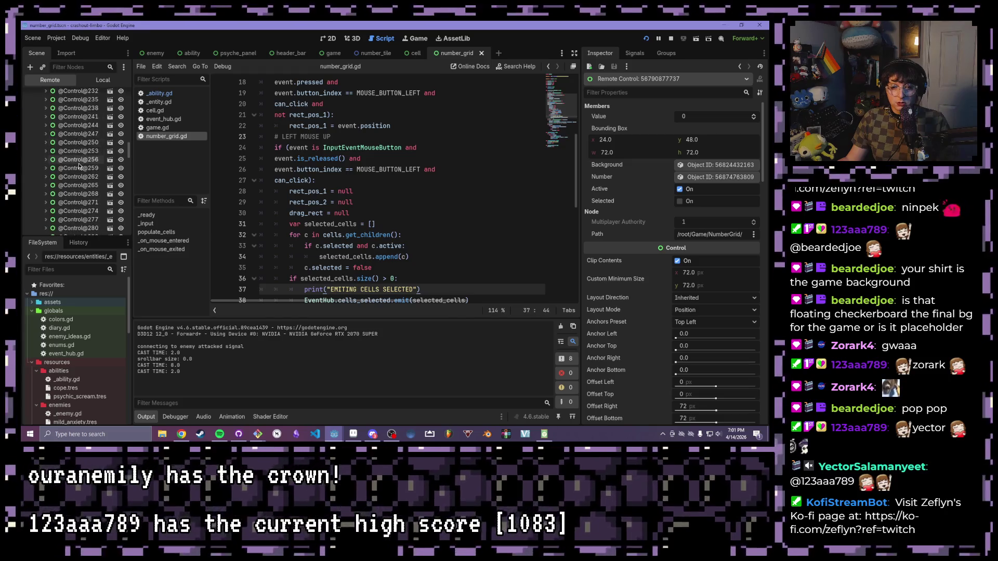
{"action": "scroll", "coordinate": [70, 180], "scroll_direction": "down", "scroll_amount": 2}
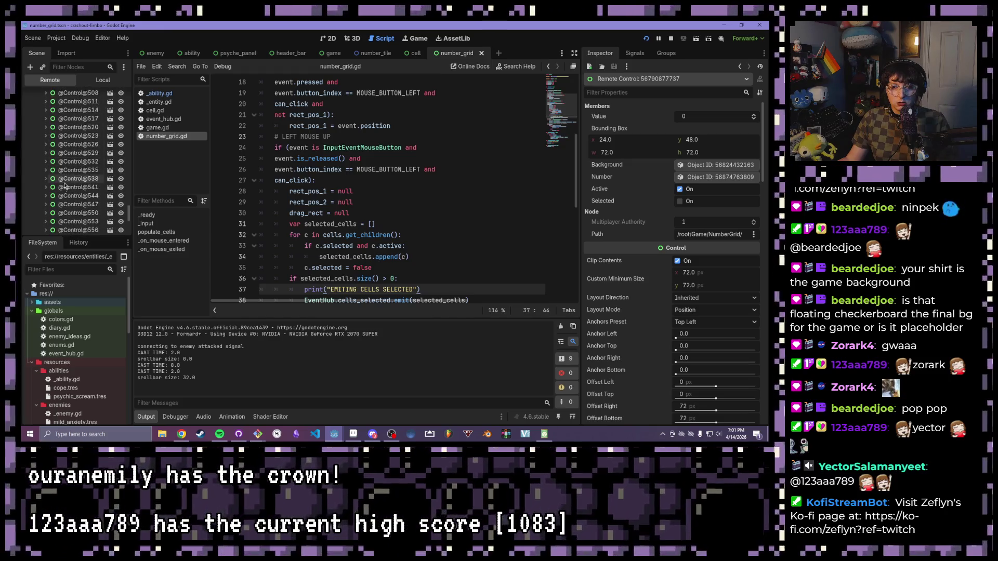
{"action": "scroll", "coordinate": [79, 178], "scroll_direction": "up", "scroll_amount": 20}
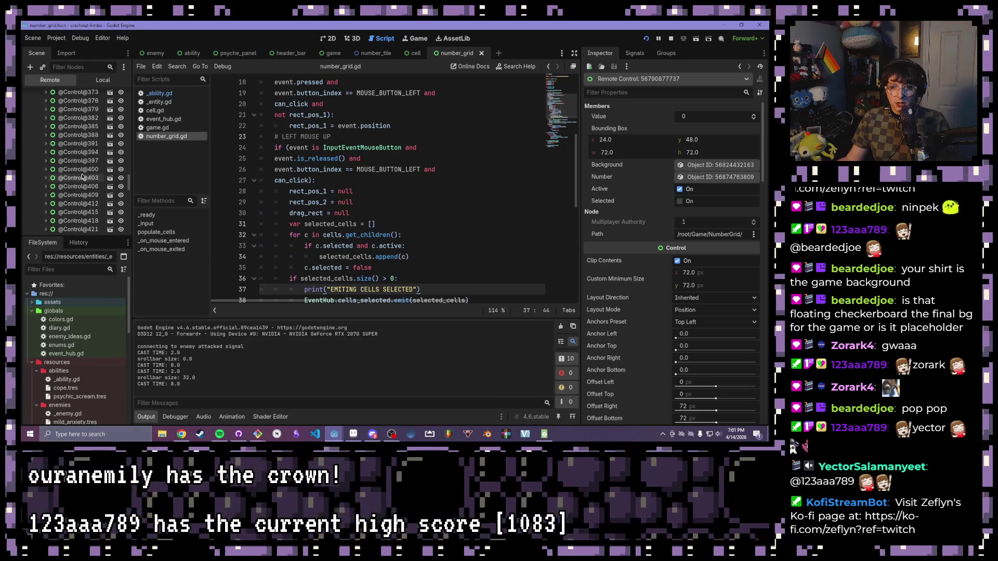
{"action": "scroll", "coordinate": [83, 171], "scroll_direction": "up", "scroll_amount": 15}
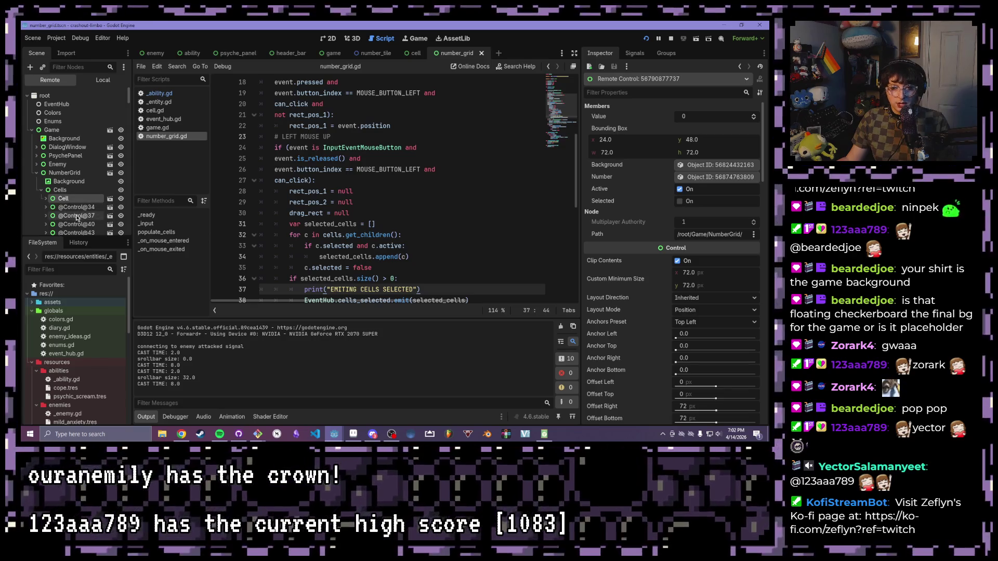
{"action": "key", "text": "F8"}
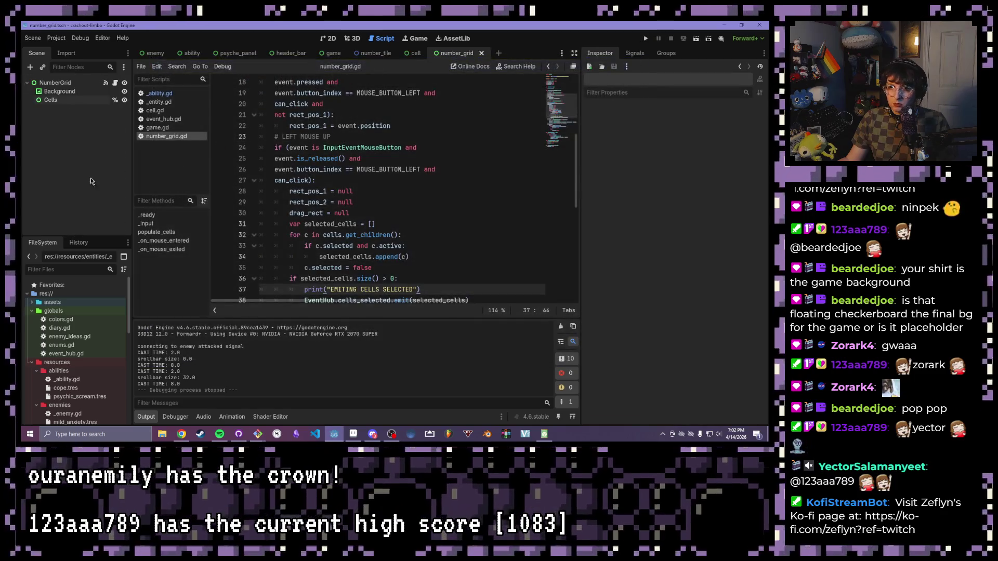
- Open the cell scene's cell.gd script and review the class_name Cell declaration
{"action": "scroll", "coordinate": [313, 102], "scroll_direction": "up", "scroll_amount": 6}
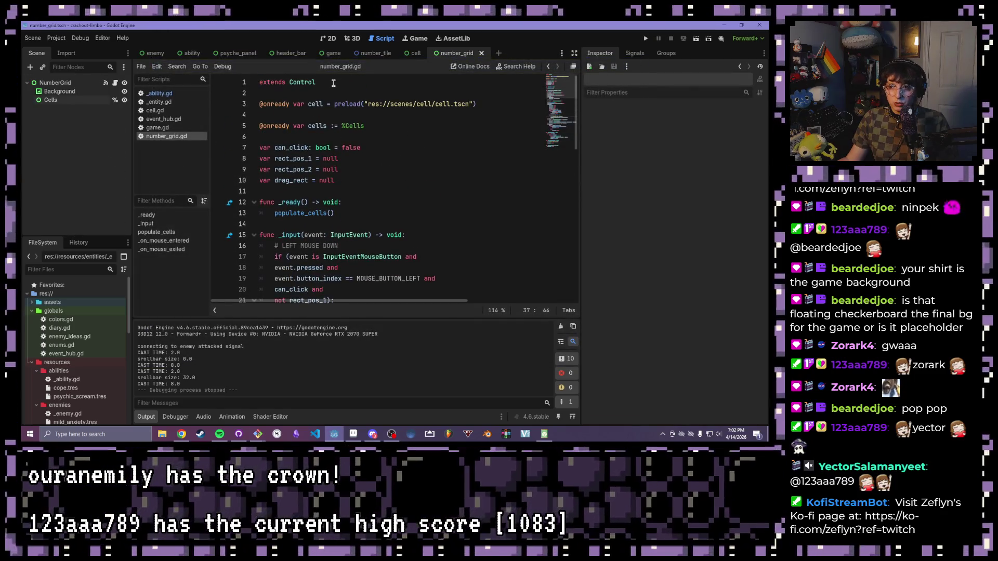
{"action": "left_click", "coordinate": [415, 53]}
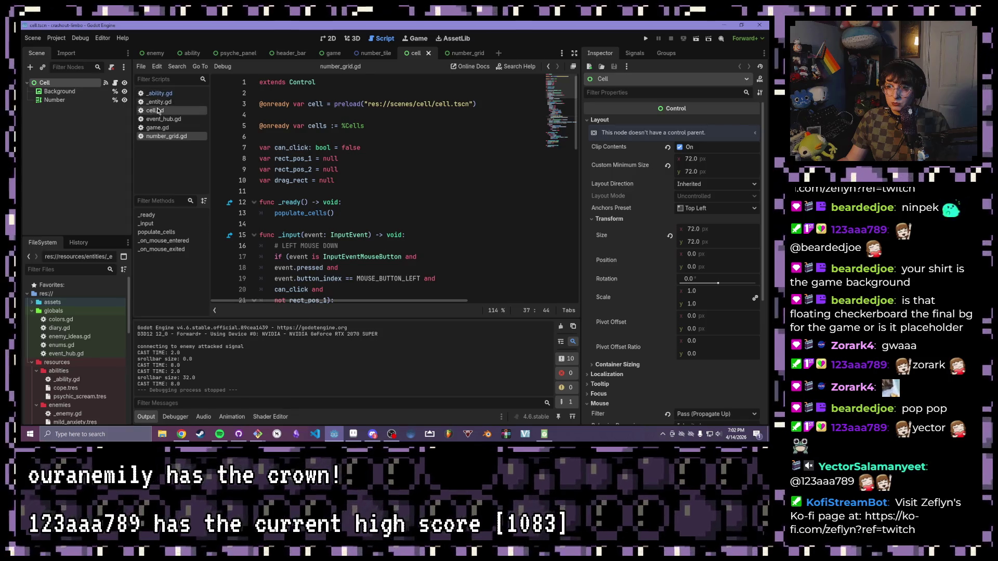
{"action": "left_click", "coordinate": [155, 110]}
{"action": "left_click", "coordinate": [370, 84]}
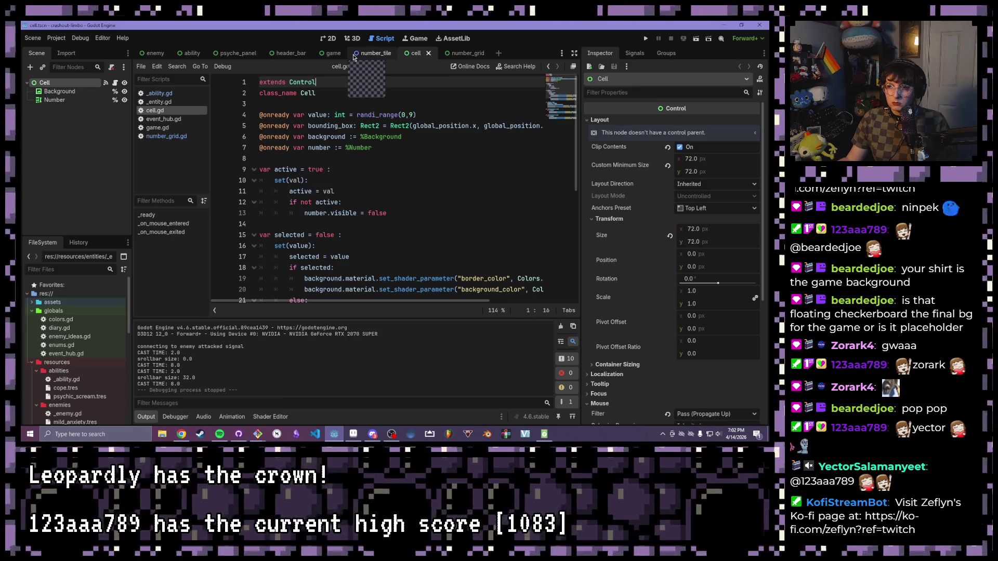
{"action": "left_click", "coordinate": [331, 92]}
{"action": "scroll", "coordinate": [331, 93], "scroll_direction": "down", "scroll_amount": 1}
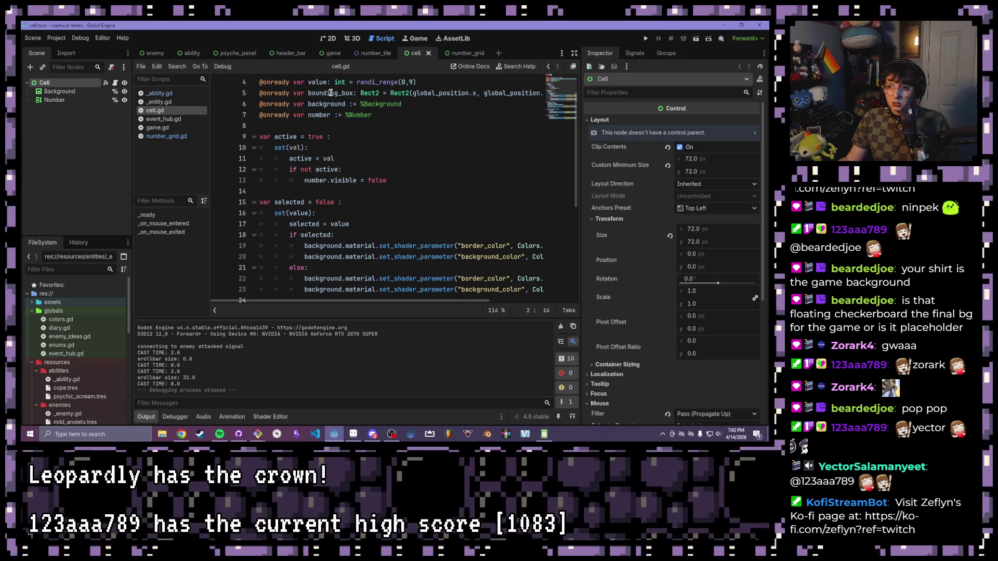
{"action": "scroll", "coordinate": [330, 92], "scroll_direction": "down", "scroll_amount": 1}
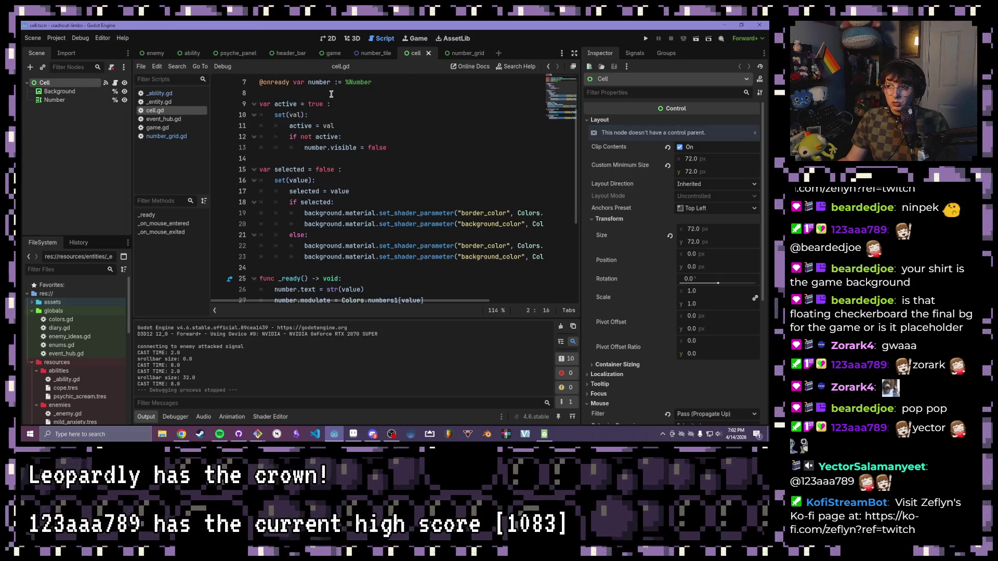
{"action": "scroll", "coordinate": [411, 135], "scroll_direction": "up", "scroll_amount": 2}
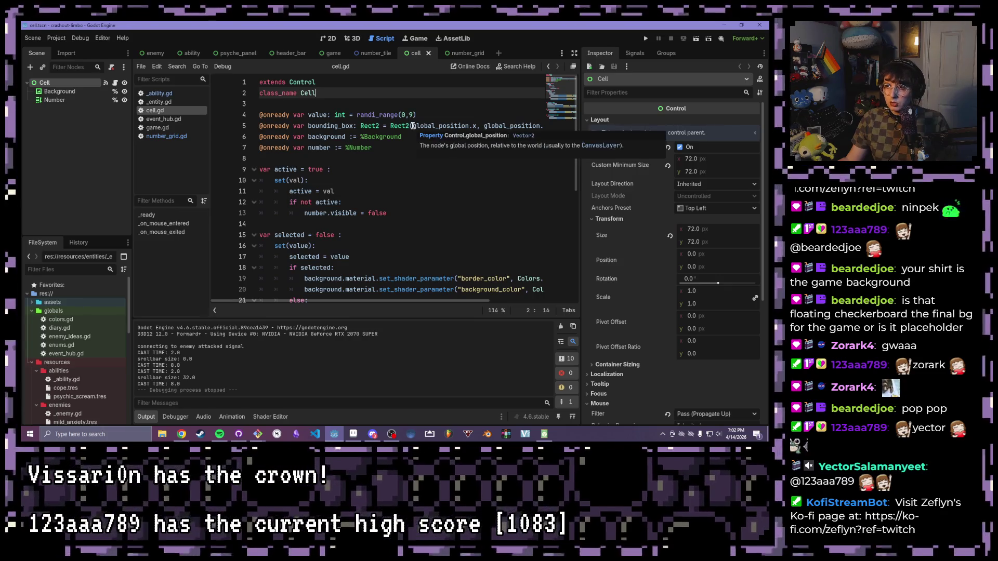
{"action": "scroll", "coordinate": [414, 126], "scroll_direction": "down", "scroll_amount": 7}
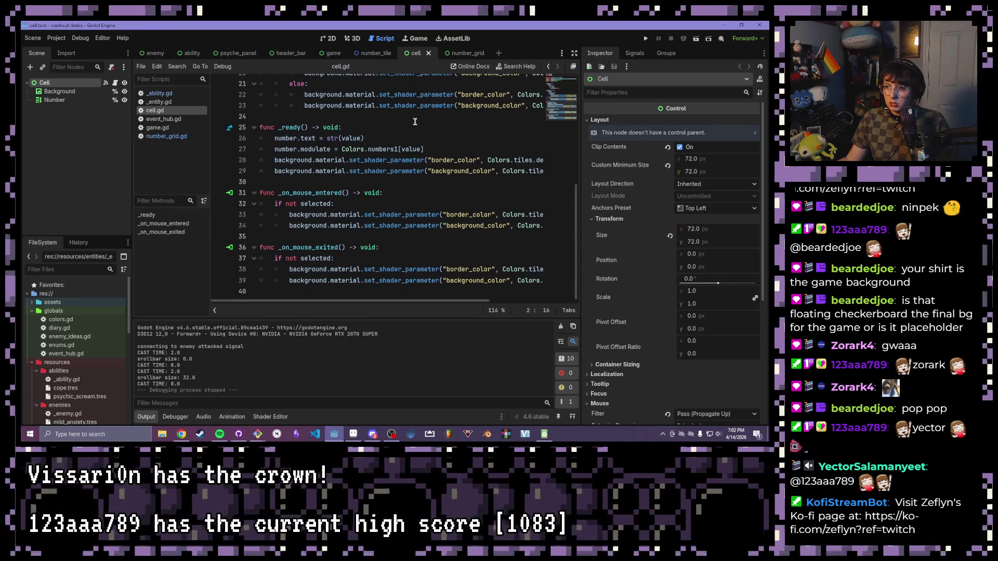
- Return to number_grid.gd and check the Cells reference on line 5
{"action": "left_click", "coordinate": [158, 137]}
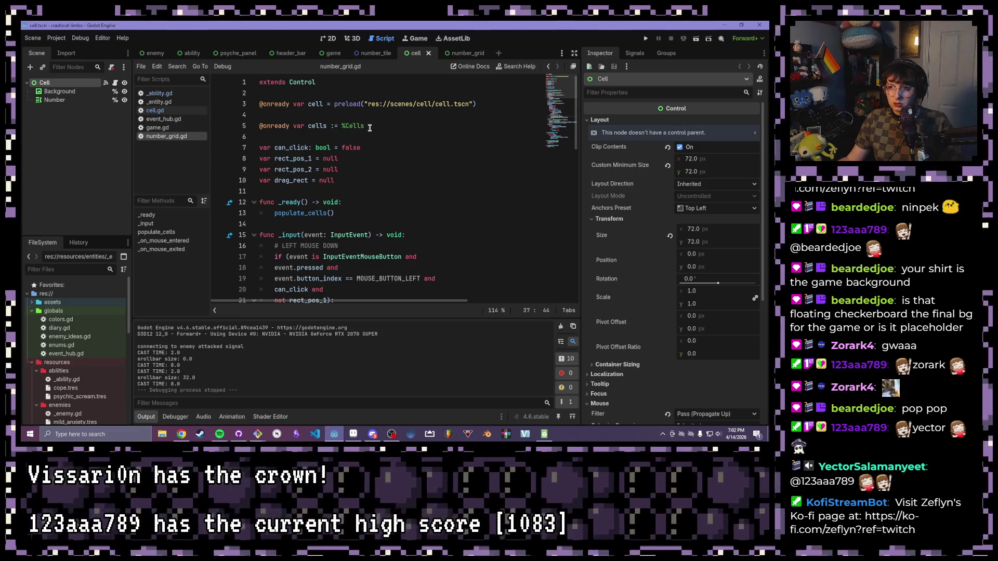
{"action": "left_click", "coordinate": [370, 127]}
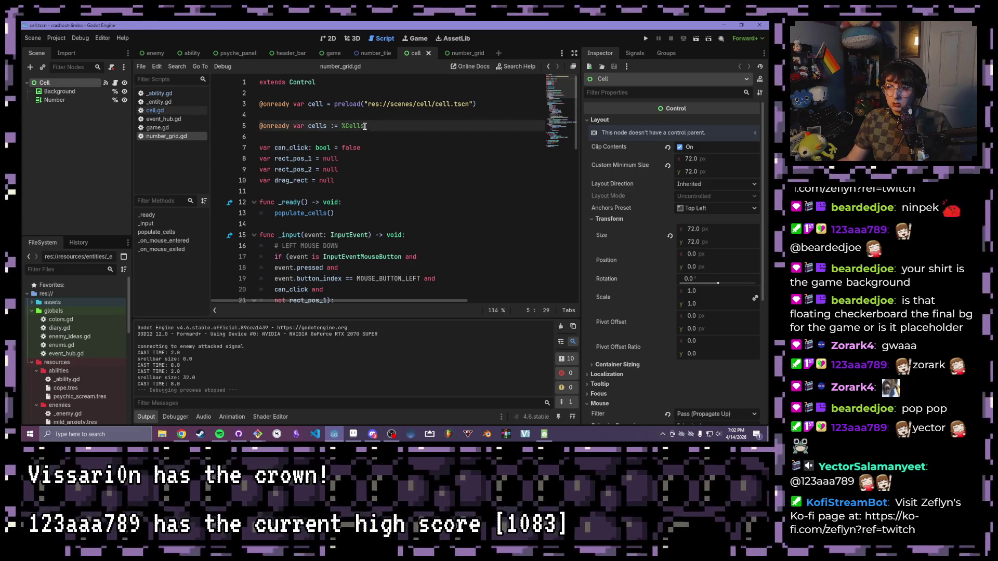
{"action": "left_click", "coordinate": [322, 104]}
{"action": "scroll", "coordinate": [323, 107], "scroll_direction": "down", "scroll_amount": 1}
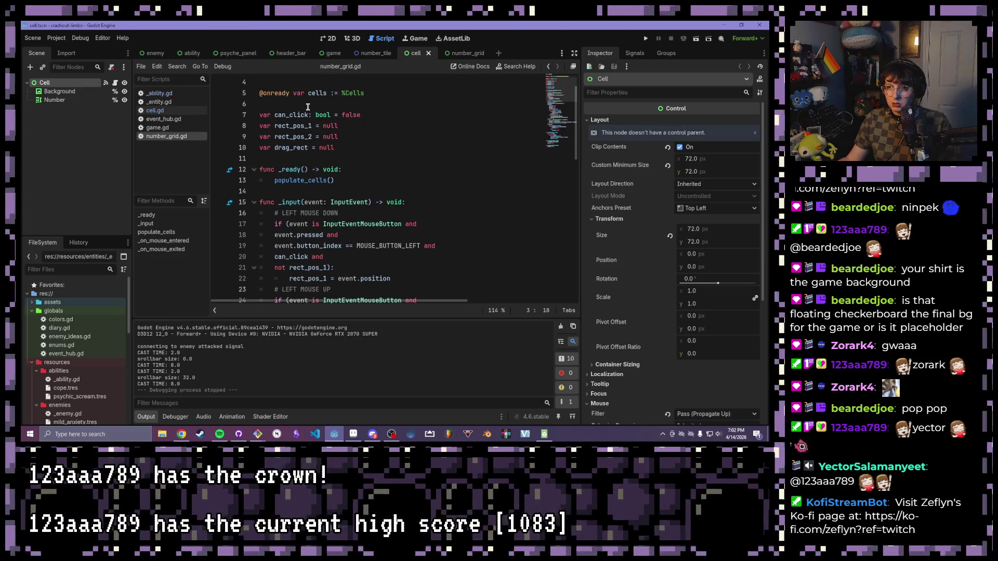
- Select the Cells node in number_grid, scroll through the cell scene, then open event_hub.gd
{"action": "key", "text": "ctrl+Tab"}
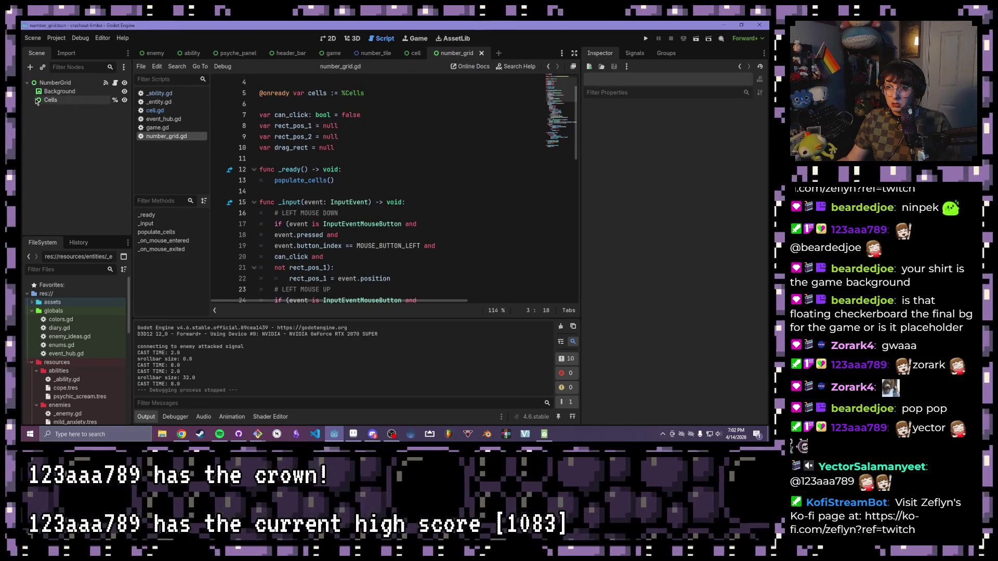
{"action": "left_click", "coordinate": [36, 101]}
{"action": "left_click", "coordinate": [415, 53]}
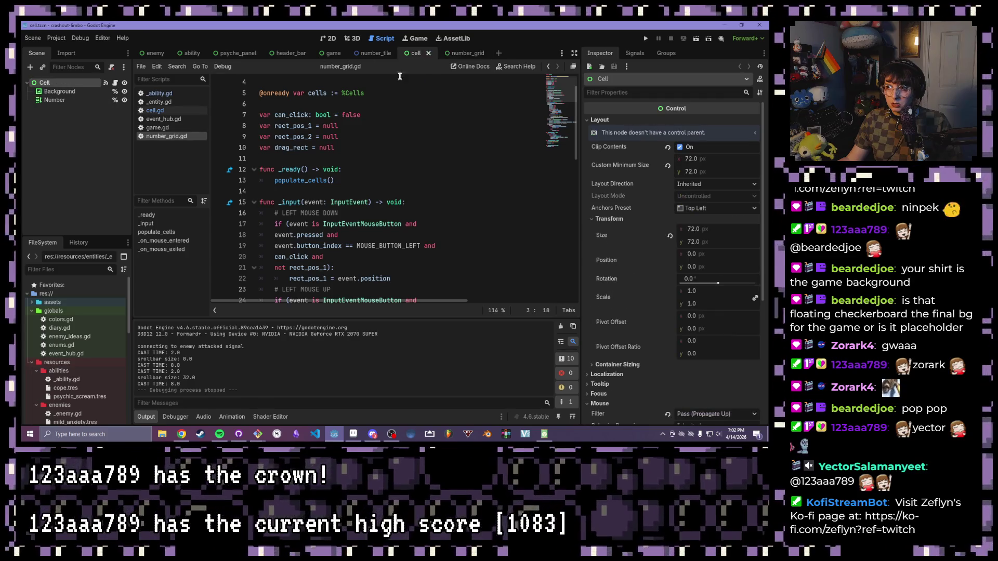
{"action": "scroll", "coordinate": [347, 126], "scroll_direction": "down", "scroll_amount": 1}
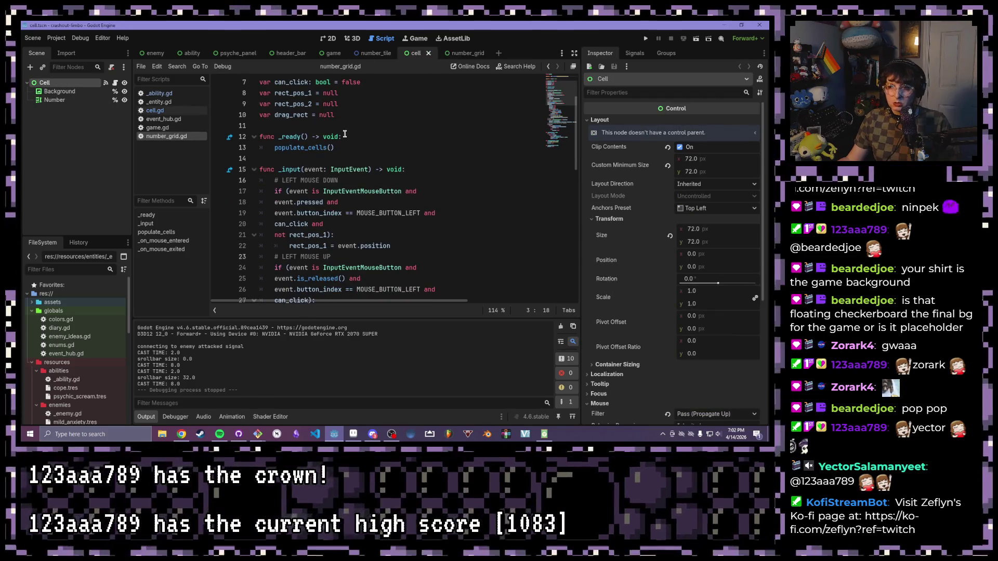
{"action": "scroll", "coordinate": [345, 134], "scroll_direction": "down", "scroll_amount": 1}
{"action": "scroll", "coordinate": [333, 153], "scroll_direction": "down", "scroll_amount": 3}
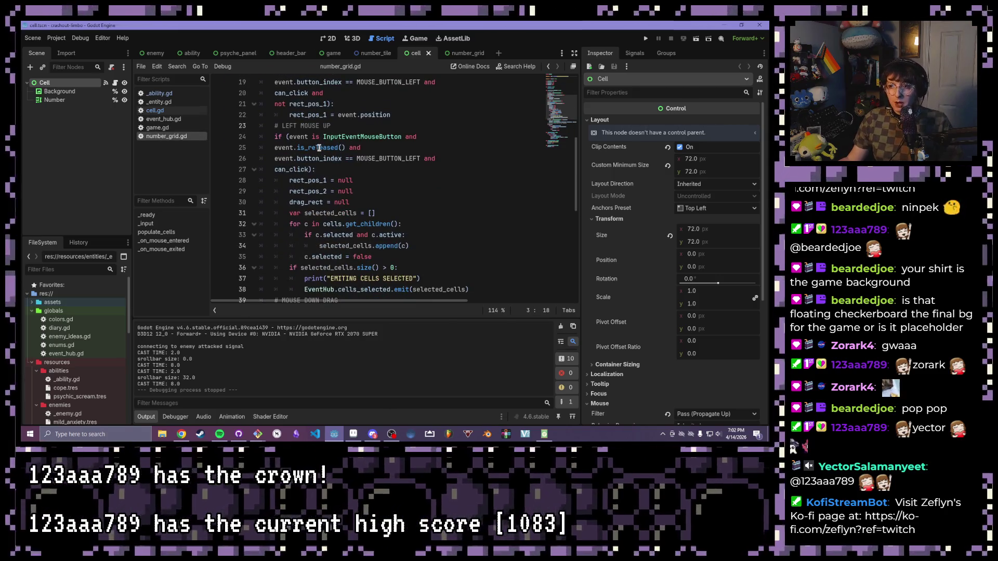
{"action": "mouse_move", "coordinate": [318, 147]}
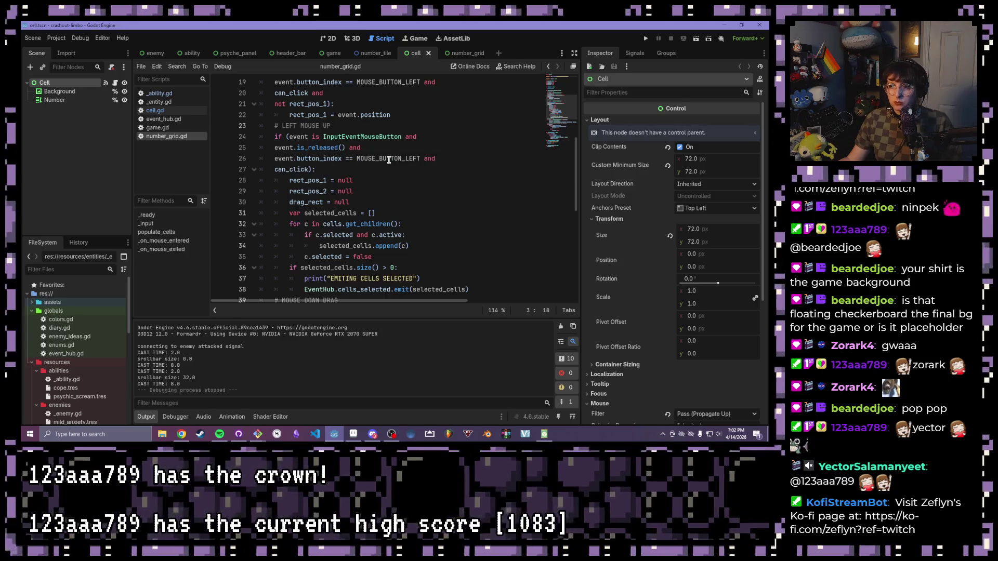
{"action": "scroll", "coordinate": [381, 164], "scroll_direction": "down", "scroll_amount": 3}
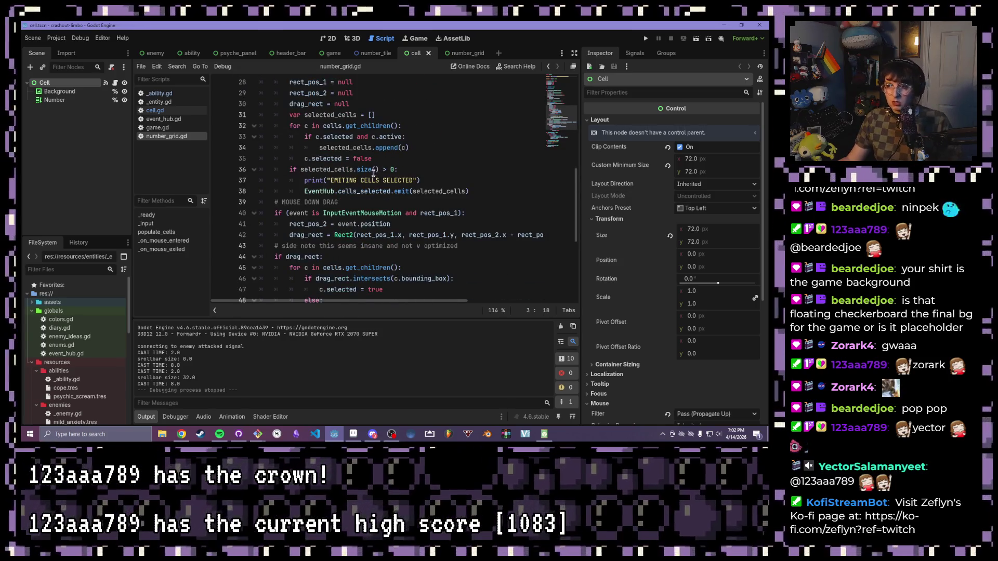
{"action": "scroll", "coordinate": [374, 171], "scroll_direction": "down", "scroll_amount": 3}
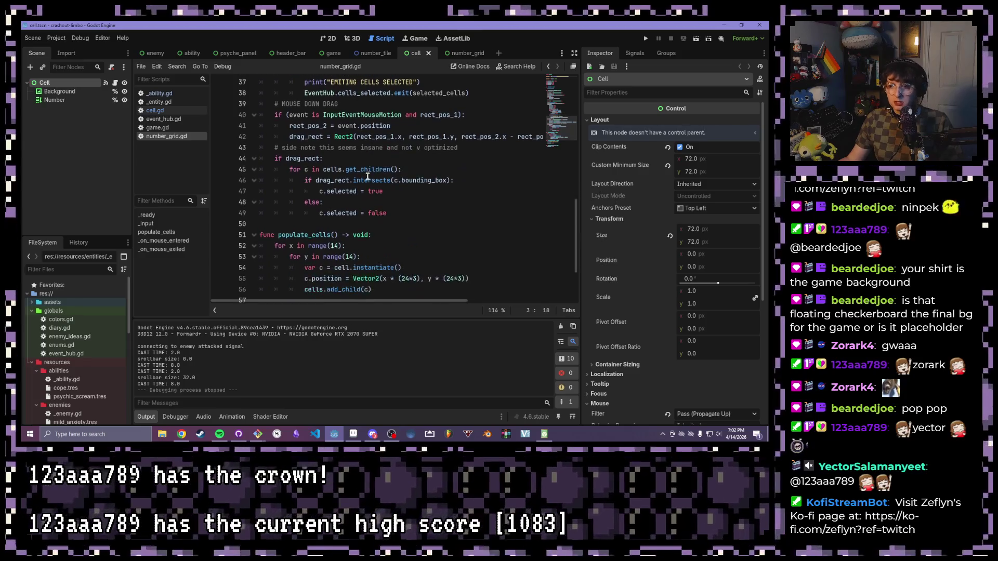
{"action": "scroll", "coordinate": [367, 177], "scroll_direction": "down", "scroll_amount": 2}
{"action": "scroll", "coordinate": [362, 166], "scroll_direction": "up", "scroll_amount": 8}
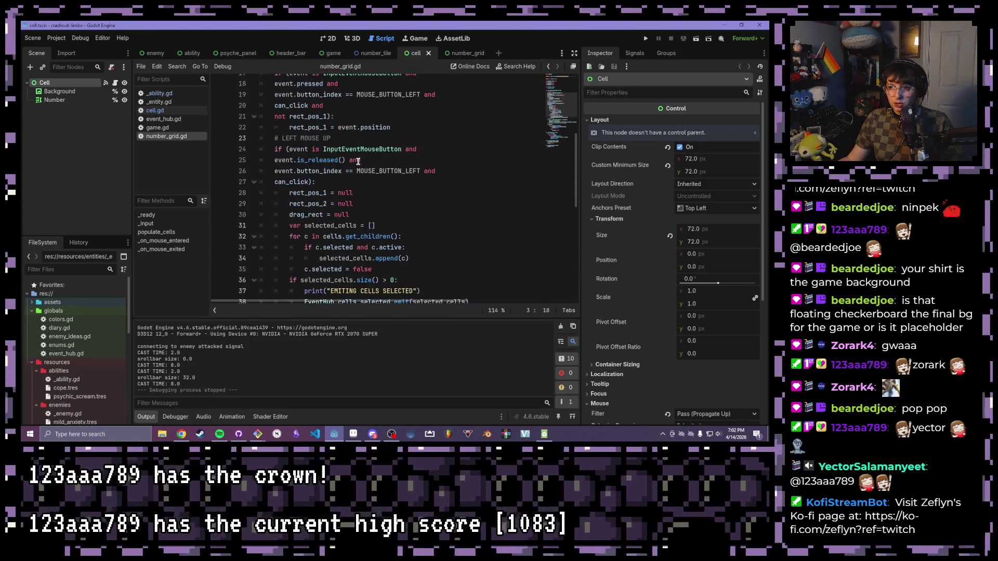
{"action": "scroll", "coordinate": [357, 162], "scroll_direction": "up", "scroll_amount": 6}
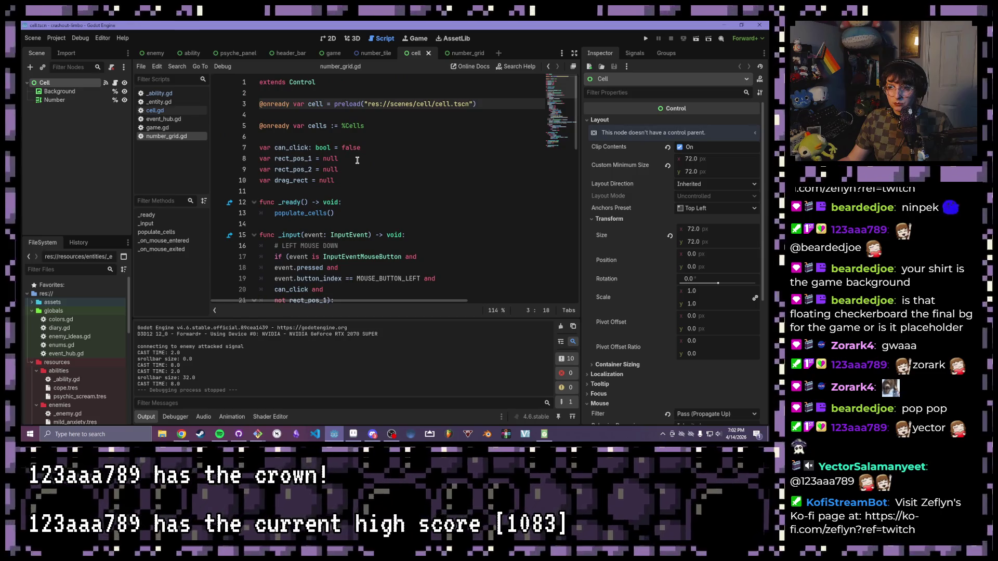
{"action": "left_click", "coordinate": [148, 120]}
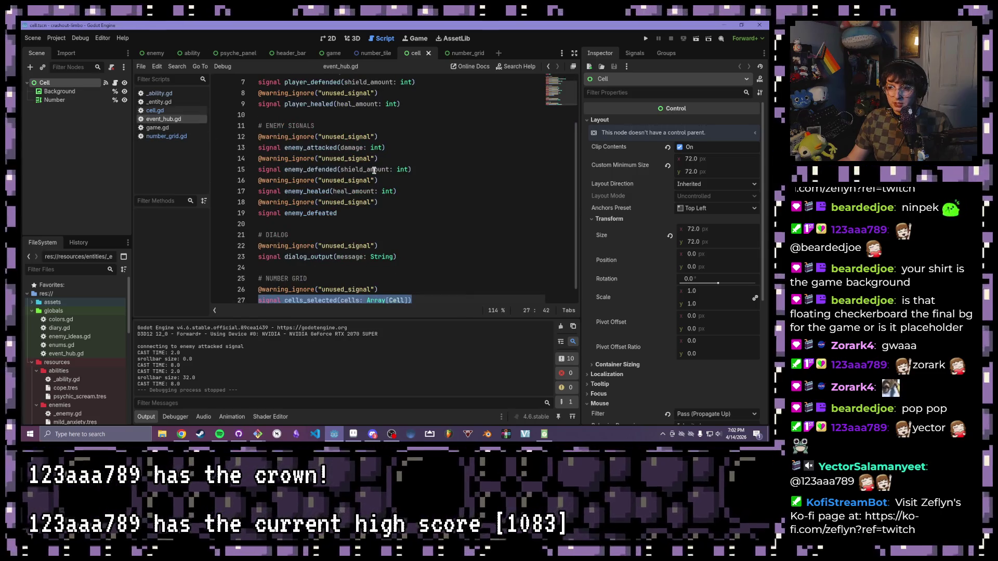
- Remove [Cell] from the cells_selected signal's Array type on line 27
{"action": "scroll", "coordinate": [374, 171], "scroll_direction": "down", "scroll_amount": 1}
{"action": "left_click", "coordinate": [409, 289]}
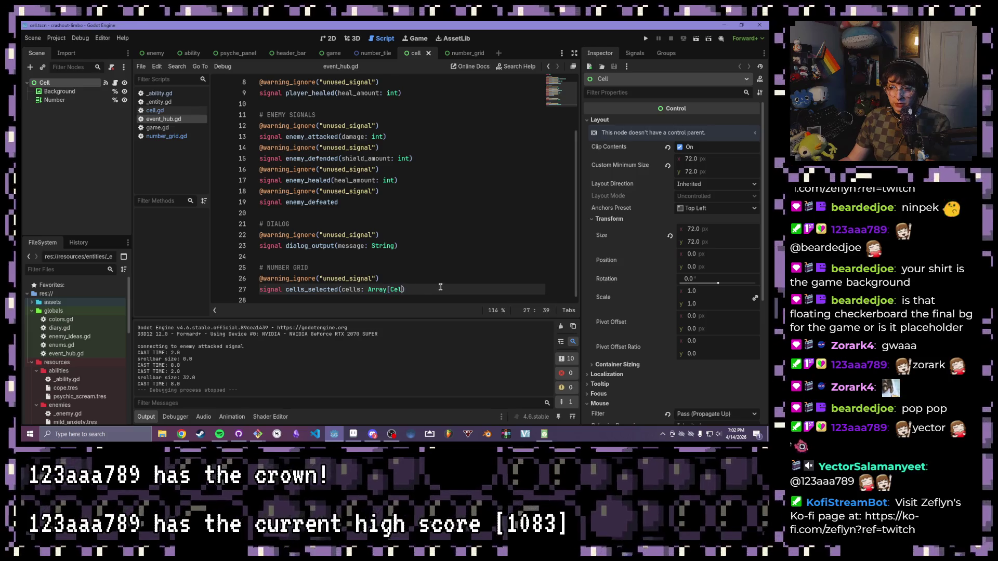
{"action": "left_click", "coordinate": [413, 269]}
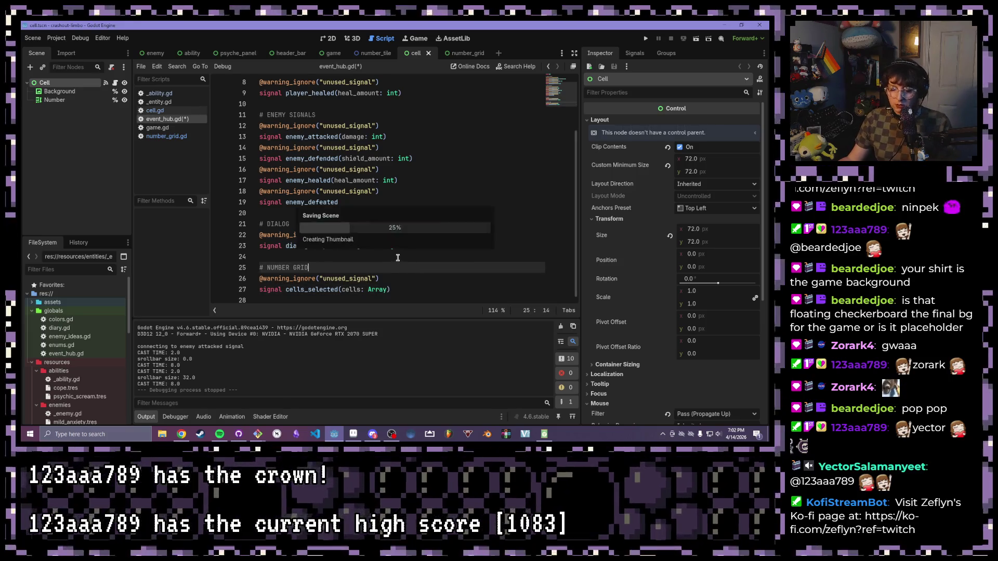
- Look through game.gd and number_grid.gd to check the cells_selected emit code
{"action": "left_click", "coordinate": [166, 133]}
{"action": "left_click", "coordinate": [157, 128]}
{"action": "left_click", "coordinate": [167, 136]}
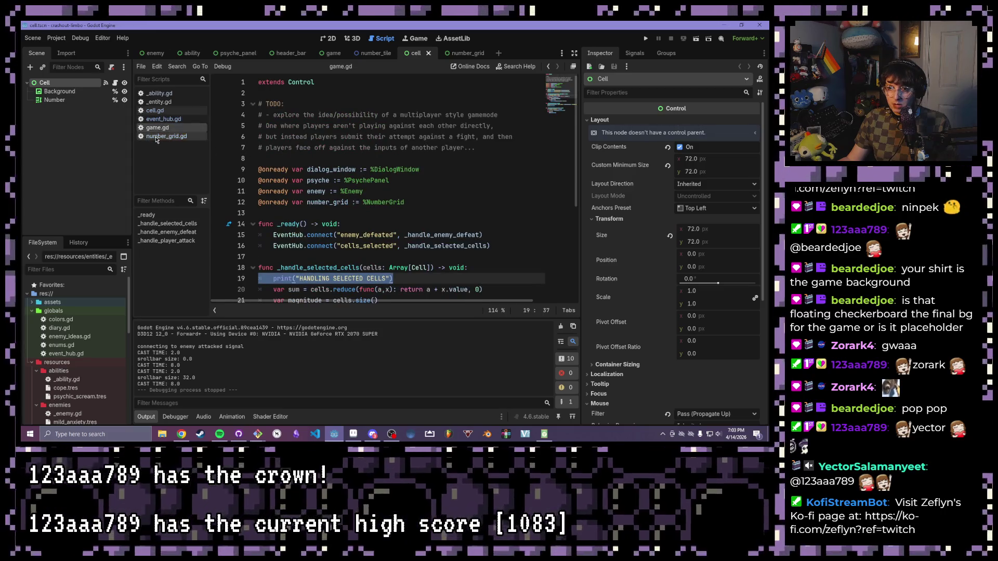
- In game.gd, change the cells parameter on line 18 from Array[Cell] to Array
{"action": "scroll", "coordinate": [391, 193], "scroll_direction": "down", "scroll_amount": 8}
{"action": "scroll", "coordinate": [391, 194], "scroll_direction": "down", "scroll_amount": 1}
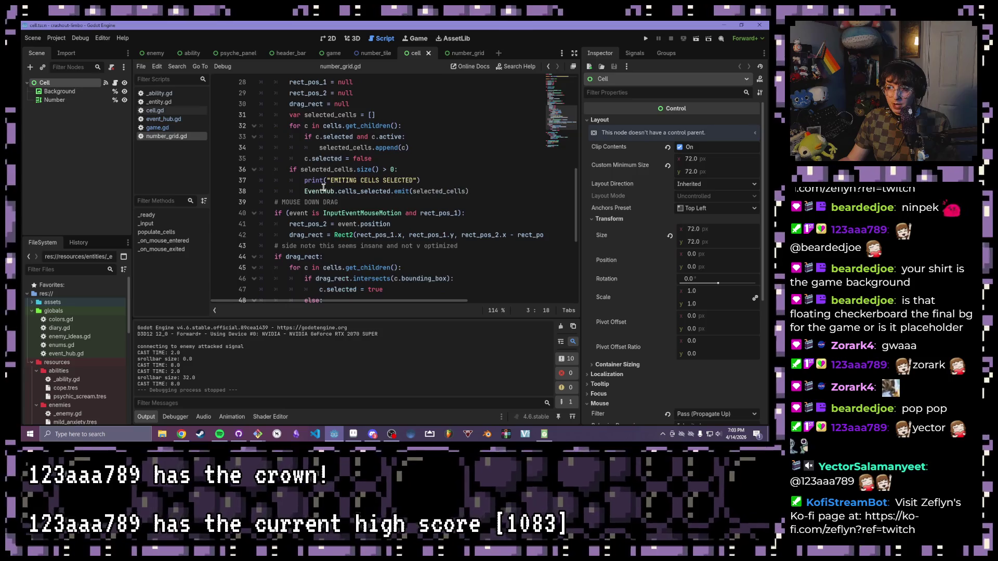
{"action": "left_click", "coordinate": [166, 129]}
{"action": "scroll", "coordinate": [406, 186], "scroll_direction": "down", "scroll_amount": 5}
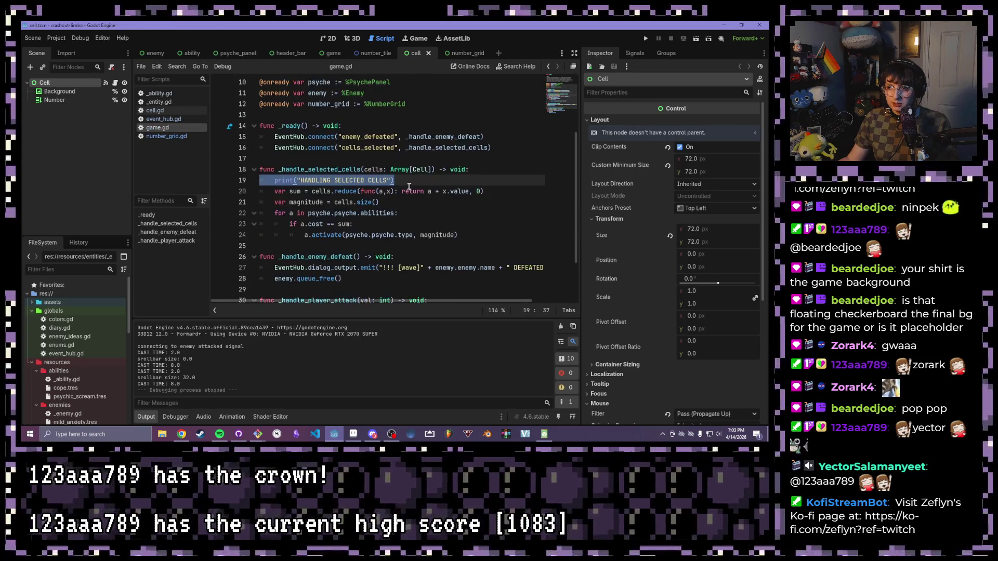
{"action": "left_click", "coordinate": [423, 106]}
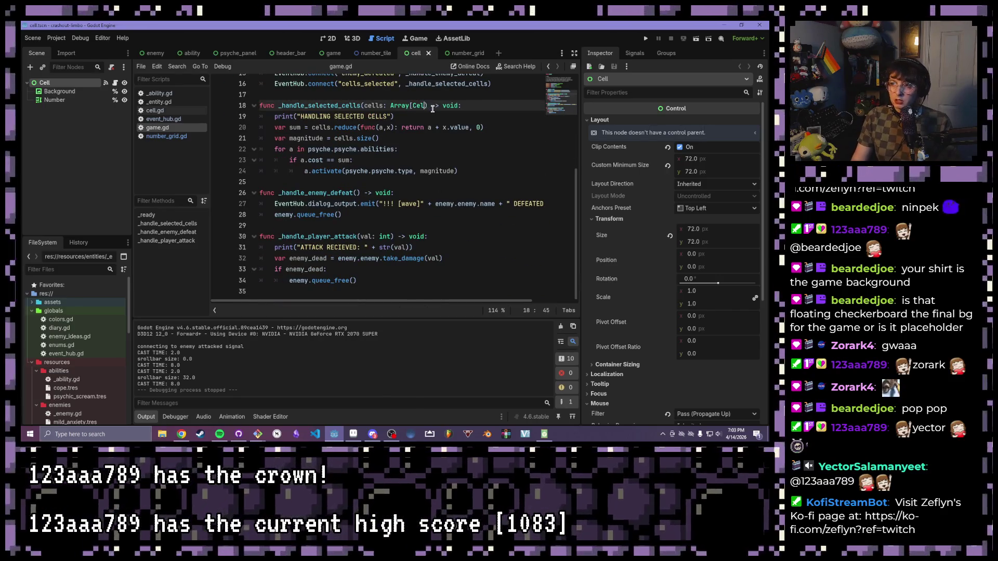
{"action": "key", "text": "BackSpace"}
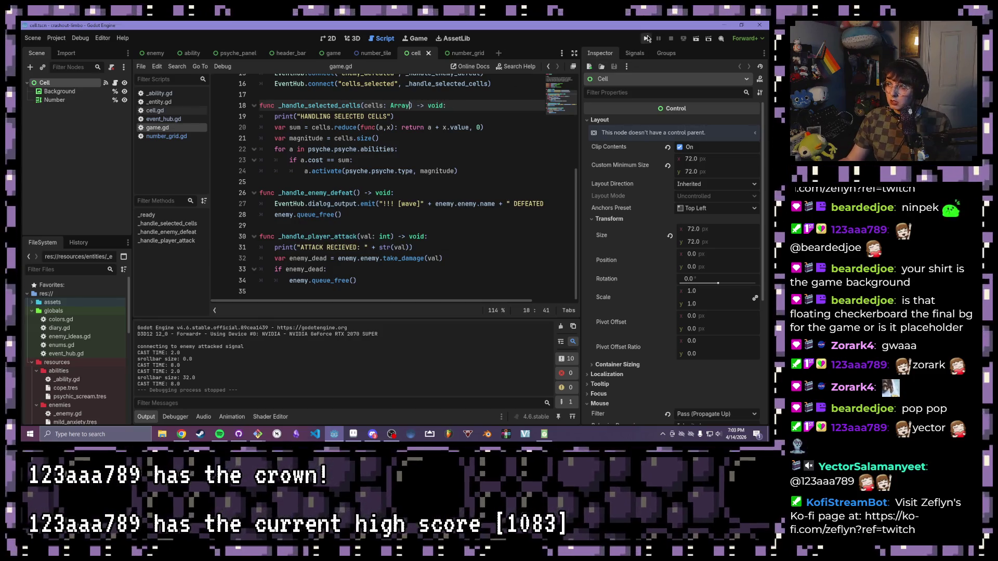
- Run the game, select a 4x2 block of number cells, then stop the run
{"action": "left_click", "coordinate": [647, 38]}
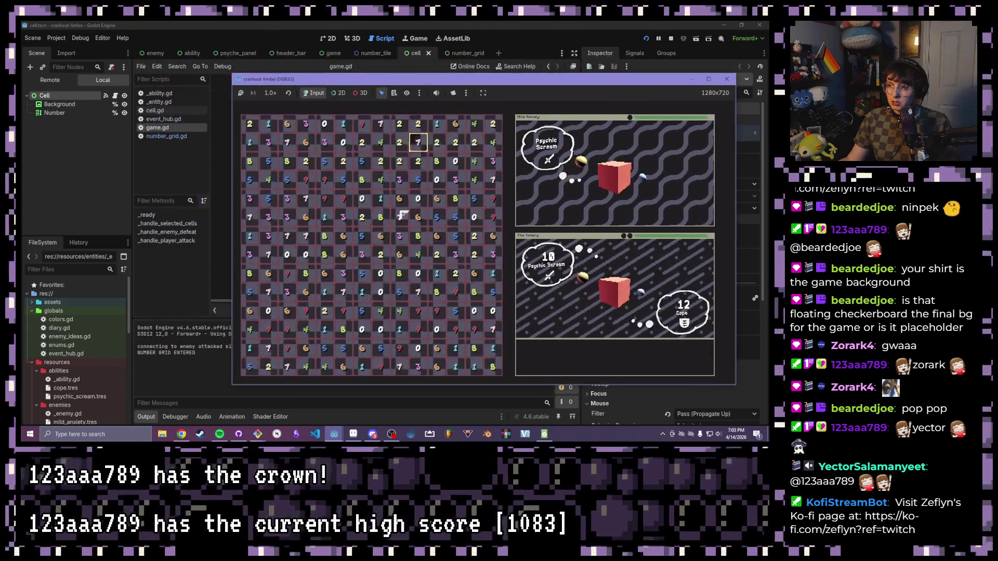
{"action": "left_click_drag", "start_coordinate": [305, 180], "coordinate": [367, 207]}
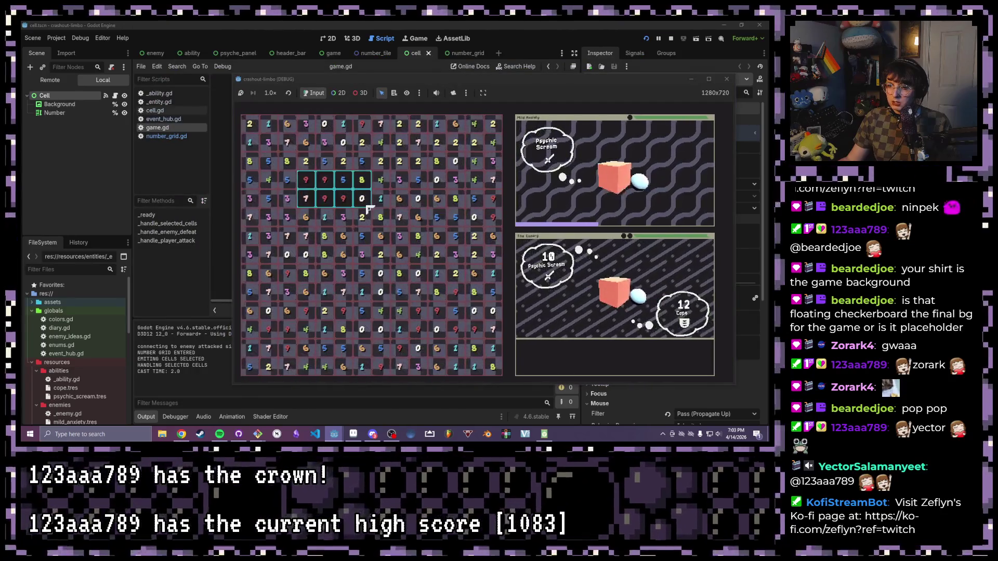
{"action": "left_click", "coordinate": [727, 79]}
{"action": "left_click", "coordinate": [406, 127]}
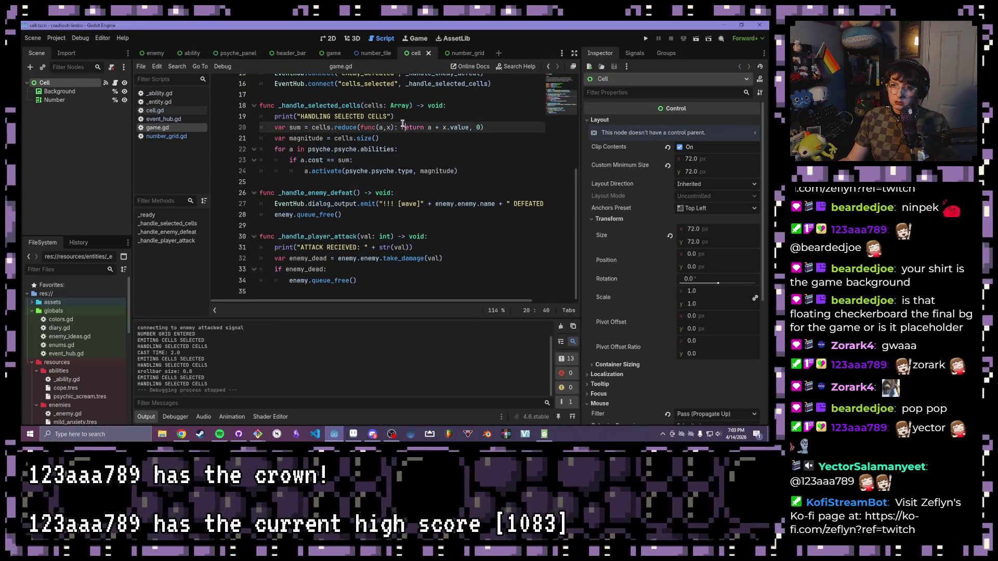
{"action": "left_click", "coordinate": [380, 106]}
{"action": "scroll", "coordinate": [385, 129], "scroll_direction": "up", "scroll_amount": 1}
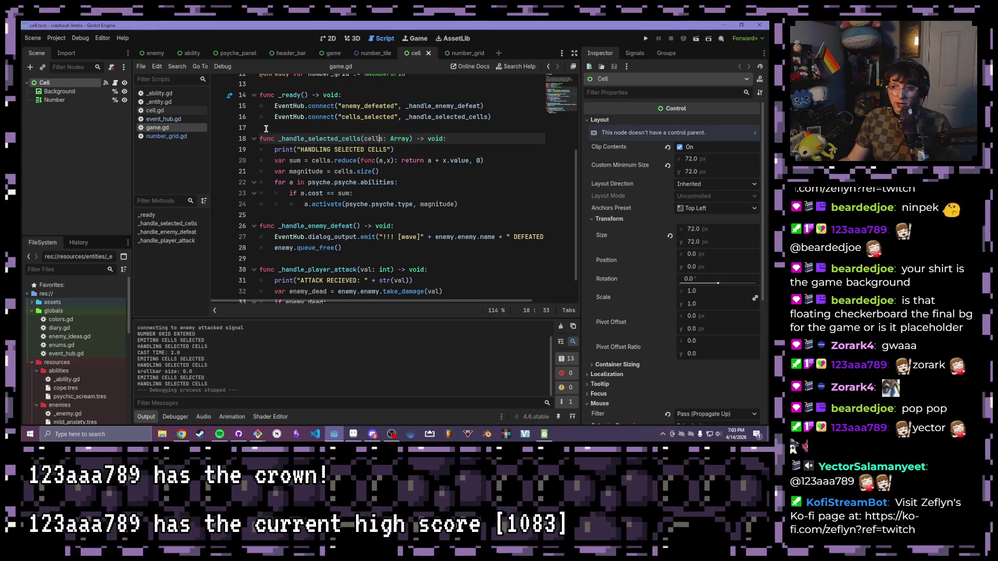
{"action": "left_click", "coordinate": [497, 213]}
{"action": "left_click", "coordinate": [476, 201]}
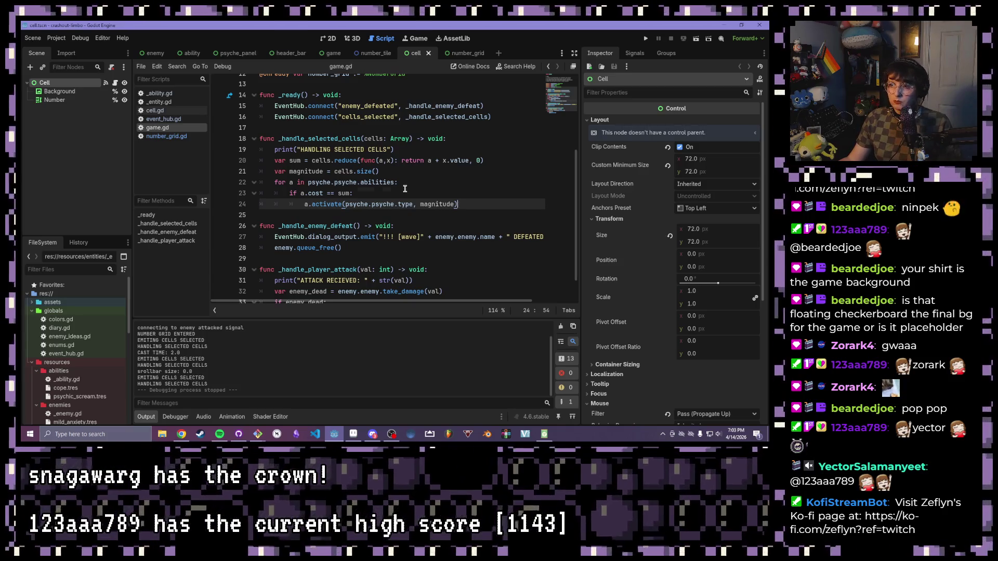
{"action": "left_click", "coordinate": [405, 189]}
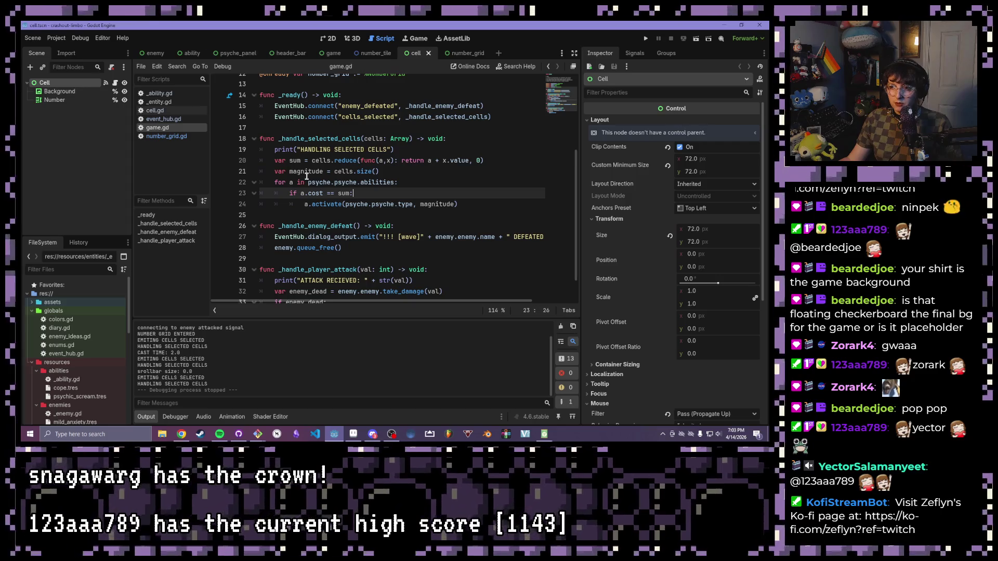
{"action": "left_click_drag", "start_coordinate": [481, 214], "coordinate": [274, 183]}
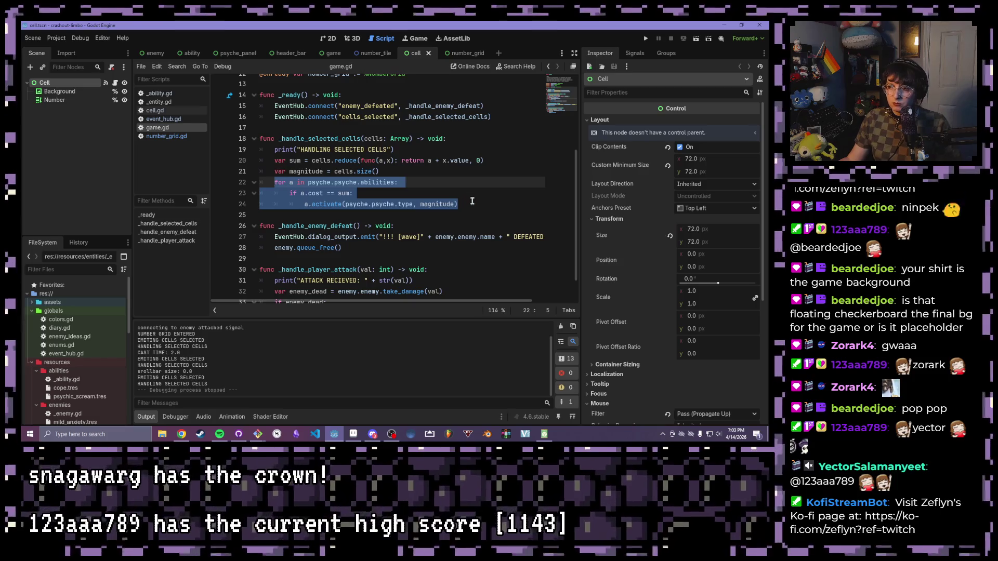
{"action": "left_click", "coordinate": [471, 204]}
{"action": "key", "text": "Return"}
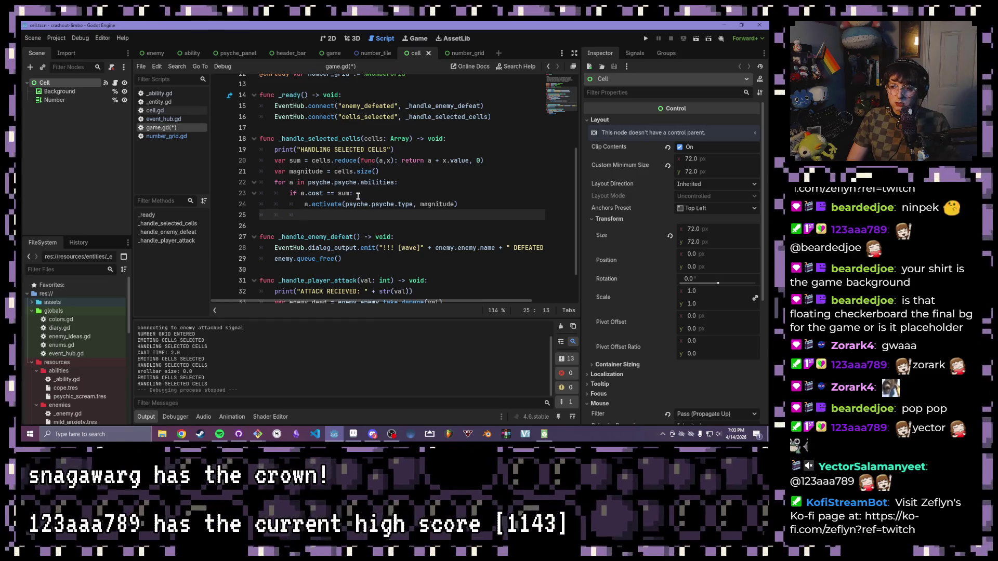
{"action": "left_click", "coordinate": [414, 172]}
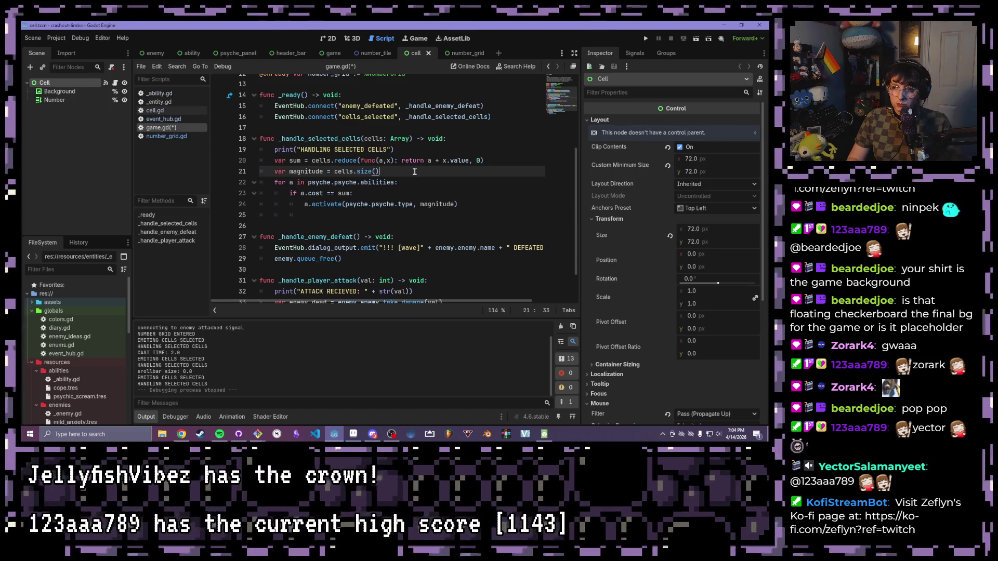
{"action": "left_click", "coordinate": [486, 205]}
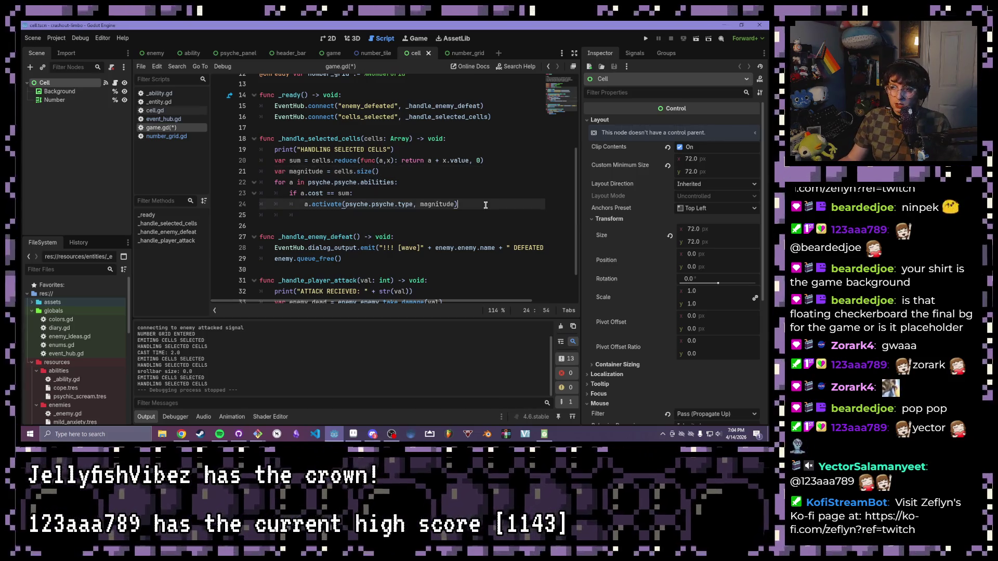
{"action": "key", "text": "Return"}
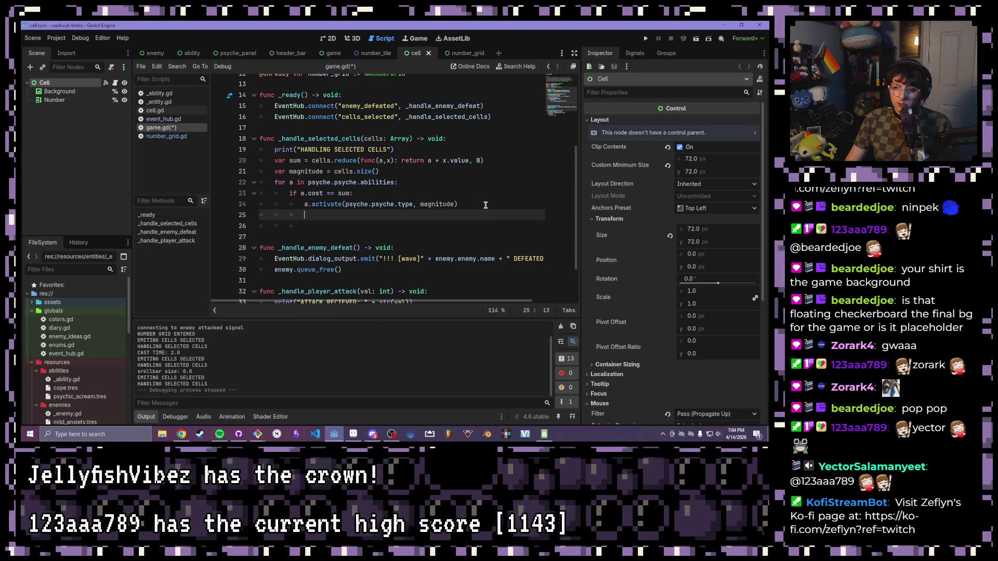
{"action": "key", "text": "BackSpace"}
{"action": "key", "text": "BackSpace"}
{"action": "key", "text": "BackSpace"}
{"action": "left_click", "coordinate": [406, 173]}
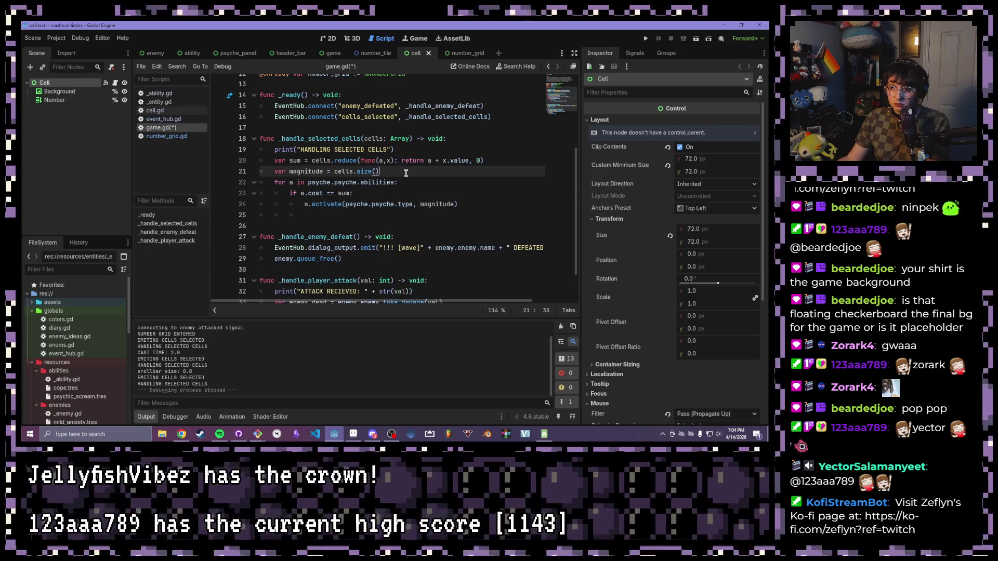
- Add 'var ability_triggered = false' and set 'ability_triggered = true' inside the cost check
{"action": "key", "text": "Return"}
{"action": "type", "text": "var ability"}
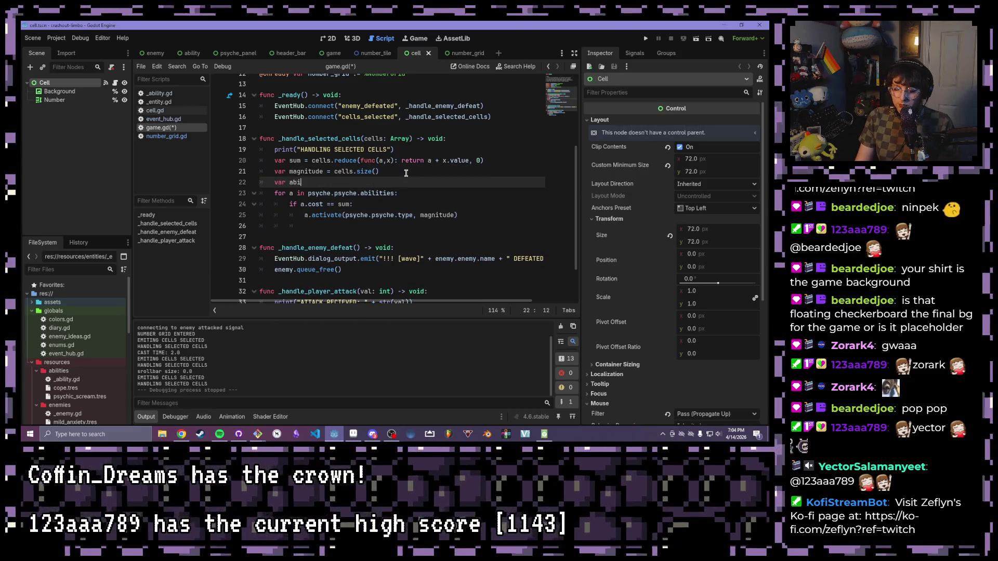
{"action": "type", "text": "_triggered"}
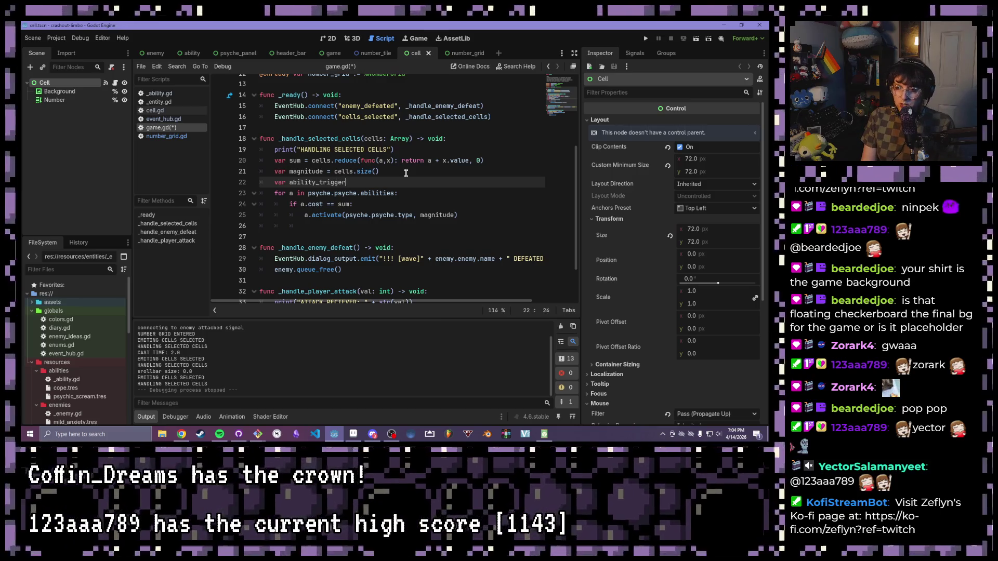
{"action": "type", "text": " = false"}
{"action": "key", "text": "ctrl+s"}
{"action": "scroll", "coordinate": [411, 197], "scroll_direction": "up", "scroll_amount": 1}
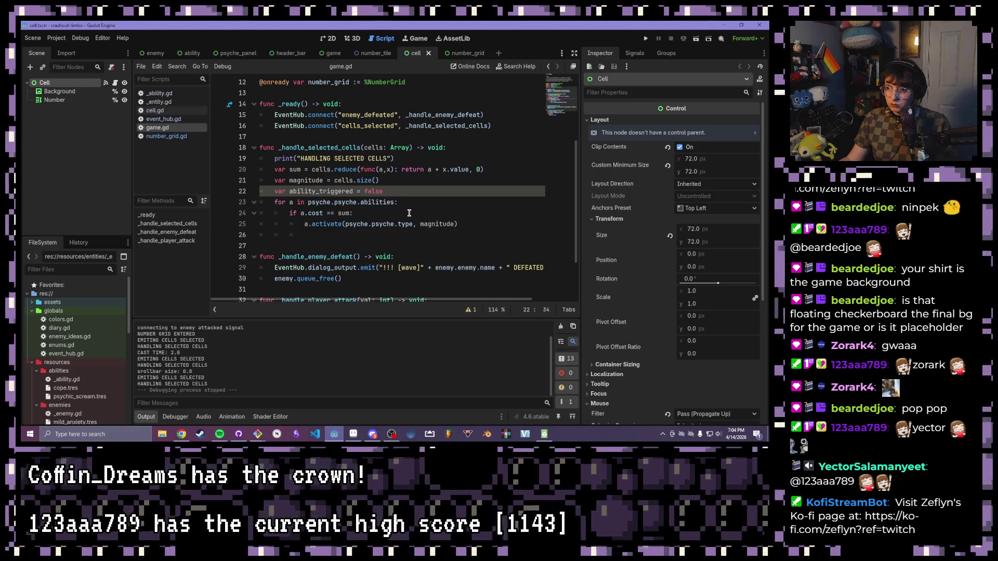
{"action": "left_click", "coordinate": [409, 214]}
{"action": "key", "text": "Return"}
{"action": "type", "text": "ability_trig"}
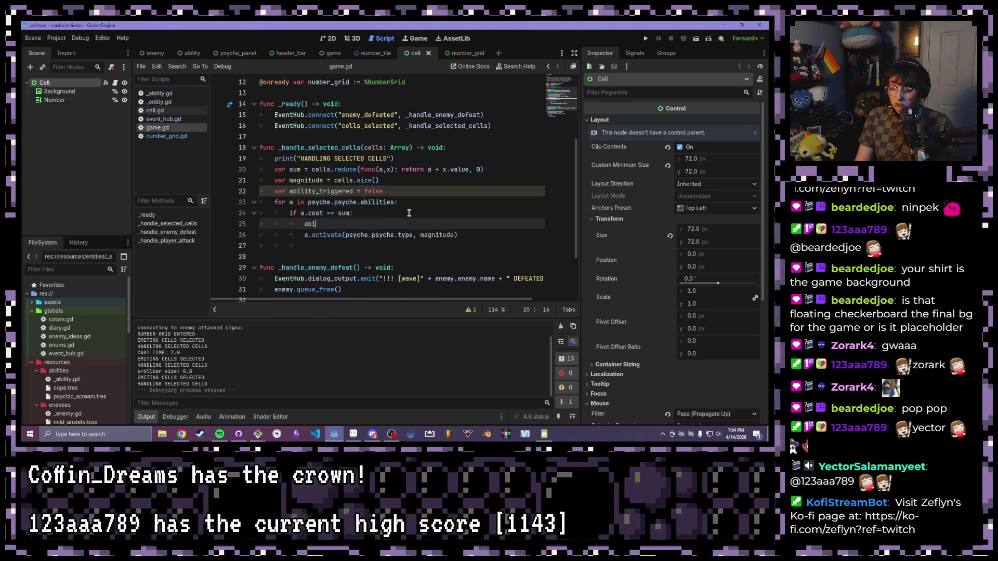
{"action": "type", "text": "gered = "}
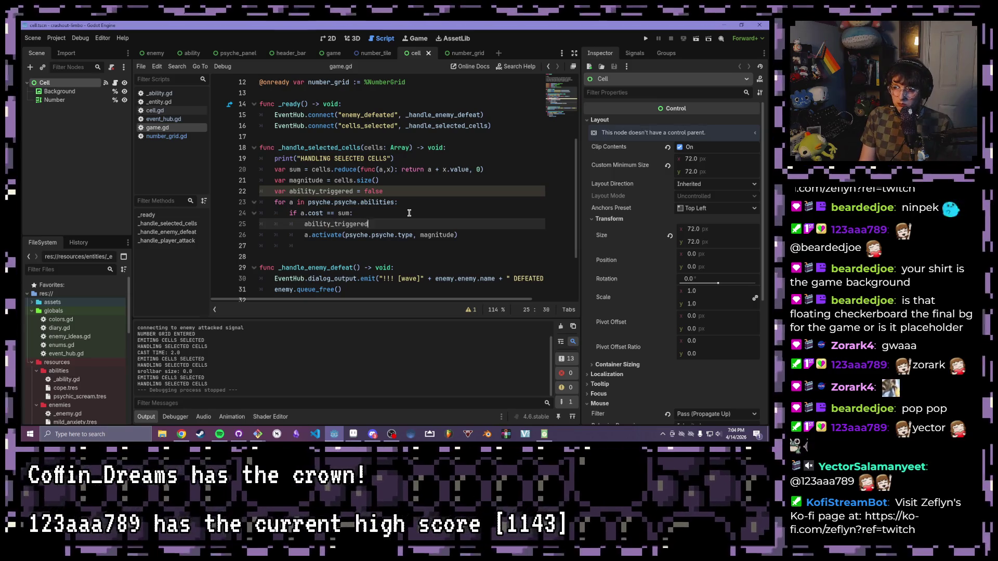
{"action": "type", "text": "true"}
- Add a 'for c in cells:' loop setting 'c.active = ability_triggered', save, and run the game
{"action": "left_click", "coordinate": [472, 236]}
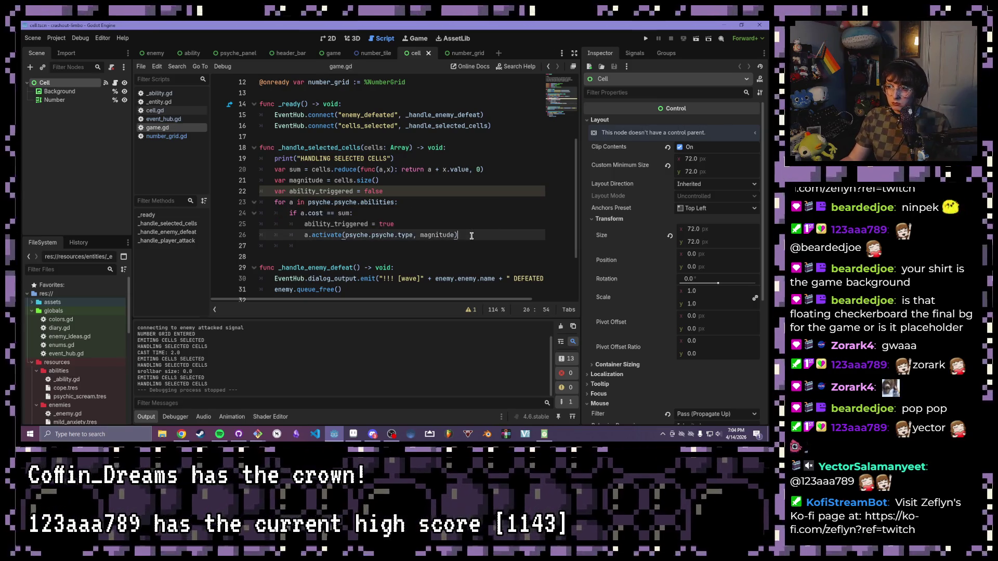
{"action": "key", "text": "Return"}
{"action": "key", "text": "Down"}
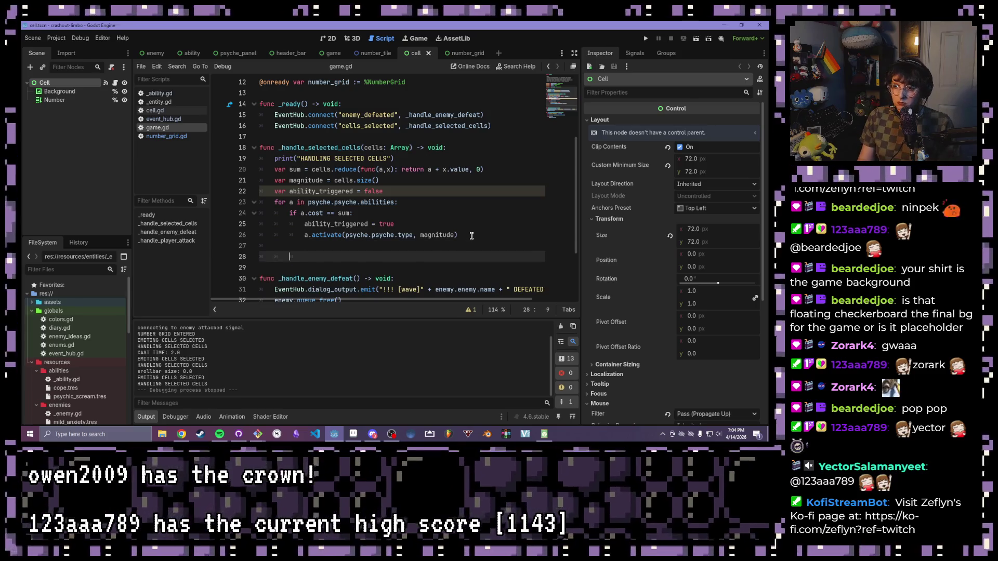
{"action": "key", "text": "BackSpace"}
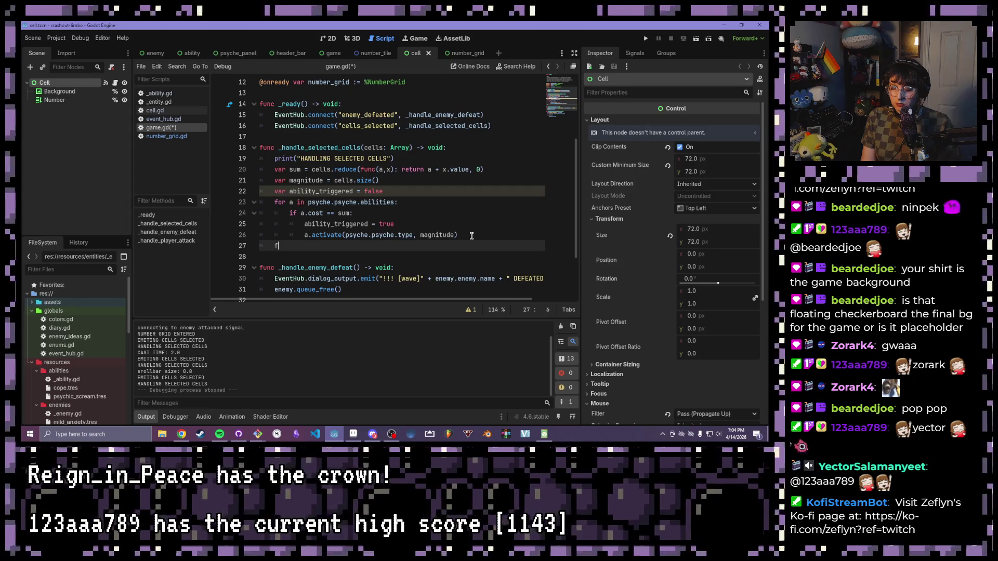
{"action": "type", "text": "or c in cells:"}
{"action": "key", "text": "Return"}
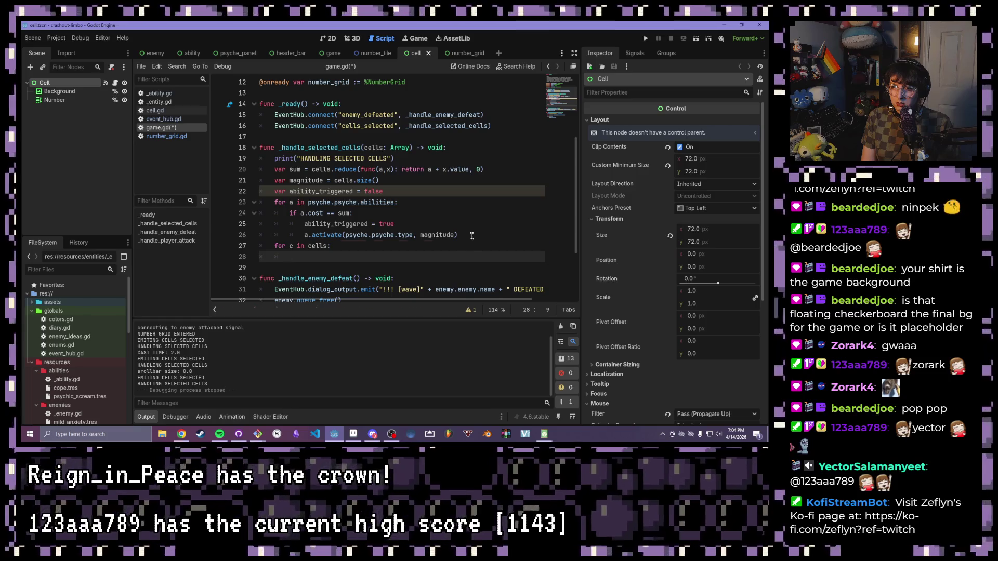
{"action": "type", "text": "c.active = "}
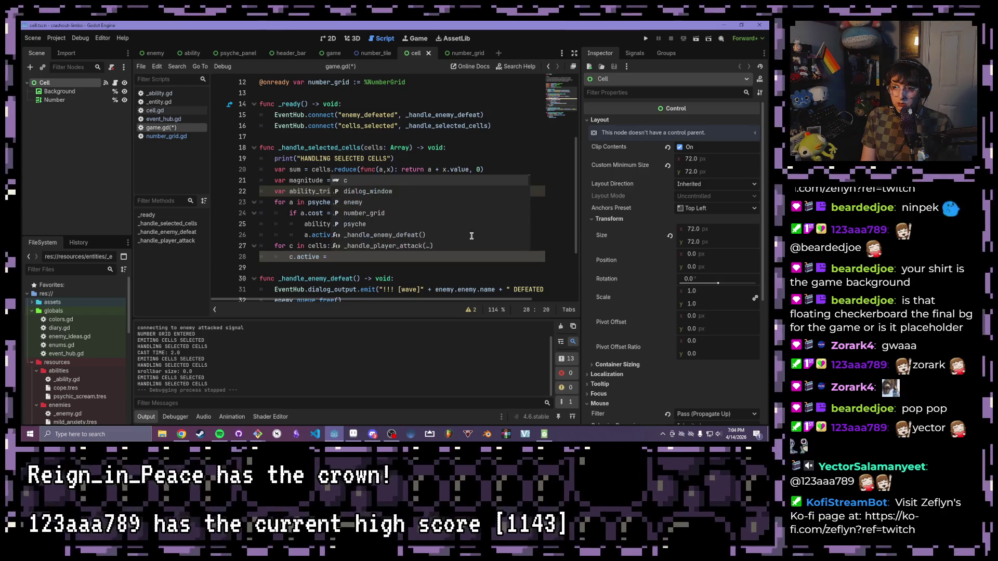
{"action": "type", "text": "ability_triggered"}
{"action": "key", "text": "ctrl+s"}
{"action": "left_click", "coordinate": [461, 228]}
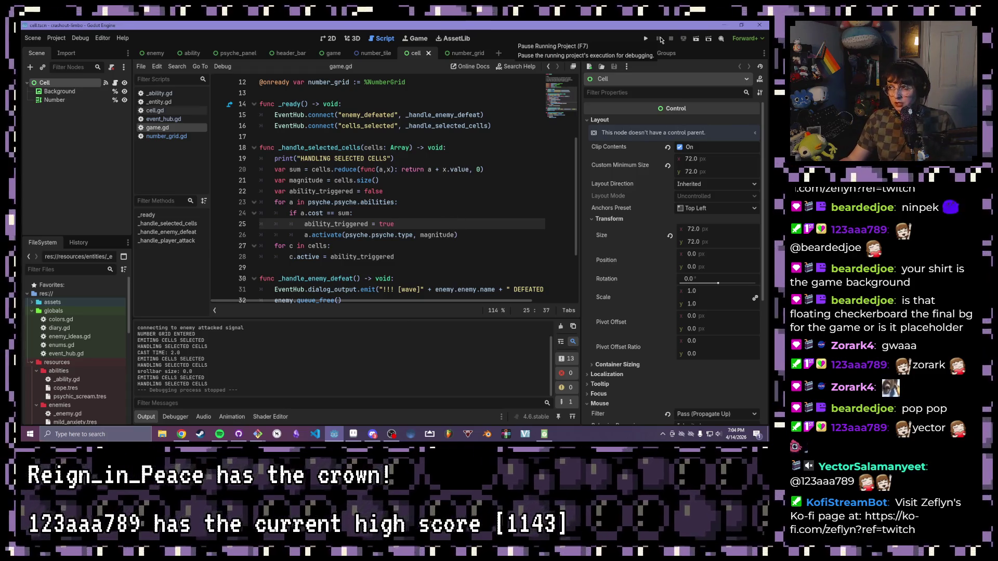
{"action": "left_click", "coordinate": [696, 39]}
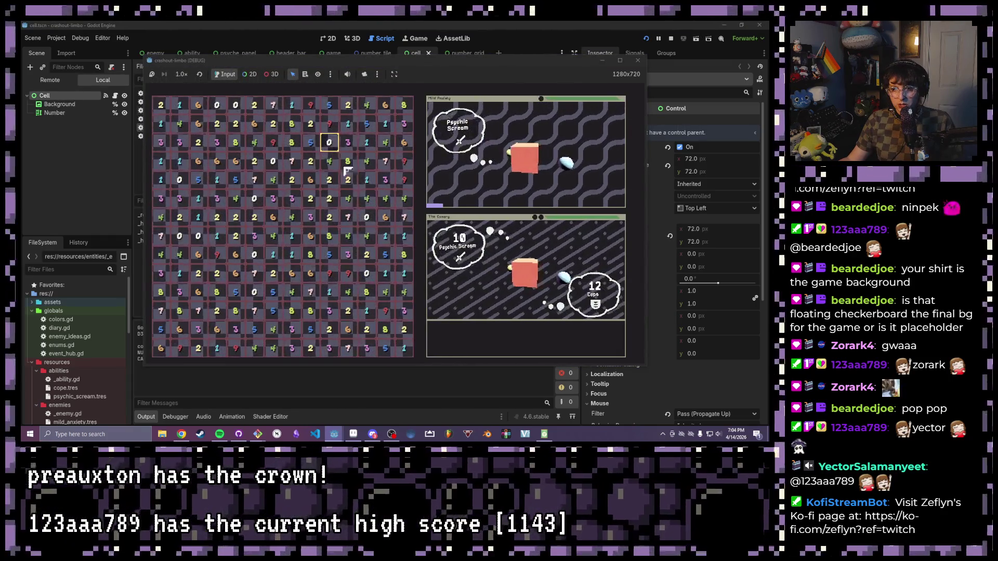
- Attack Mild Anxiety with a cell selection, then stop and close the game
{"action": "left_click", "coordinate": [383, 317]}
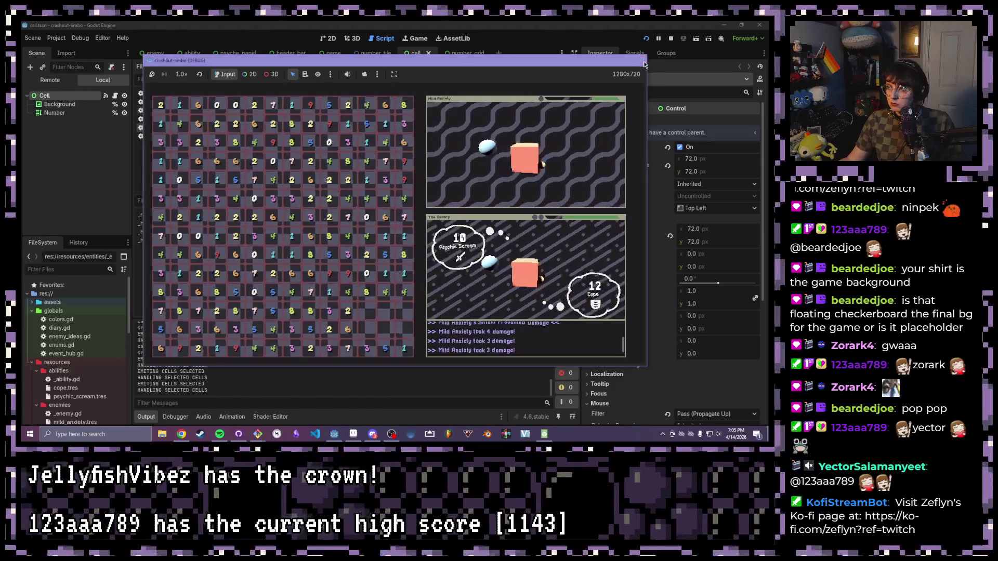
{"action": "key", "text": "F8"}
{"action": "left_click", "coordinate": [426, 212]}
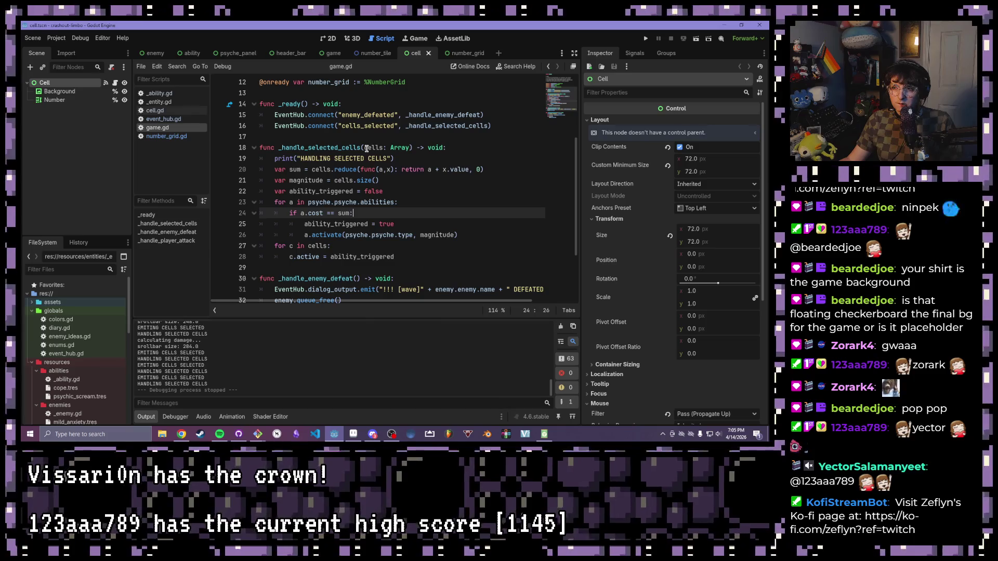
- Open number_grid.gd and scroll through the script from the top
{"action": "left_click", "coordinate": [167, 136]}
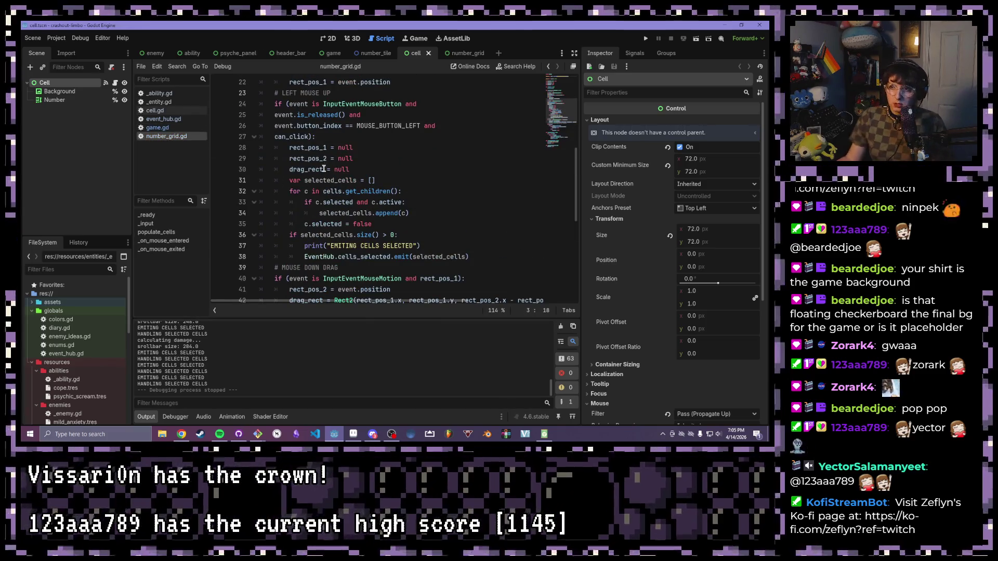
{"action": "scroll", "coordinate": [315, 184], "scroll_direction": "up", "scroll_amount": 5}
{"action": "scroll", "coordinate": [287, 146], "scroll_direction": "up", "scroll_amount": 2}
{"action": "scroll", "coordinate": [288, 151], "scroll_direction": "up", "scroll_amount": 2}
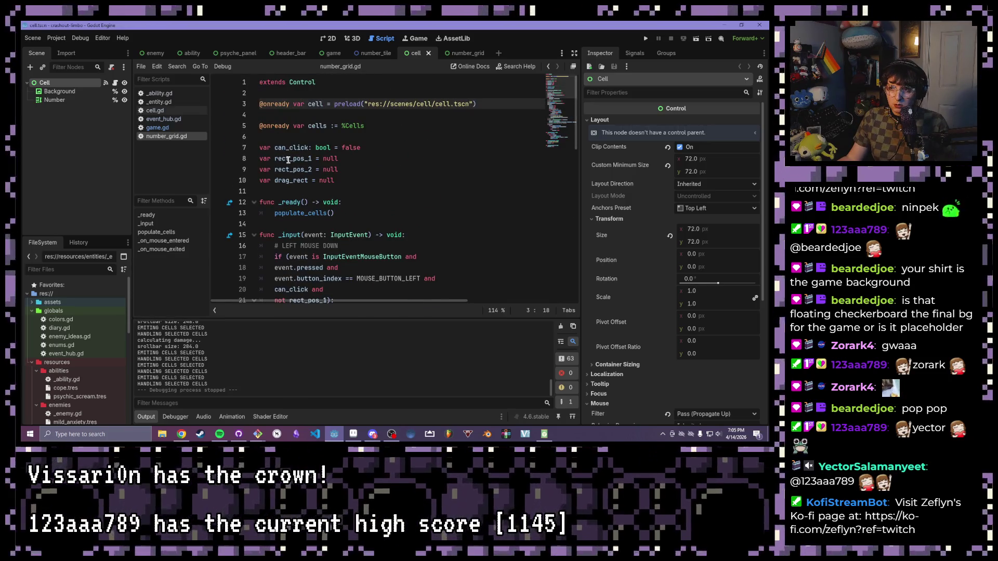
{"action": "left_click_drag", "start_coordinate": [371, 127], "coordinate": [259, 127]}
{"action": "scroll", "coordinate": [284, 191], "scroll_direction": "down", "scroll_amount": 3}
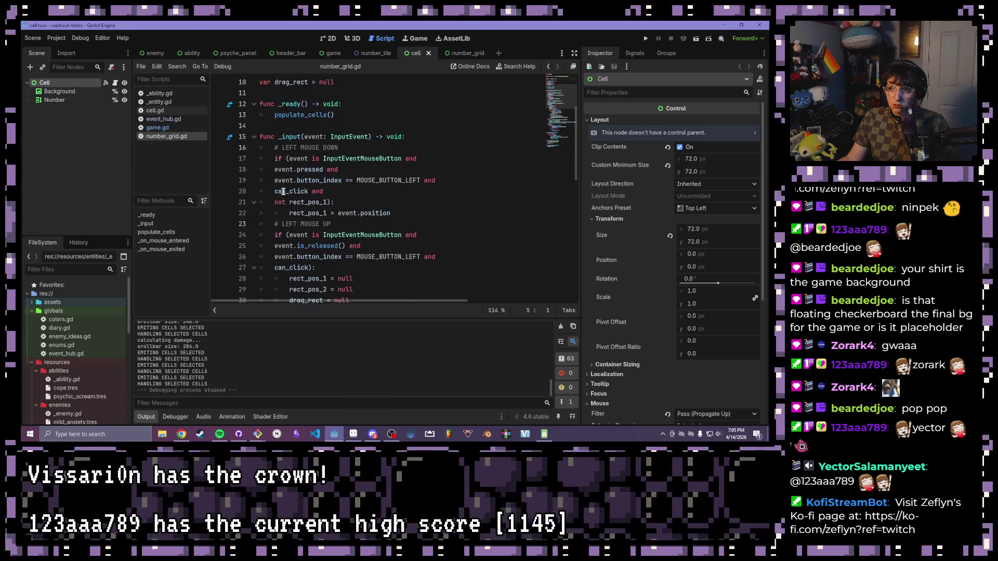
{"action": "scroll", "coordinate": [283, 191], "scroll_direction": "down", "scroll_amount": 6}
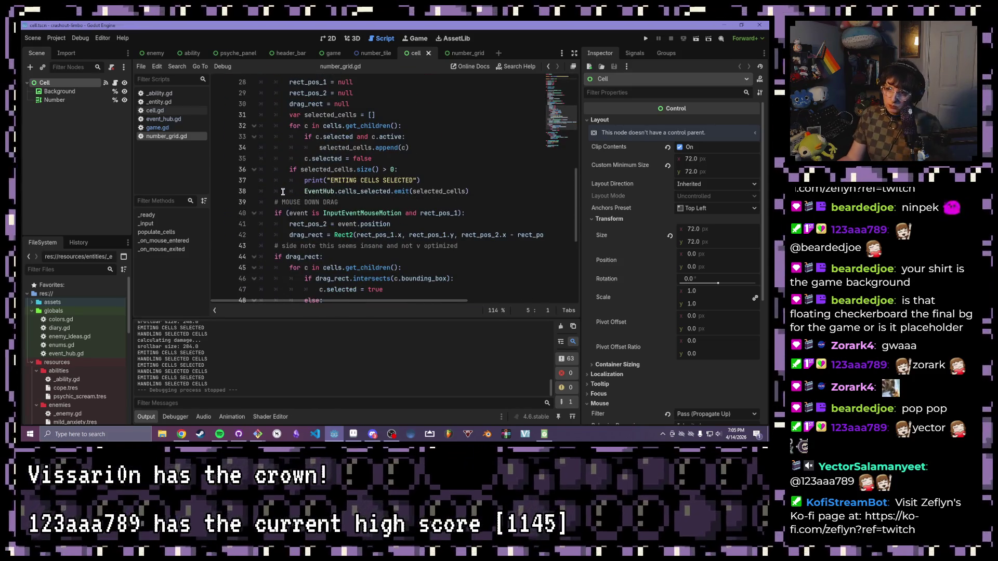
{"action": "scroll", "coordinate": [434, 207], "scroll_direction": "down", "scroll_amount": 2}
- Review the drag loop on line 45 and its drag_rect intersects check and selection branch
{"action": "left_click", "coordinate": [434, 206]}
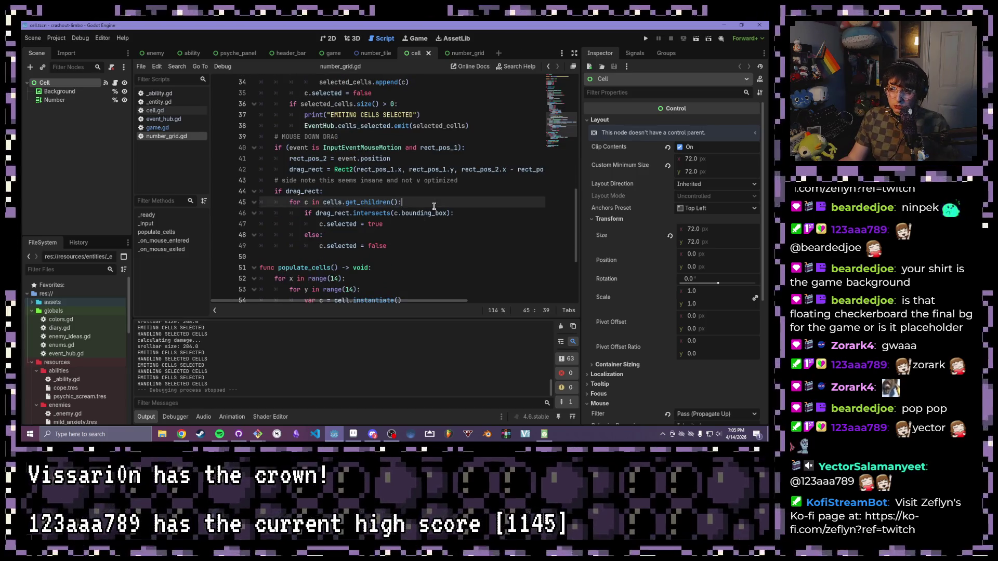
{"action": "left_click_drag", "start_coordinate": [455, 213], "coordinate": [315, 213]}
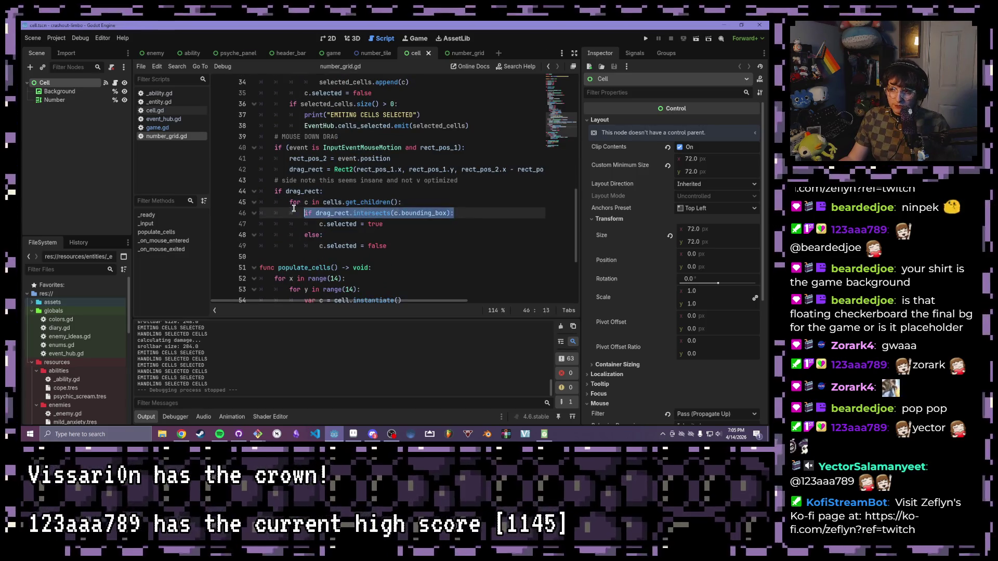
{"action": "left_click", "coordinate": [394, 224]}
{"action": "left_click", "coordinate": [413, 244]}
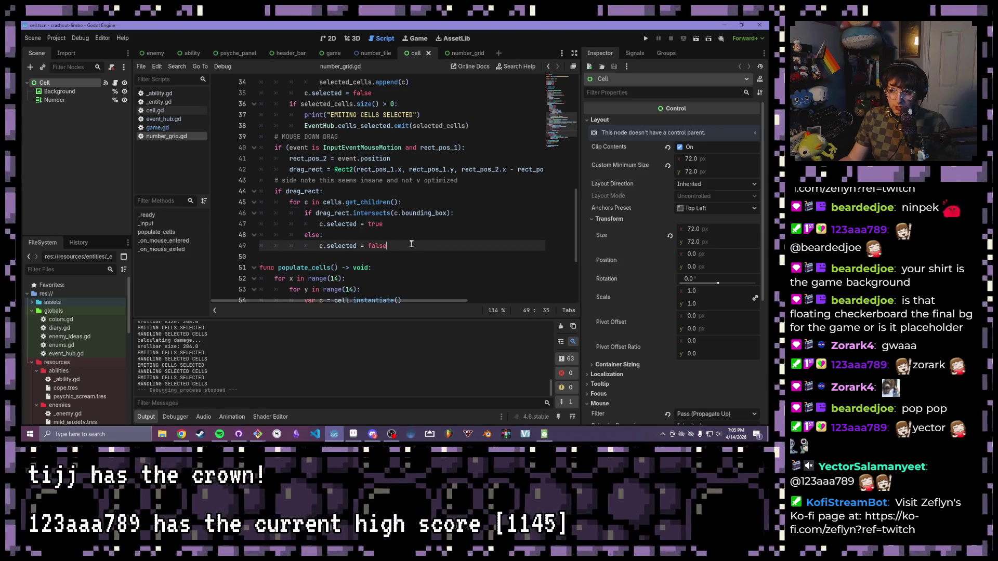
{"action": "left_click_drag", "start_coordinate": [413, 244], "coordinate": [335, 238]}
{"action": "scroll", "coordinate": [334, 238], "scroll_direction": "down", "scroll_amount": 2}
{"action": "scroll", "coordinate": [334, 238], "scroll_direction": "up", "scroll_amount": 3}
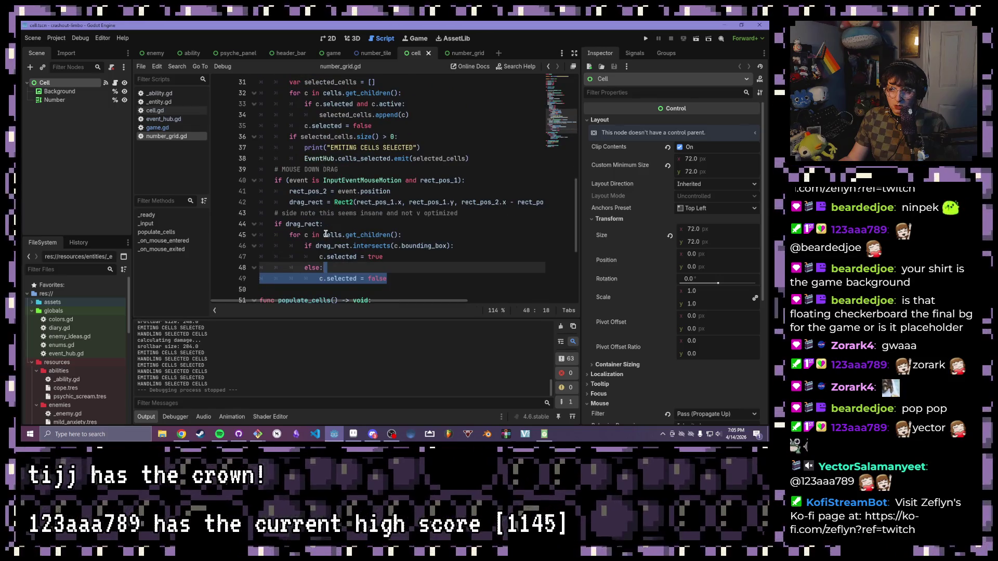
{"action": "scroll", "coordinate": [326, 235], "scroll_direction": "up", "scroll_amount": 6}
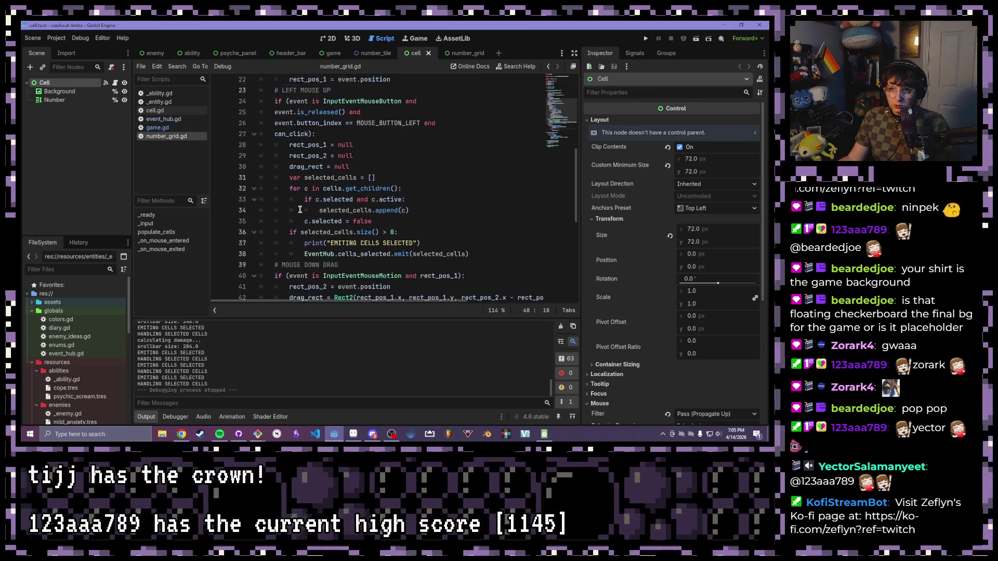
{"action": "scroll", "coordinate": [386, 166], "scroll_direction": "down", "scroll_amount": 2}
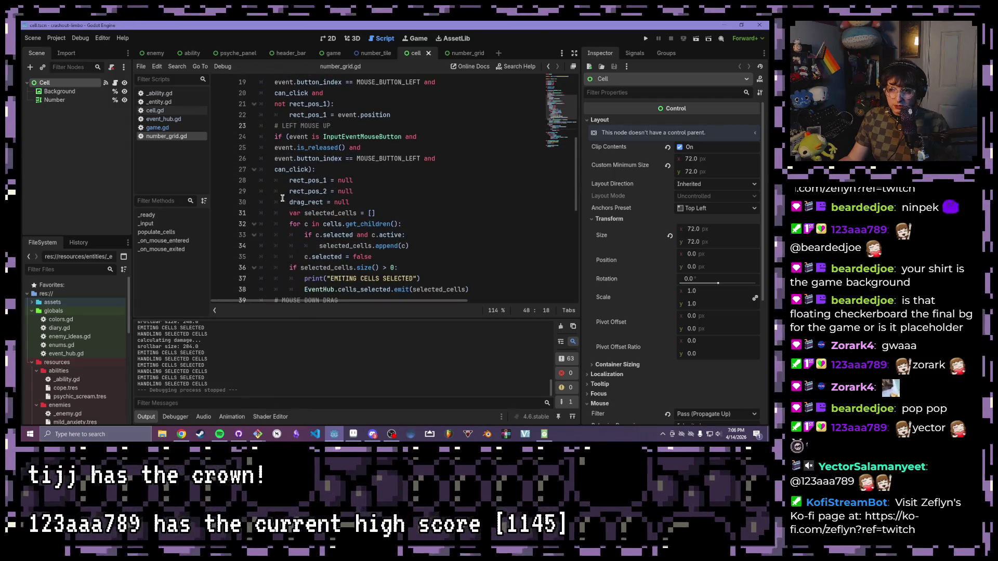
- Review the selected-cells collection loop, the append(c) call, size check and cells_selected emit
{"action": "left_click_drag", "start_coordinate": [289, 213], "coordinate": [377, 213]}
{"action": "scroll", "coordinate": [348, 215], "scroll_direction": "down", "scroll_amount": 1}
{"action": "mouse_move", "coordinate": [289, 191]}
{"action": "left_mouse_down"}
{"action": "mouse_move", "coordinate": [416, 200]}
{"action": "mouse_move", "coordinate": [423, 210]}
{"action": "left_mouse_up"}
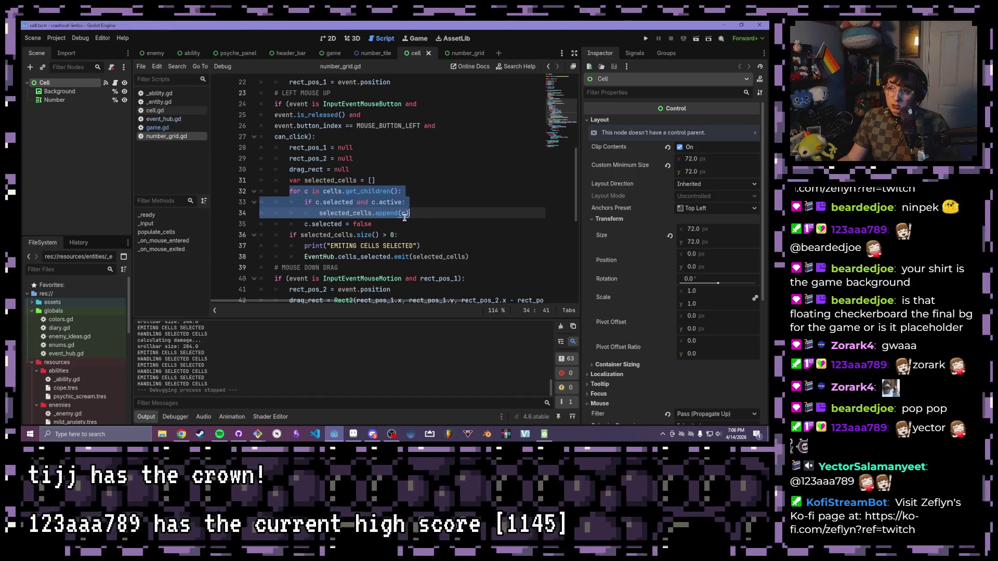
{"action": "left_click", "coordinate": [422, 212]}
{"action": "key", "text": "Left"}
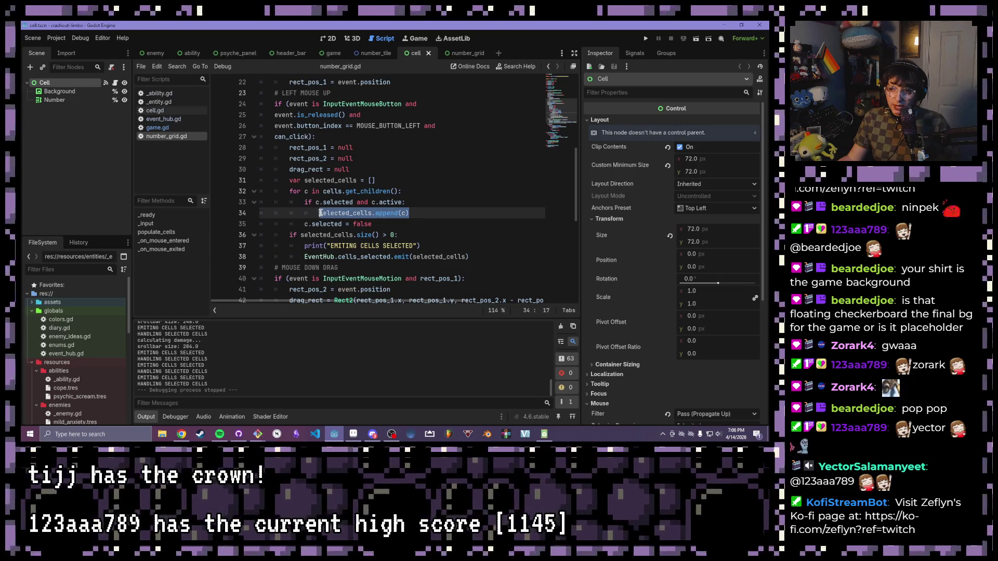
{"action": "left_click_drag", "start_coordinate": [416, 213], "coordinate": [319, 208]}
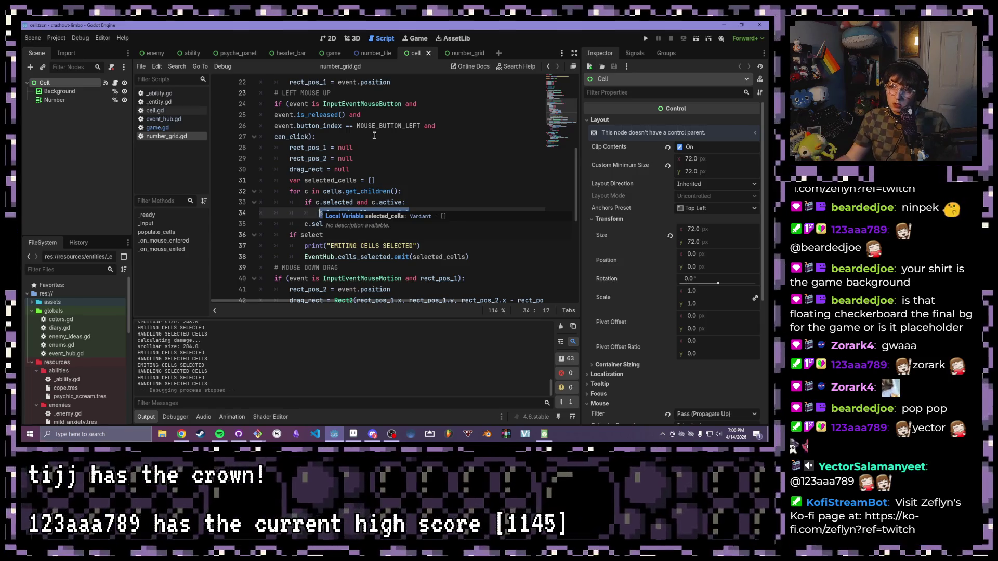
{"action": "scroll", "coordinate": [373, 144], "scroll_direction": "down", "scroll_amount": 1}
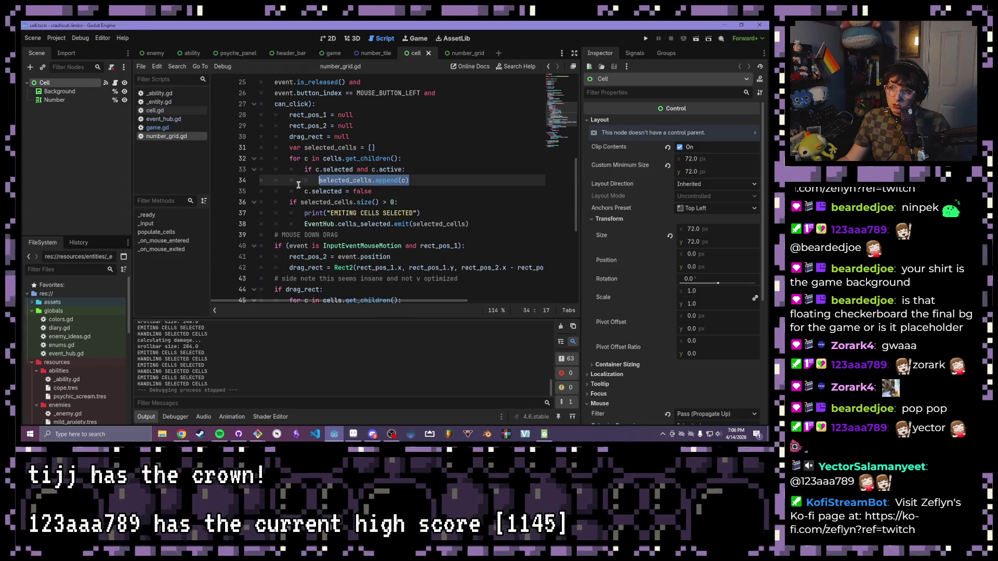
{"action": "left_click", "coordinate": [281, 202]}
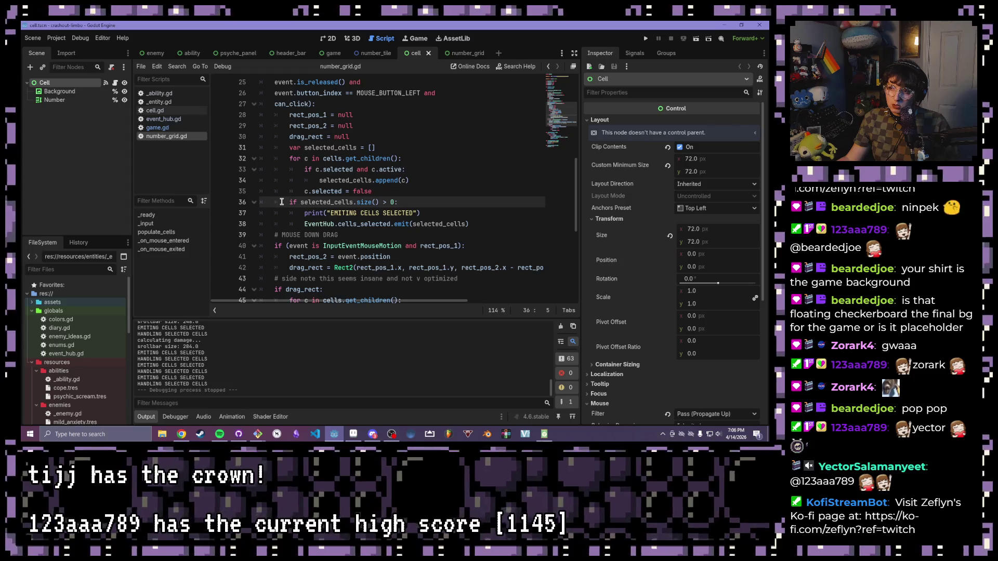
{"action": "left_click_drag", "start_coordinate": [466, 223], "coordinate": [412, 224]}
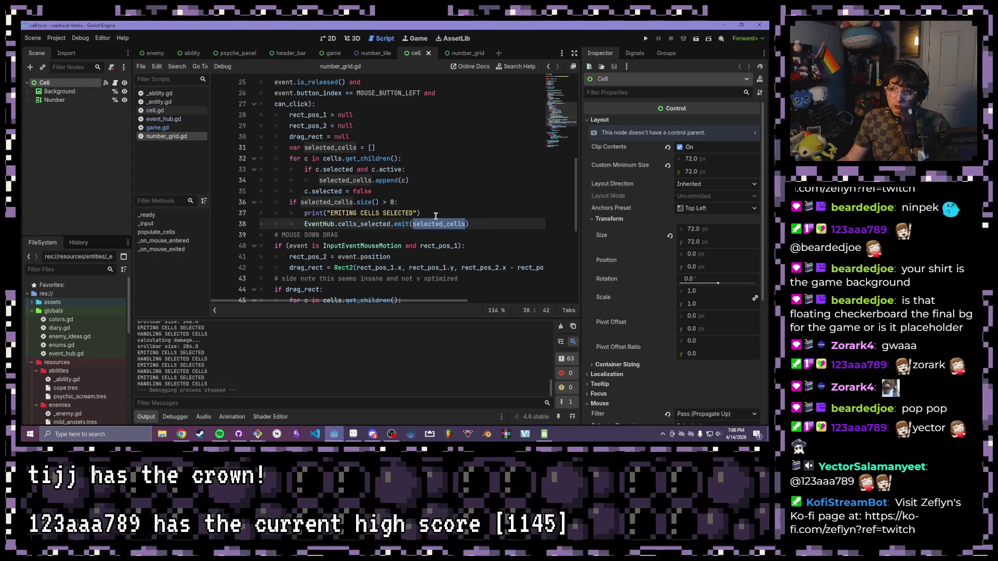
- Run the game, clear several cell blocks and a single cell against the enemy, then stop and close it
{"action": "left_click", "coordinate": [646, 39]}
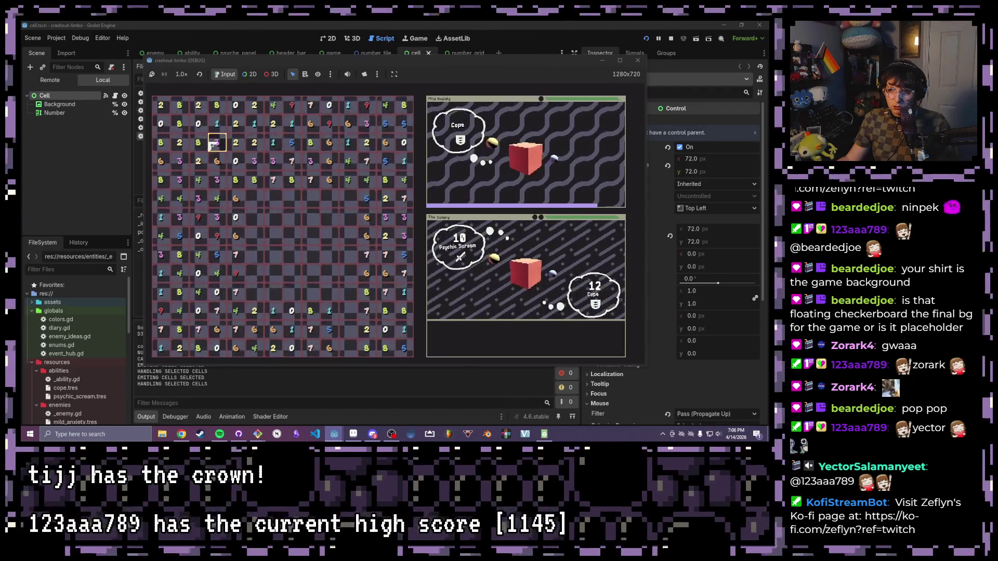
{"action": "left_click_drag", "start_coordinate": [311, 143], "coordinate": [217, 180]}
{"action": "left_click_drag", "start_coordinate": [179, 124], "coordinate": [236, 254]}
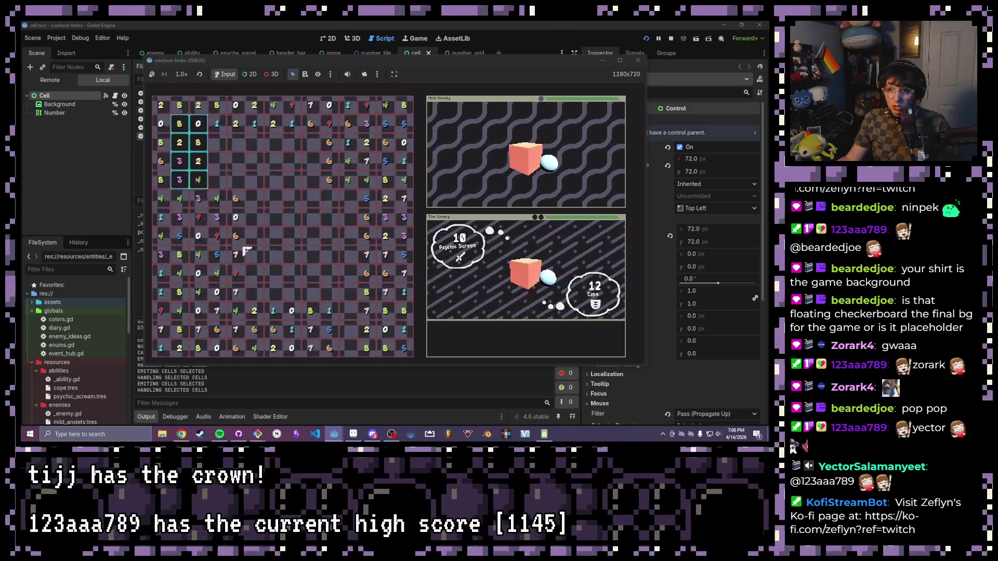
{"action": "left_click", "coordinate": [227, 276]}
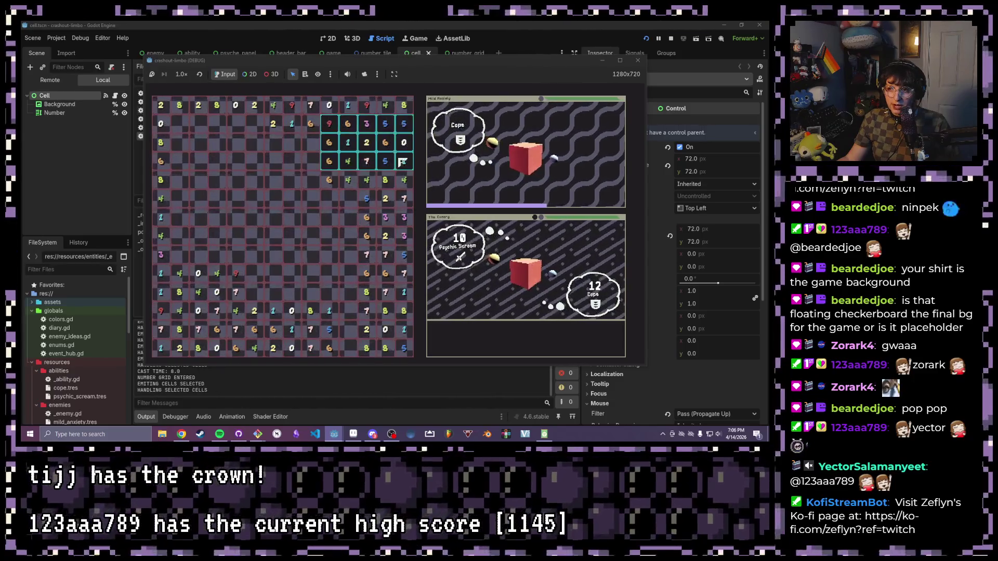
{"action": "left_click_drag", "start_coordinate": [333, 126], "coordinate": [404, 161]}
{"action": "left_click_drag", "start_coordinate": [404, 330], "coordinate": [315, 204]}
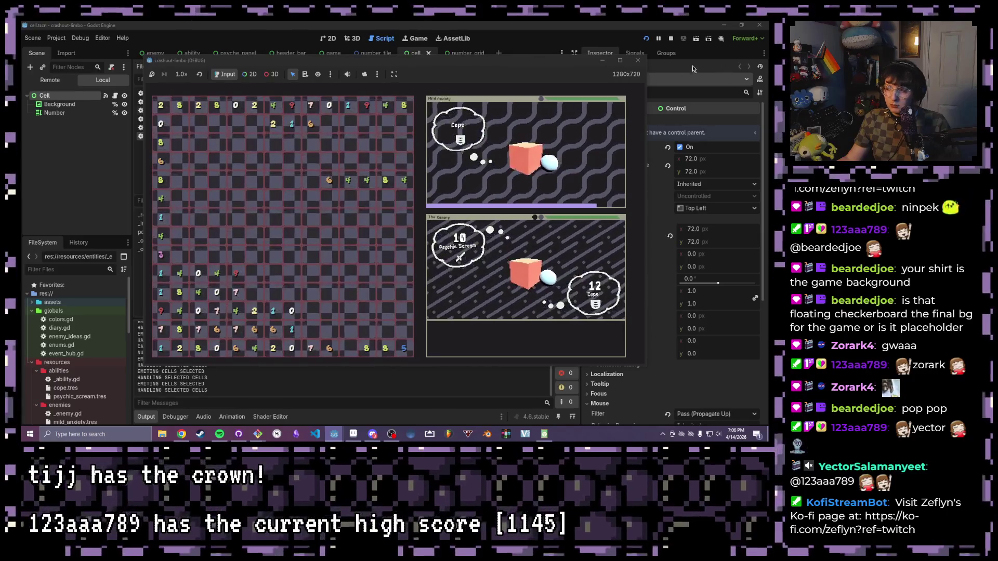
{"action": "key", "text": "F8"}
{"action": "left_click", "coordinate": [437, 161]}
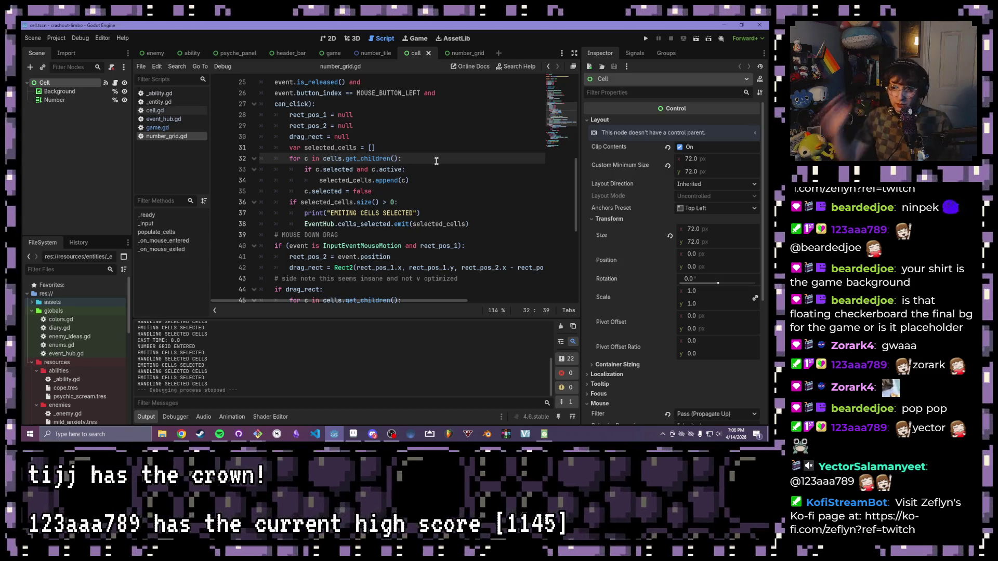
- In game.gd, set each cell's active flag to 'not ability_triggered' on line 28, save, and run
{"action": "left_click", "coordinate": [155, 127]}
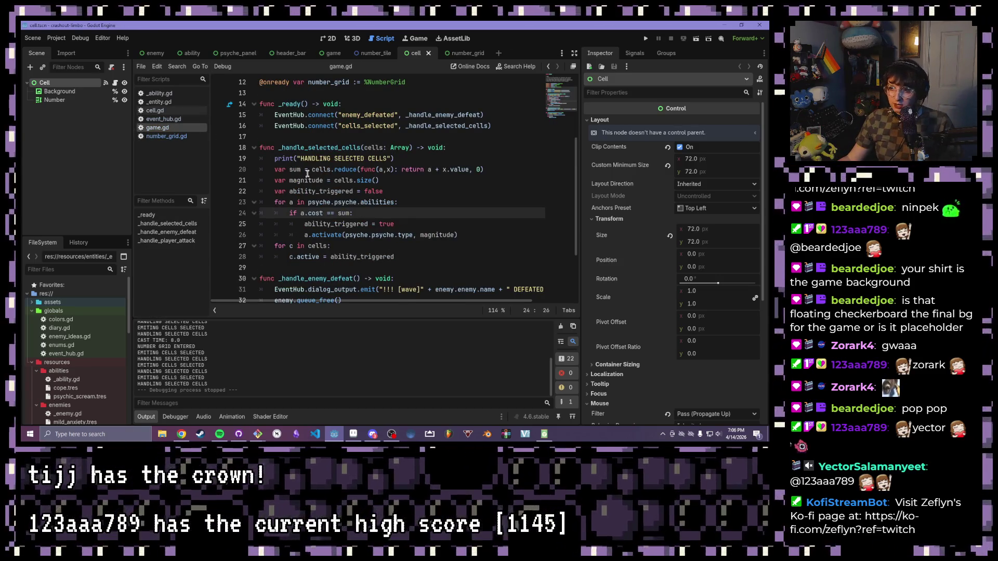
{"action": "left_click", "coordinate": [375, 202]}
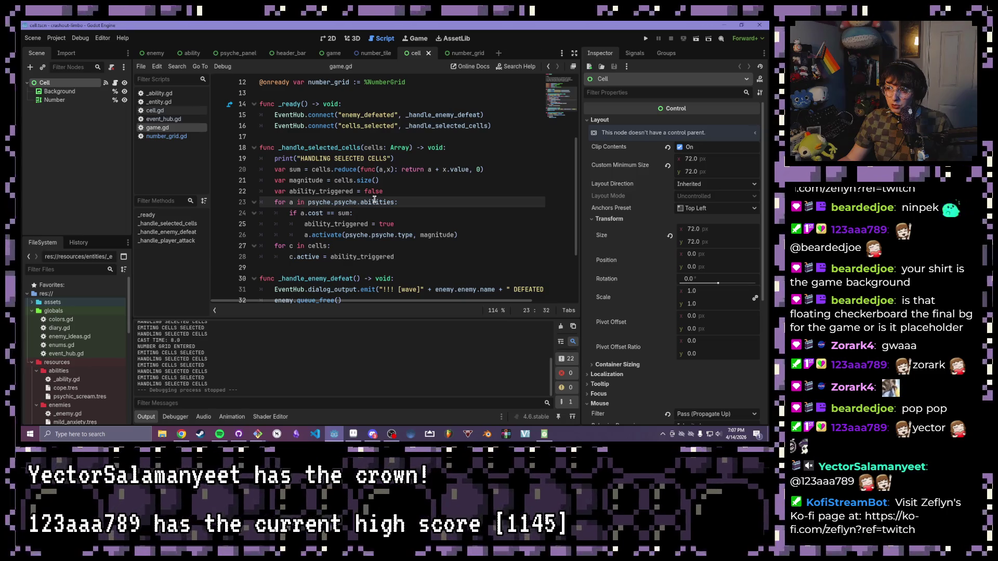
{"action": "left_click_drag", "start_coordinate": [271, 192], "coordinate": [400, 194]}
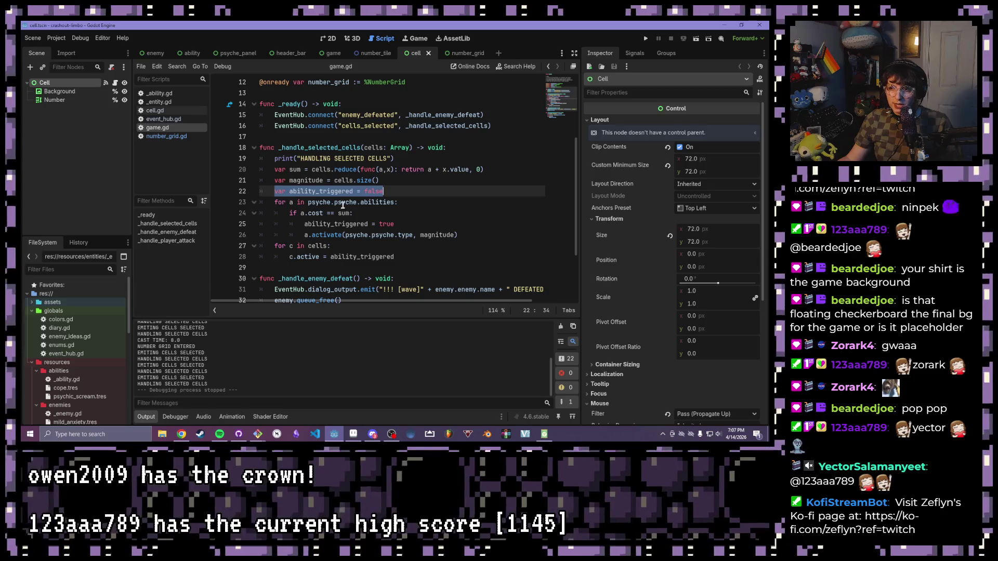
{"action": "left_click", "coordinate": [352, 260]}
{"action": "type", "text": "not"}
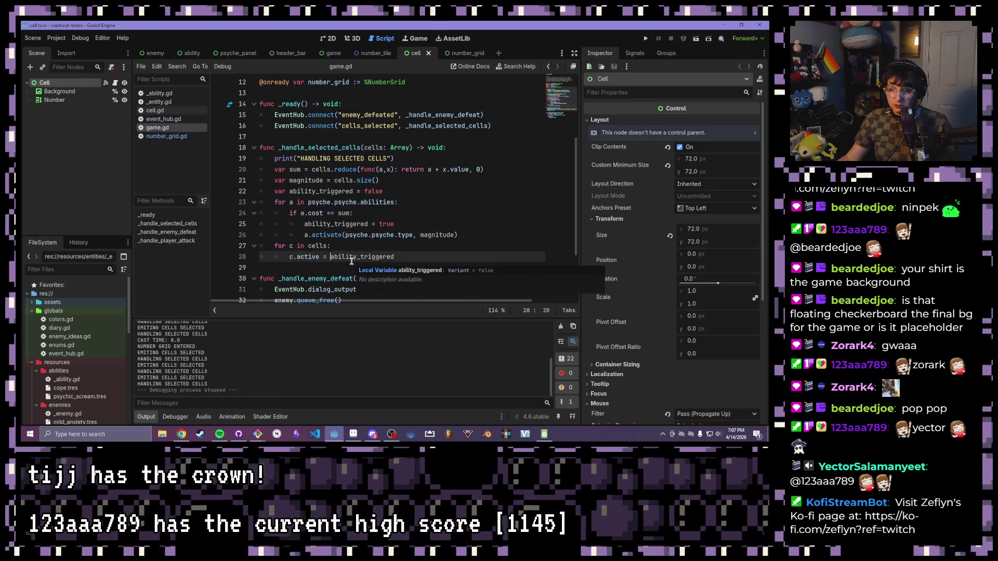
{"action": "key", "text": "ctrl+s"}
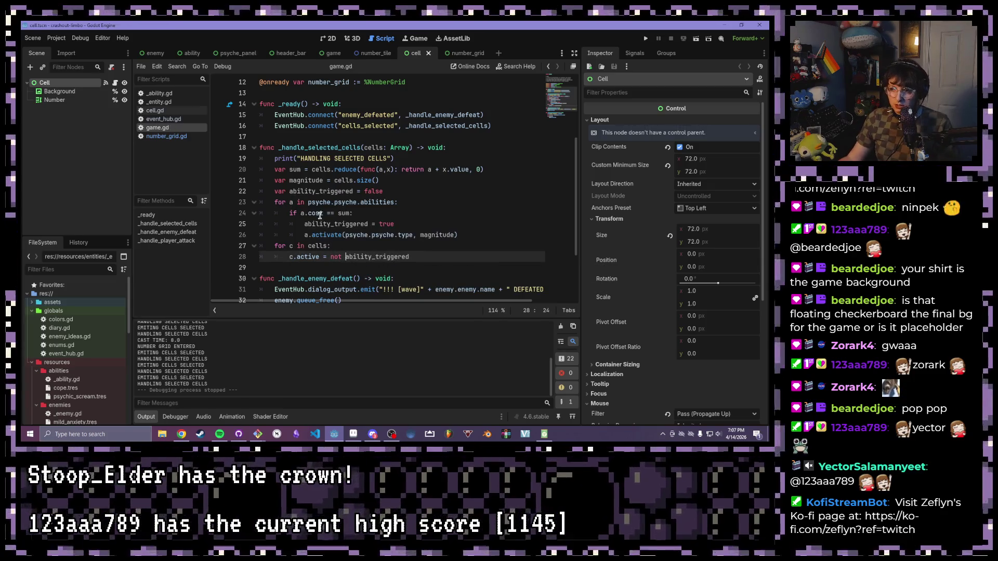
{"action": "left_click", "coordinate": [651, 40]}
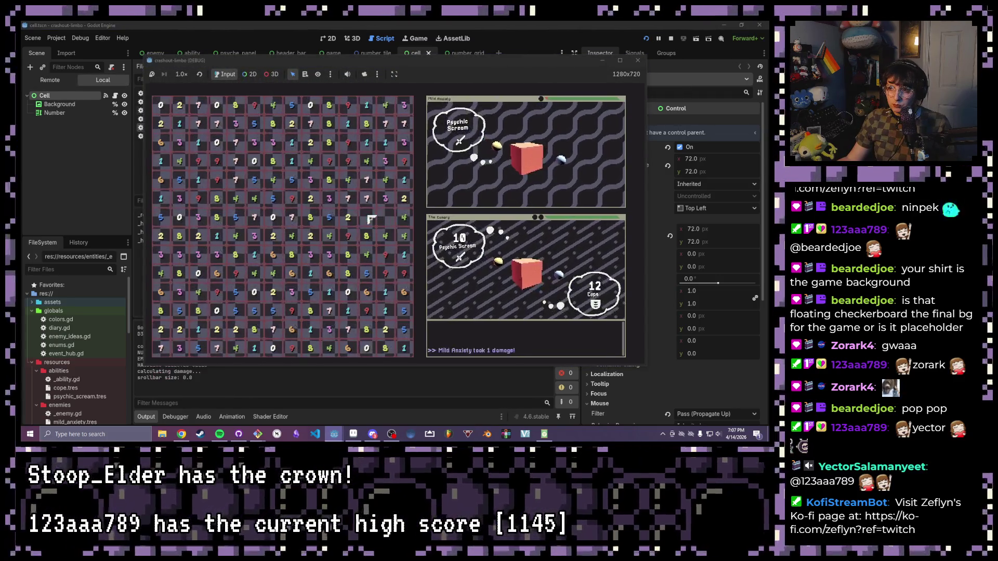
- Clear a group of four cells and a 4 and 8 pair, then maximize the game window
{"action": "mouse_move", "coordinate": [385, 216]}
{"action": "left_mouse_down"}
{"action": "mouse_move", "coordinate": [368, 200]}
{"action": "mouse_move", "coordinate": [387, 207]}
{"action": "mouse_move", "coordinate": [330, 201]}
{"action": "mouse_move", "coordinate": [317, 219]}
{"action": "left_mouse_up"}
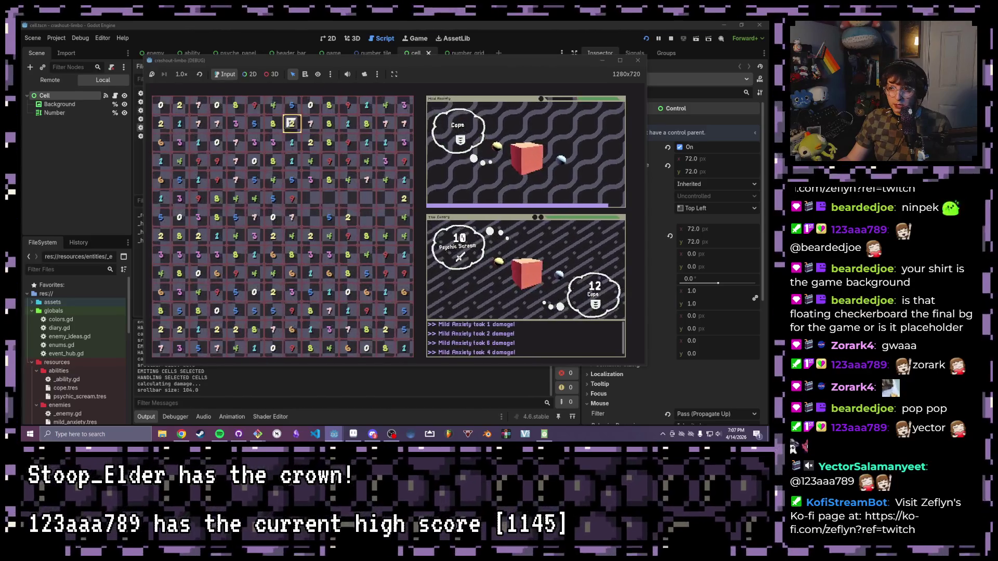
{"action": "left_click_drag", "start_coordinate": [271, 124], "coordinate": [272, 107]}
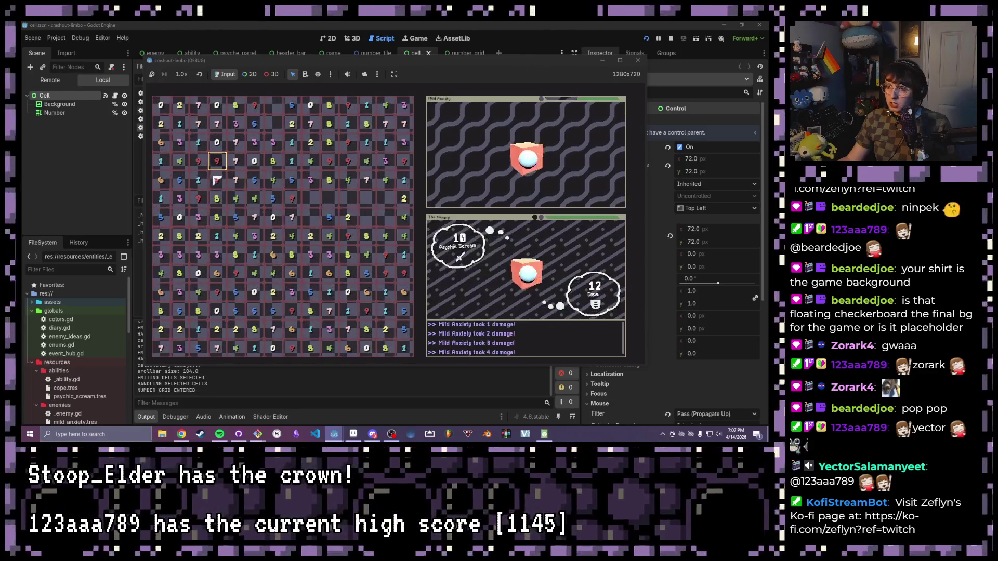
{"action": "left_click", "coordinate": [619, 61]}
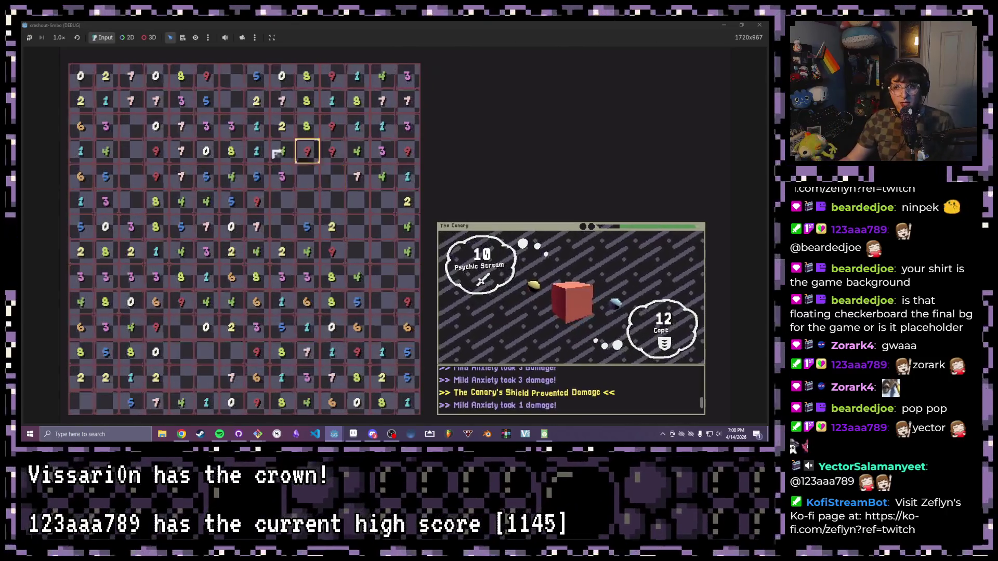
- Clear the 7 and 3 pair in row 2, then stop the game
{"action": "left_click", "coordinate": [181, 101]}
{"action": "left_click", "coordinate": [156, 126]}
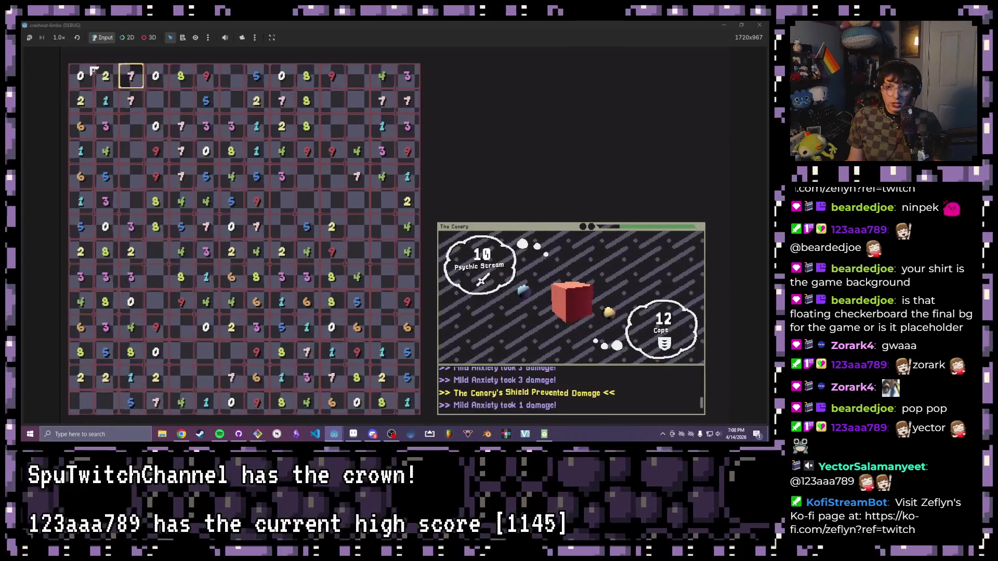
{"action": "left_click", "coordinate": [765, 24]}
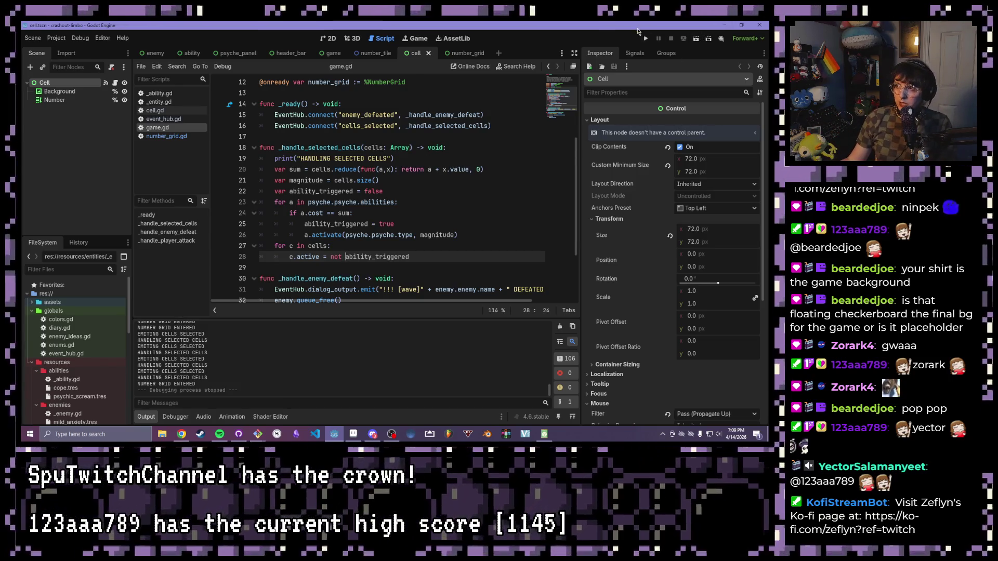
- Relaunch the game and clear the 9/1, 1/9, 2/8, 1/9, 8/2 and 5/5 pairs to defeat Mild Anxiety
{"action": "left_click", "coordinate": [648, 38]}
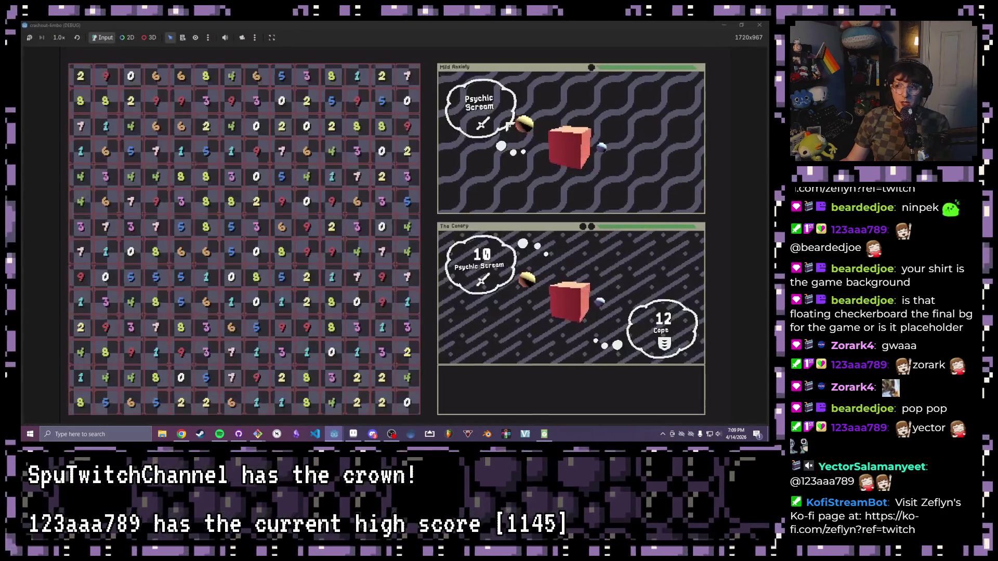
{"action": "left_click_drag", "start_coordinate": [332, 252], "coordinate": [332, 277]}
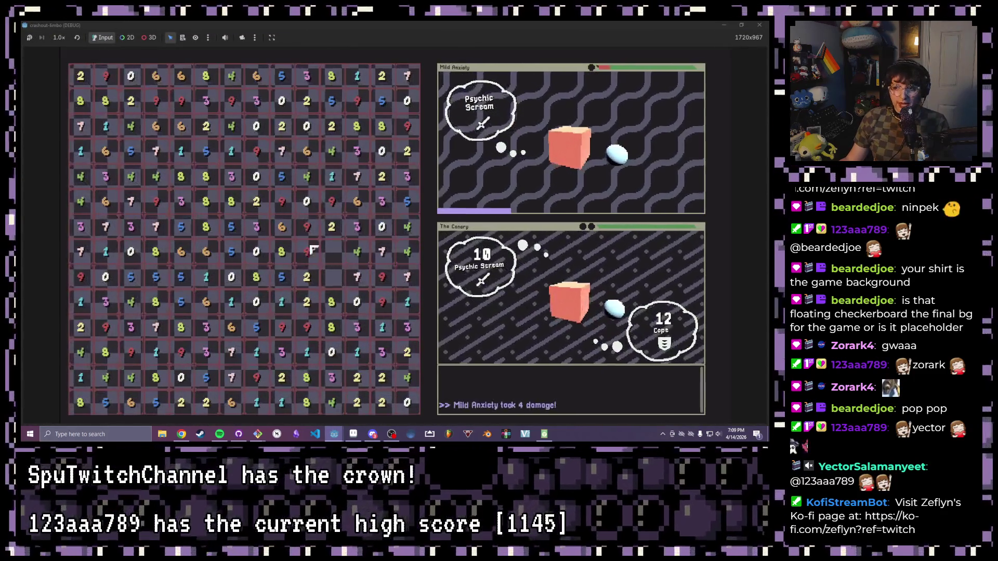
{"action": "left_click_drag", "start_coordinate": [331, 177], "coordinate": [332, 202]}
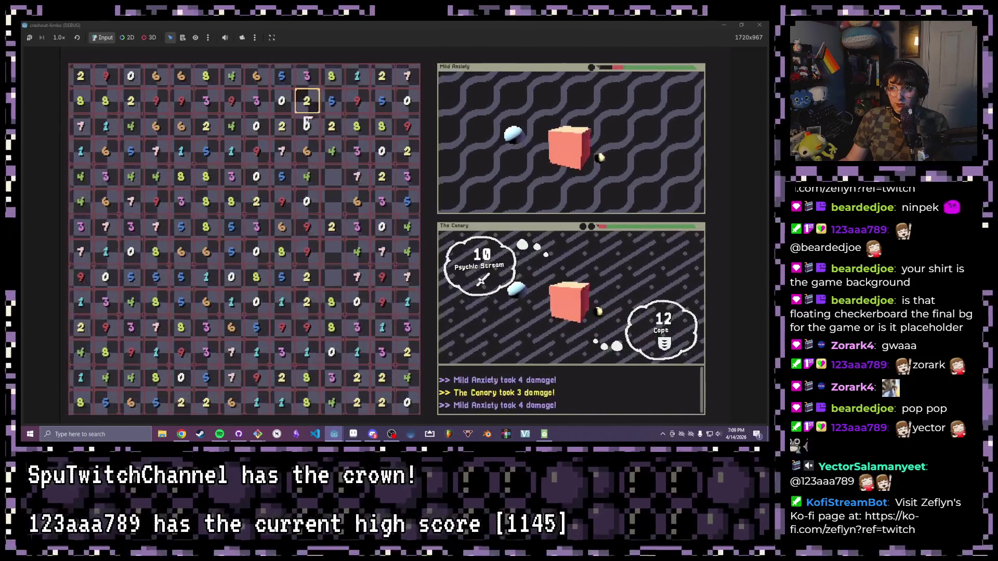
{"action": "left_click_drag", "start_coordinate": [364, 131], "coordinate": [333, 127]}
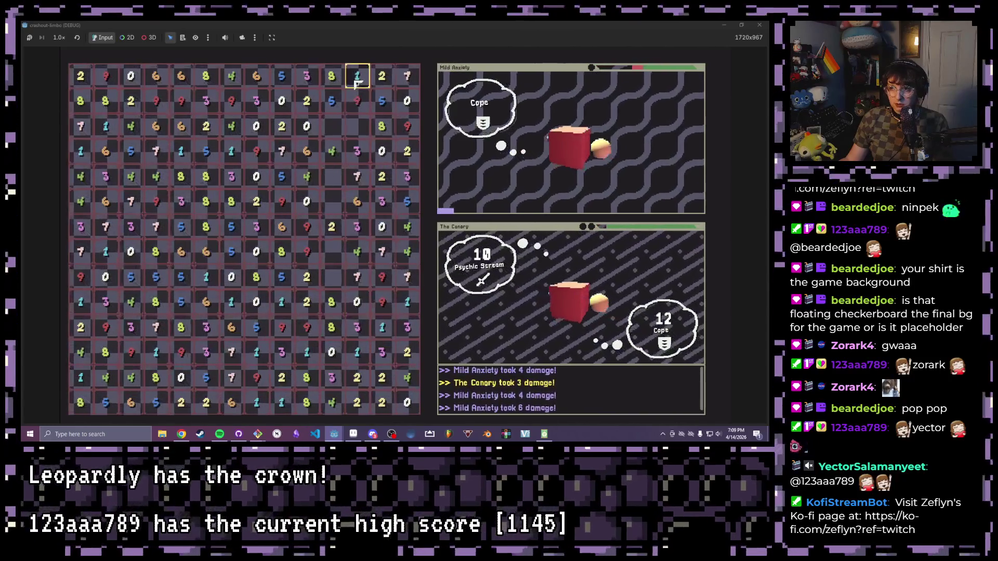
{"action": "left_click_drag", "start_coordinate": [360, 77], "coordinate": [359, 78]}
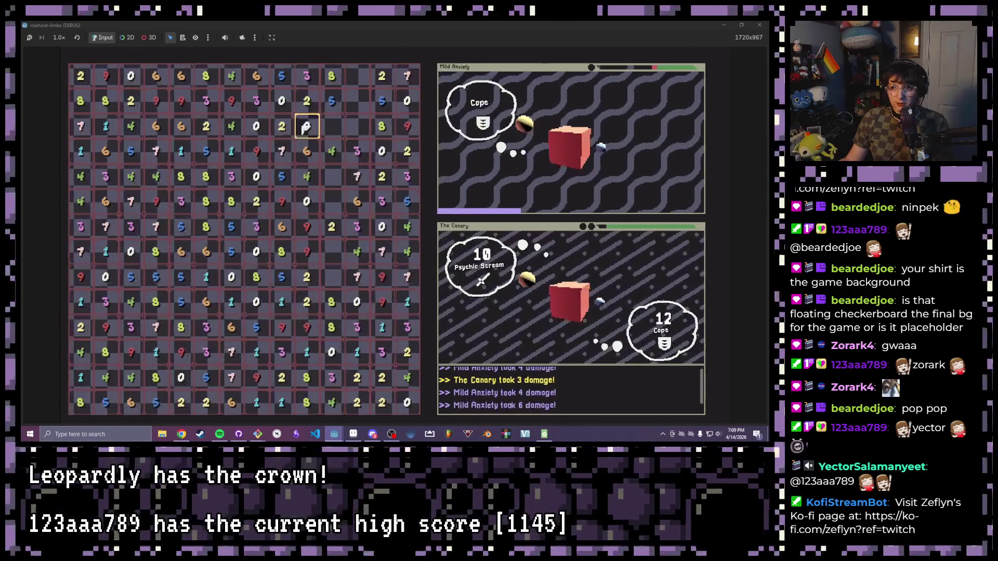
{"action": "mouse_move", "coordinate": [260, 213]}
{"action": "left_mouse_down"}
{"action": "mouse_move", "coordinate": [232, 214]}
{"action": "mouse_move", "coordinate": [232, 251]}
{"action": "left_mouse_up"}
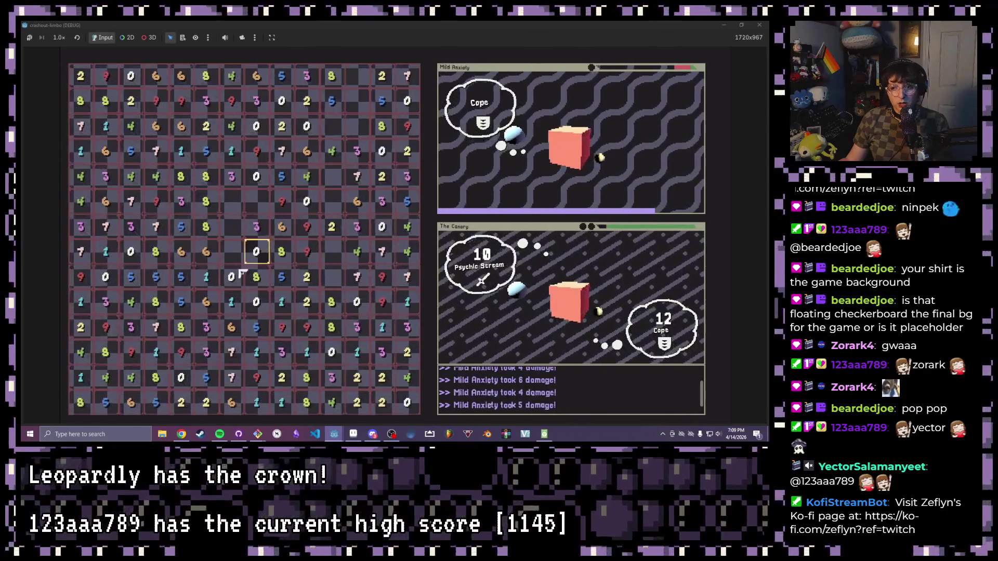
{"action": "left_click_drag", "start_coordinate": [180, 281], "coordinate": [156, 279]}
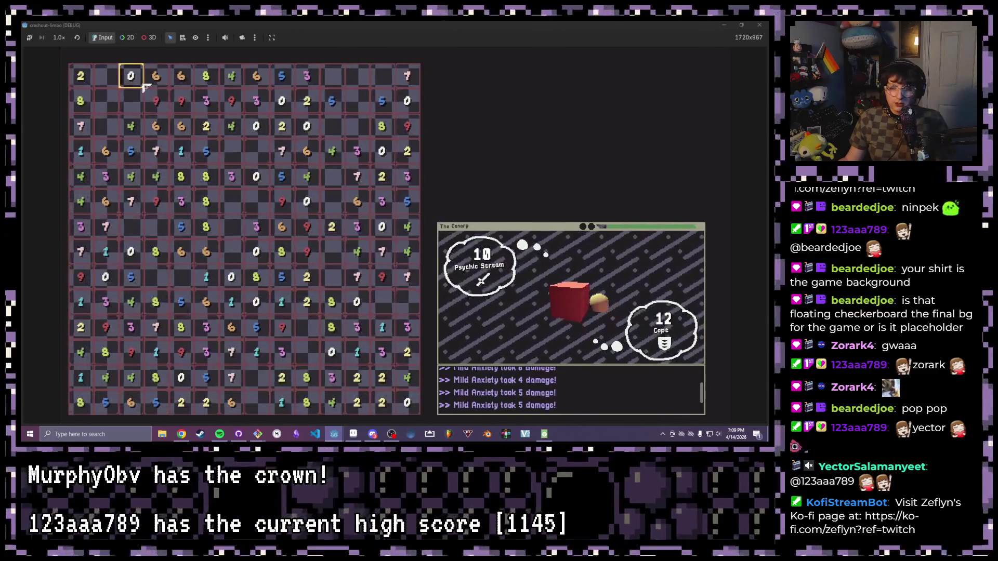
- Stop the game and bring up cell.gd, scrolled to the cell's number text line
{"action": "left_click", "coordinate": [759, 25]}
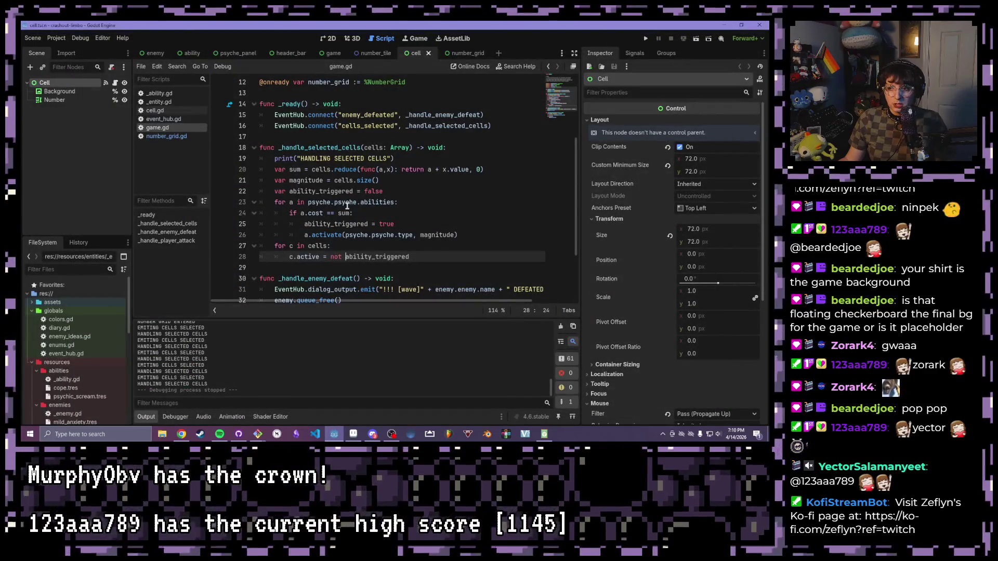
{"action": "left_click", "coordinate": [347, 206]}
{"action": "scroll", "coordinate": [347, 206], "scroll_direction": "up", "scroll_amount": 4}
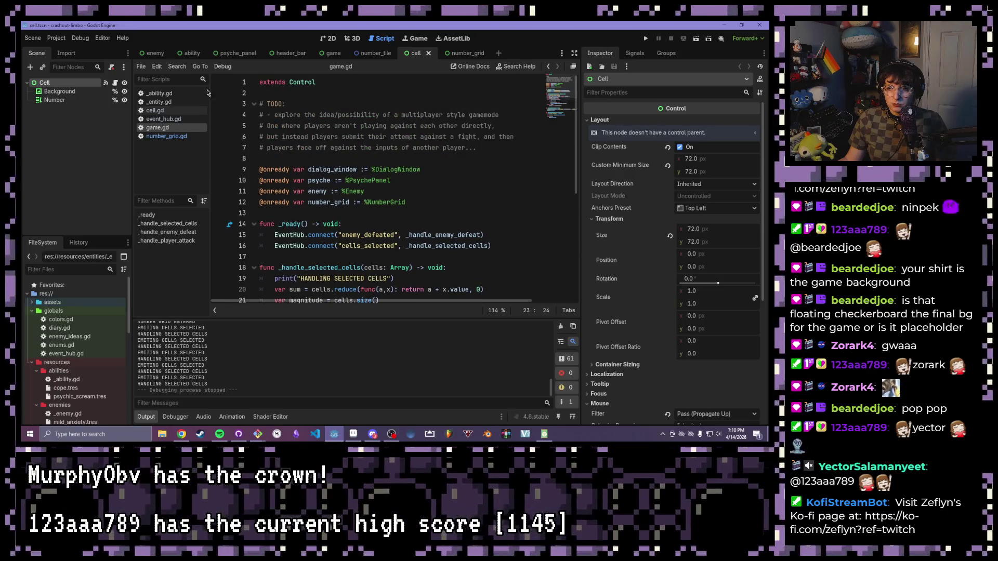
{"action": "left_click", "coordinate": [155, 110]}
{"action": "scroll", "coordinate": [369, 185], "scroll_direction": "up", "scroll_amount": 5}
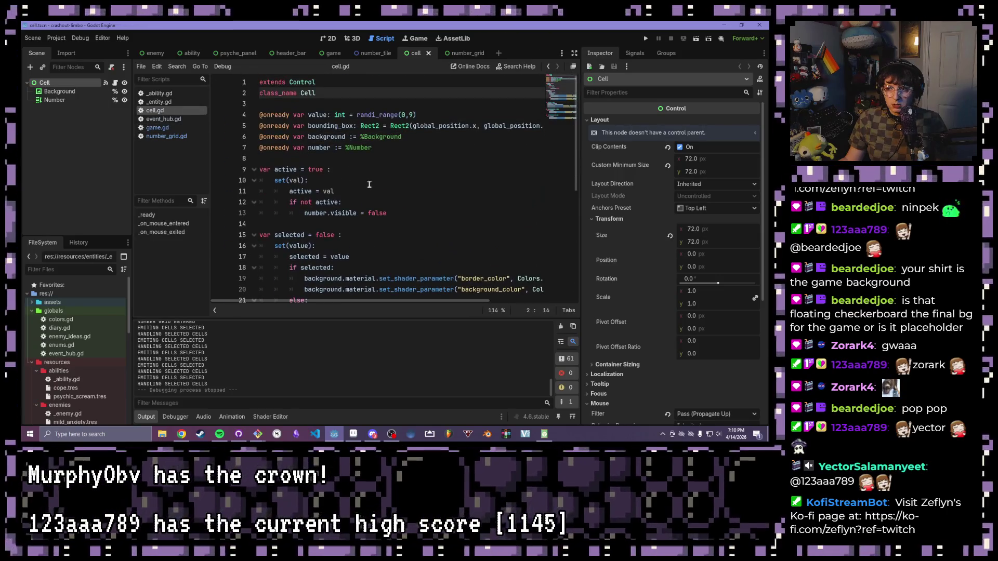
{"action": "left_click", "coordinate": [357, 115]}
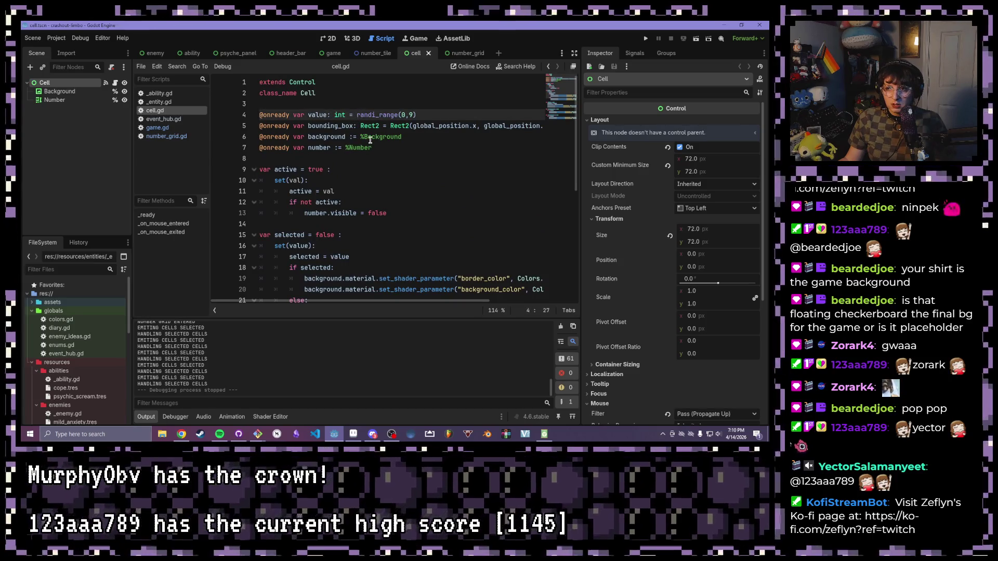
{"action": "scroll", "coordinate": [370, 140], "scroll_direction": "down", "scroll_amount": 3}
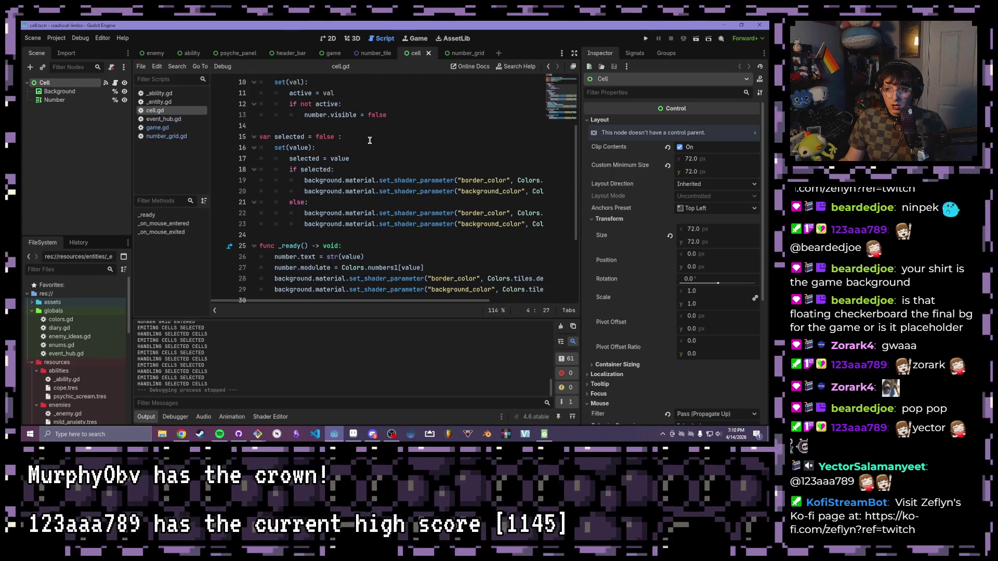
{"action": "scroll", "coordinate": [370, 141], "scroll_direction": "down", "scroll_amount": 2}
- Wrap str(value) on line 26 in "[shaked]" and closing shake tags, then test-run the game
{"action": "left_click", "coordinate": [326, 191]}
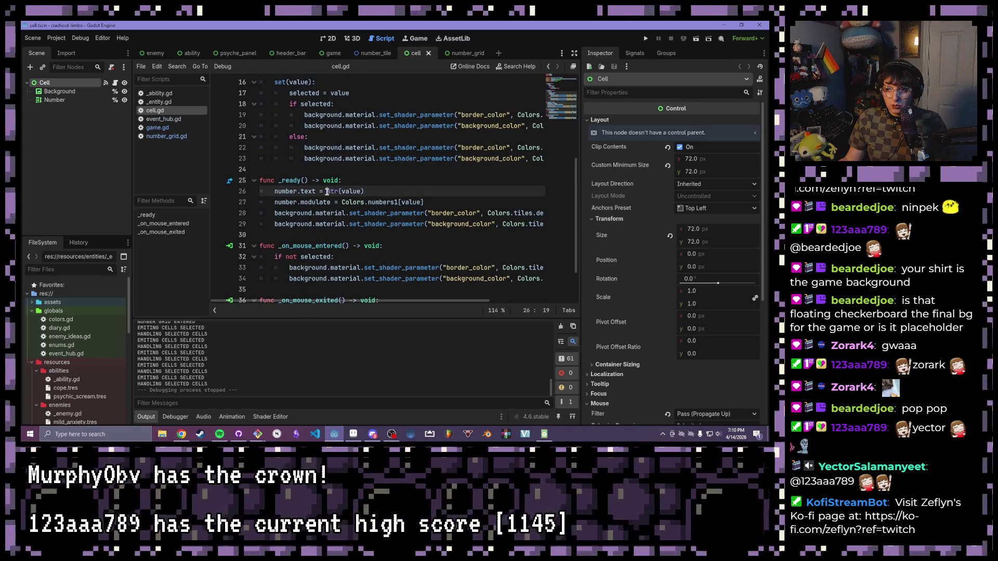
{"action": "type", "text": "\"[sha"}
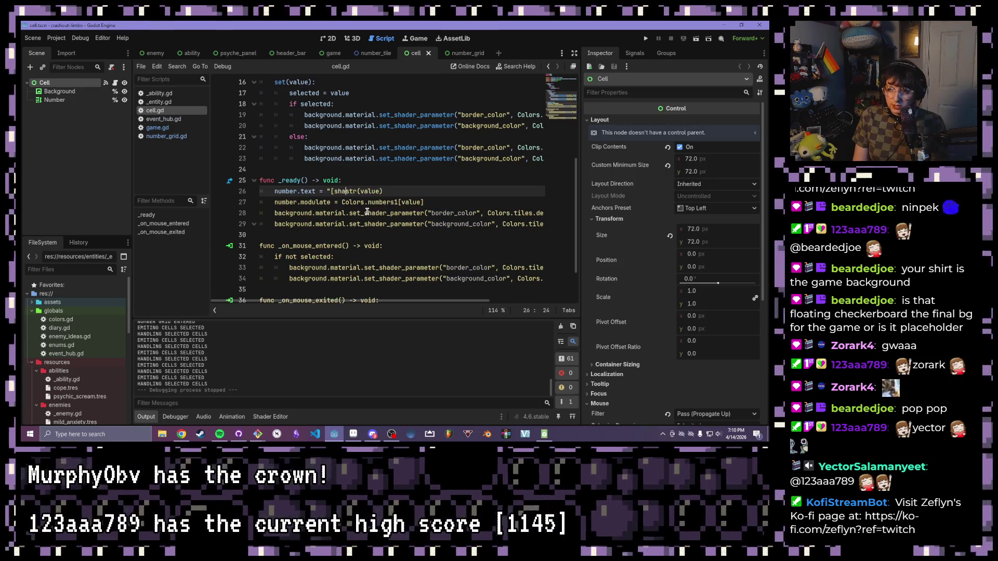
{"action": "type", "text": "ked"}
{"action": "type", "text": "]"}
{"action": "type", "text": "\" +"}
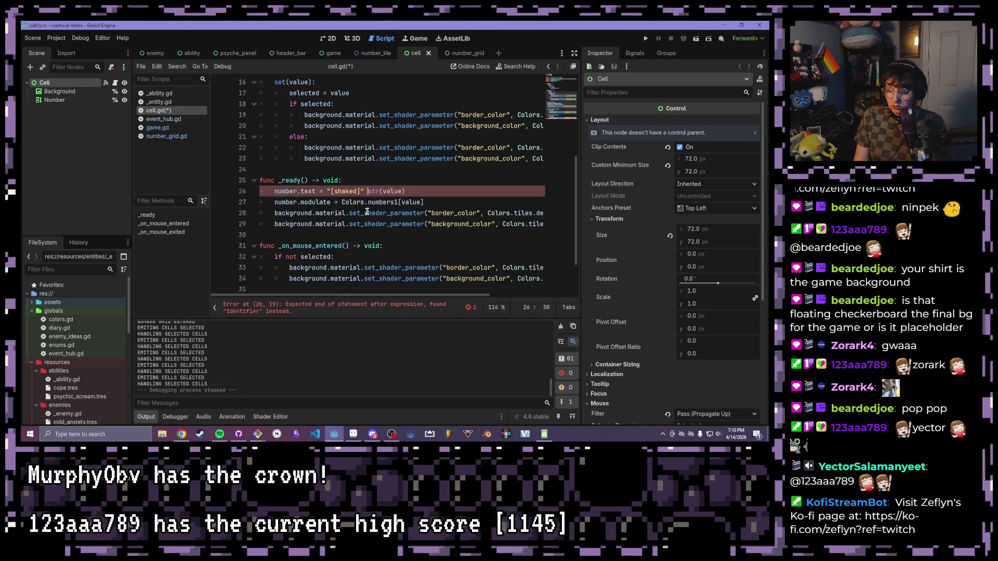
{"action": "left_click", "coordinate": [428, 188]}
{"action": "type", "text": "+\""}
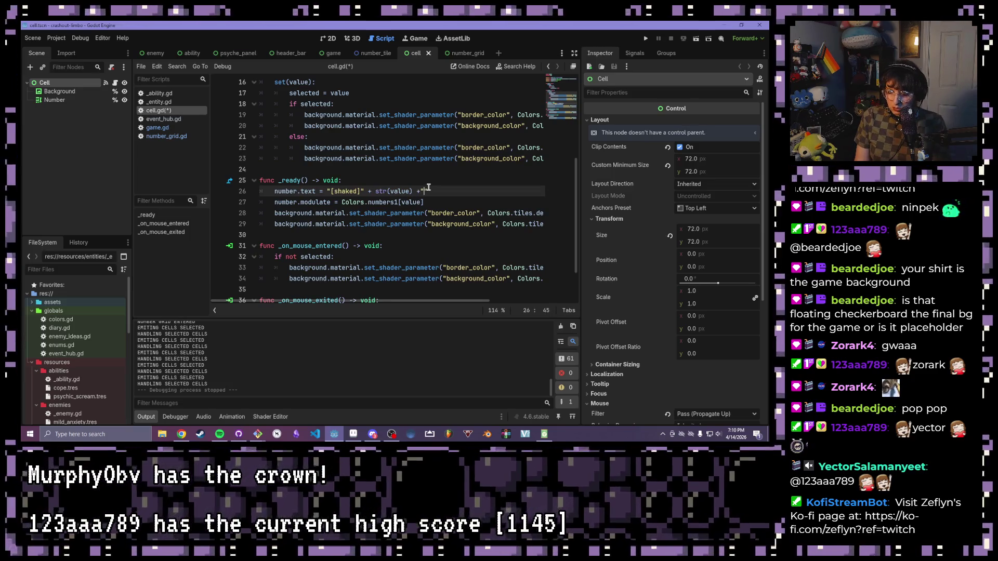
{"action": "type", "text": "[]/shake"}
{"action": "left_click", "coordinate": [343, 170]}
{"action": "scroll", "coordinate": [326, 152], "scroll_direction": "up", "scroll_amount": 1}
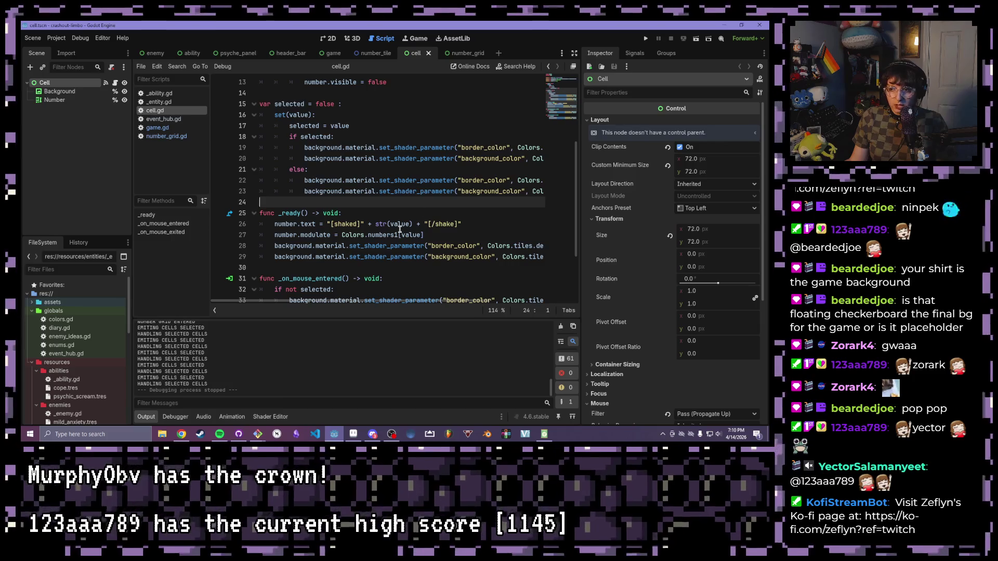
{"action": "left_click", "coordinate": [482, 227]}
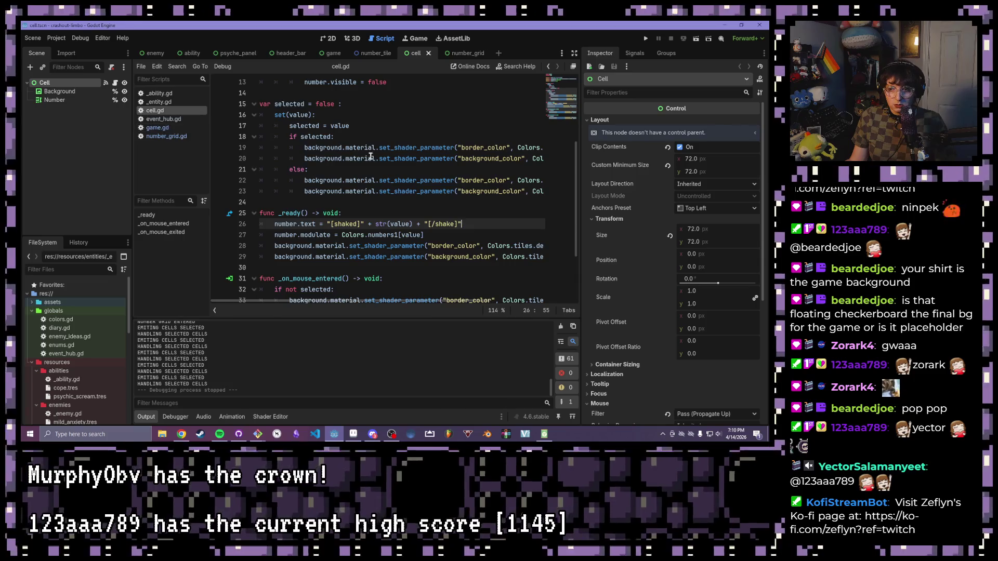
{"action": "scroll", "coordinate": [364, 192], "scroll_direction": "up", "scroll_amount": 1}
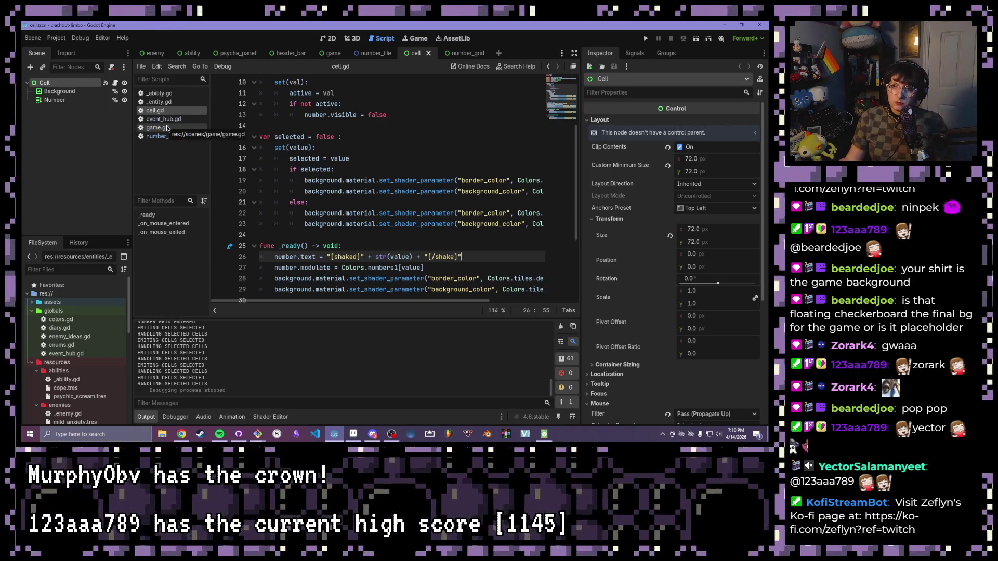
{"action": "scroll", "coordinate": [389, 184], "scroll_direction": "up", "scroll_amount": 3}
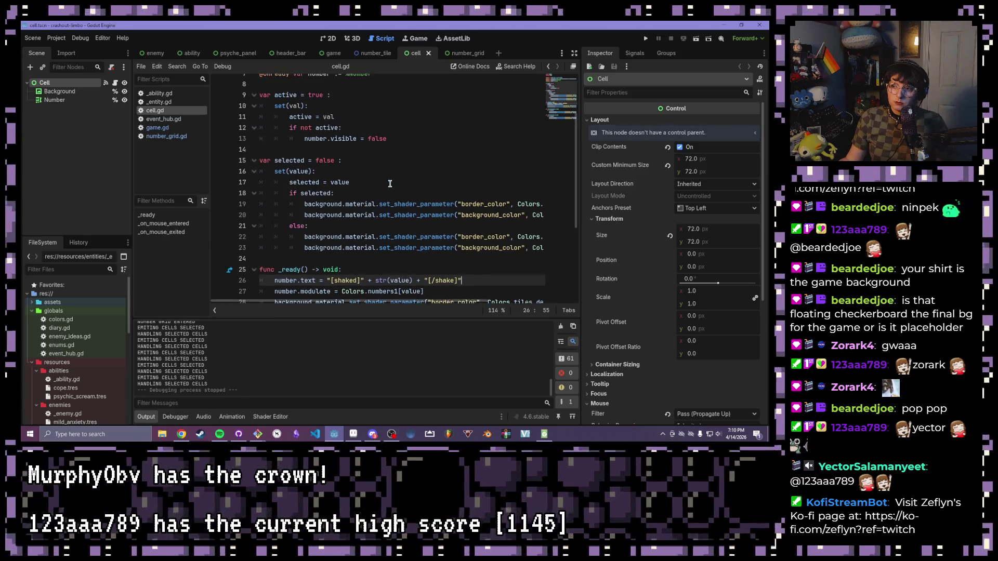
{"action": "key", "text": "F5"}
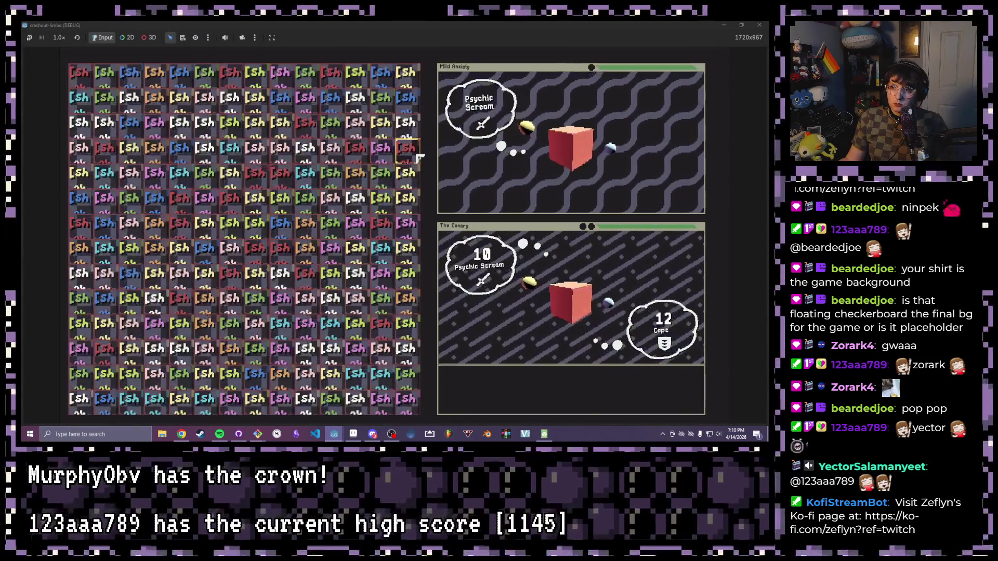
{"action": "key", "text": "F8"}
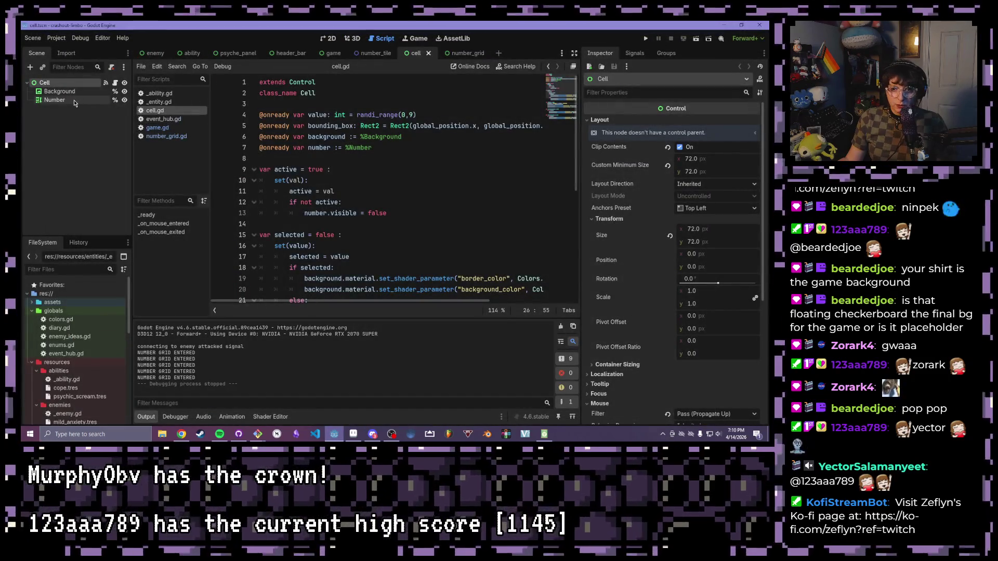
- Select the Number label, correct the 'shaked' tag to 'shake' in cell.gd, and run the game
{"action": "left_click", "coordinate": [56, 100]}
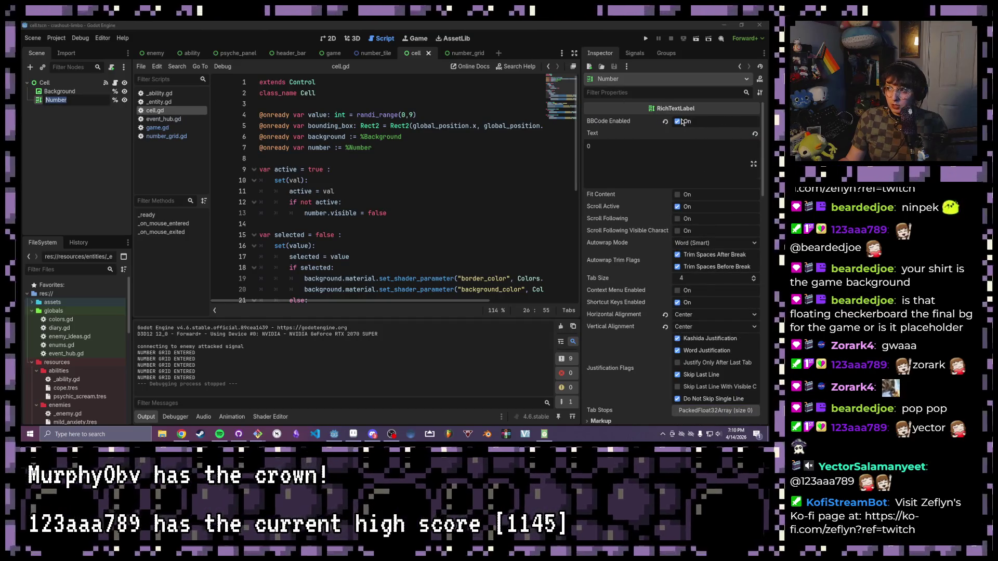
{"action": "left_click", "coordinate": [707, 110]}
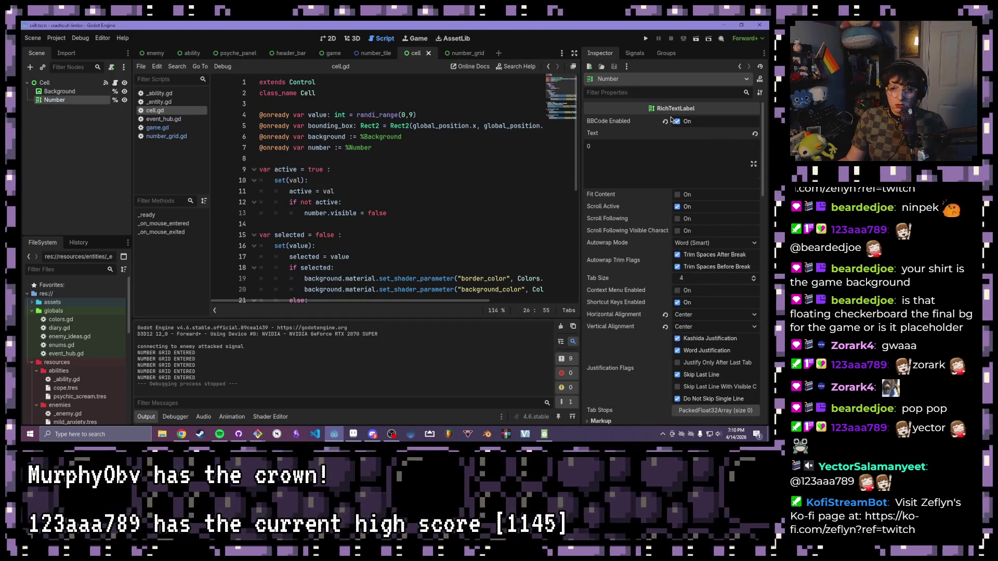
{"action": "left_click", "coordinate": [408, 137]}
{"action": "scroll", "coordinate": [409, 147], "scroll_direction": "down", "scroll_amount": 4}
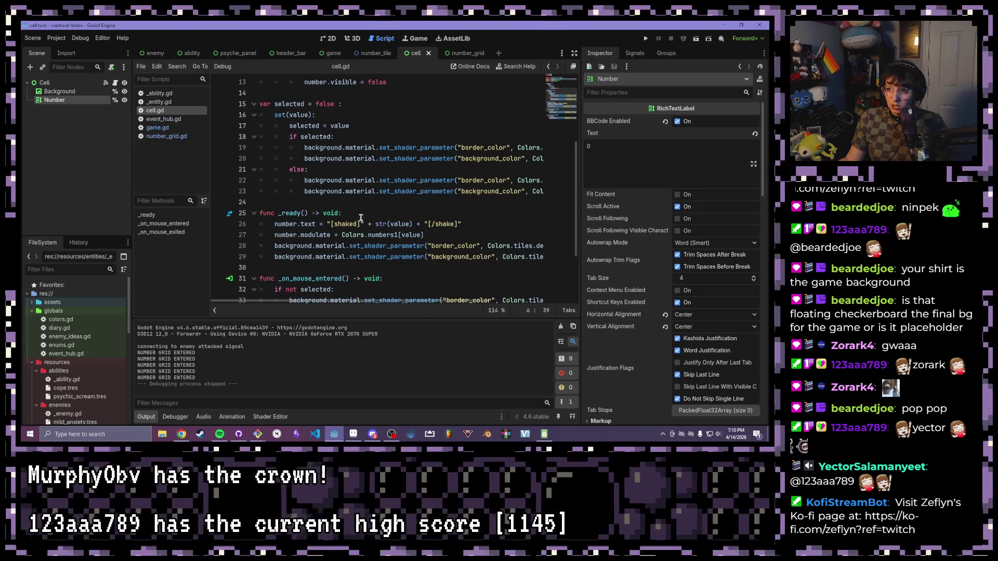
{"action": "double_click", "coordinate": [346, 225]}
{"action": "type", "text": "shake"}
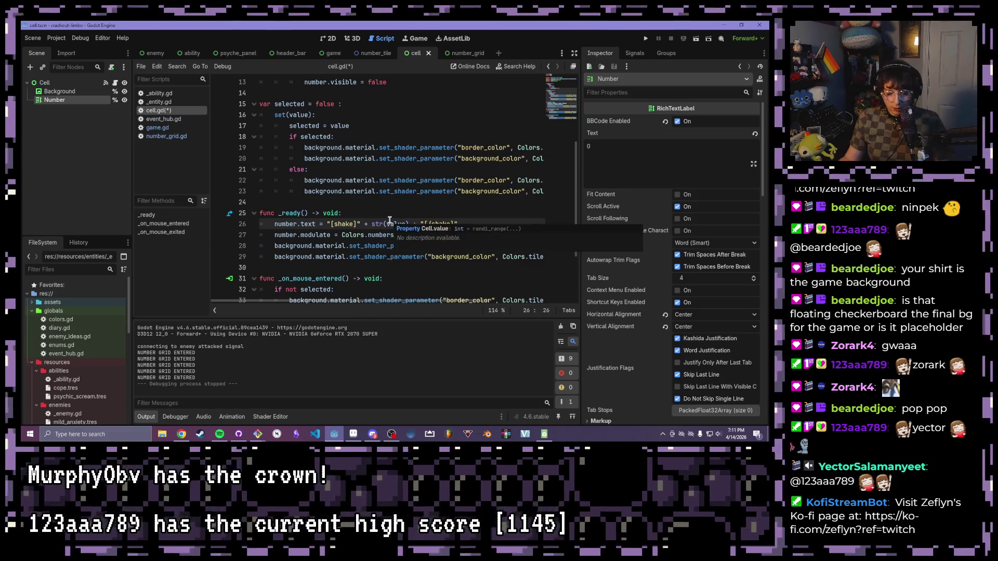
{"action": "key", "text": "F5"}
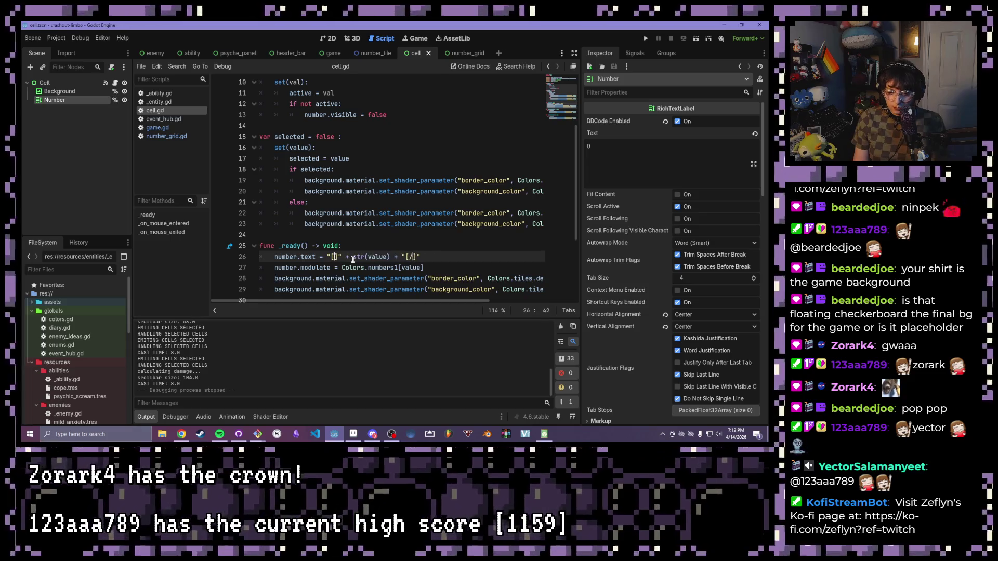
- After trying wave, switch both tags back to shake and search the help for 'BBCode'
{"action": "key", "text": "F5"}
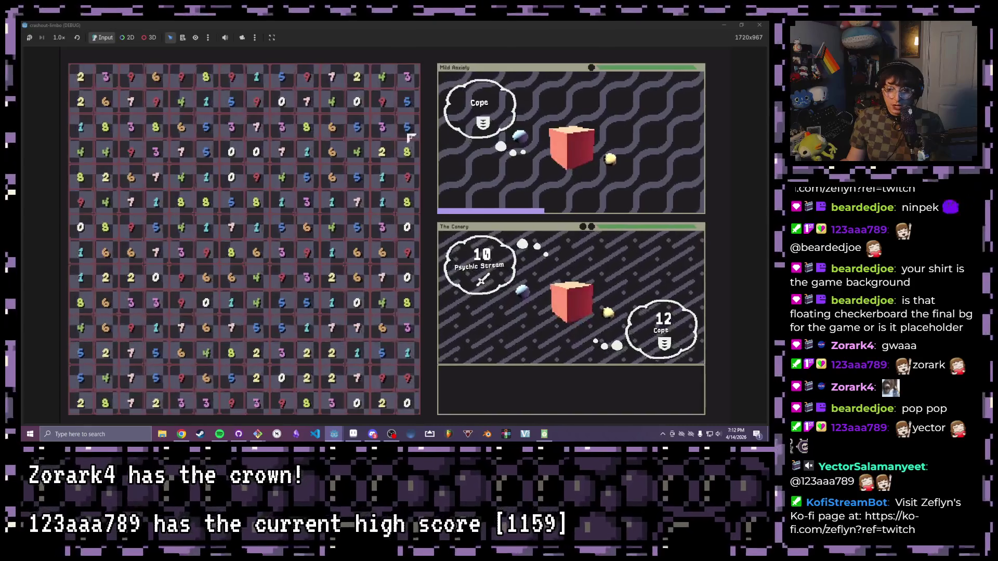
{"action": "left_click", "coordinate": [760, 25]}
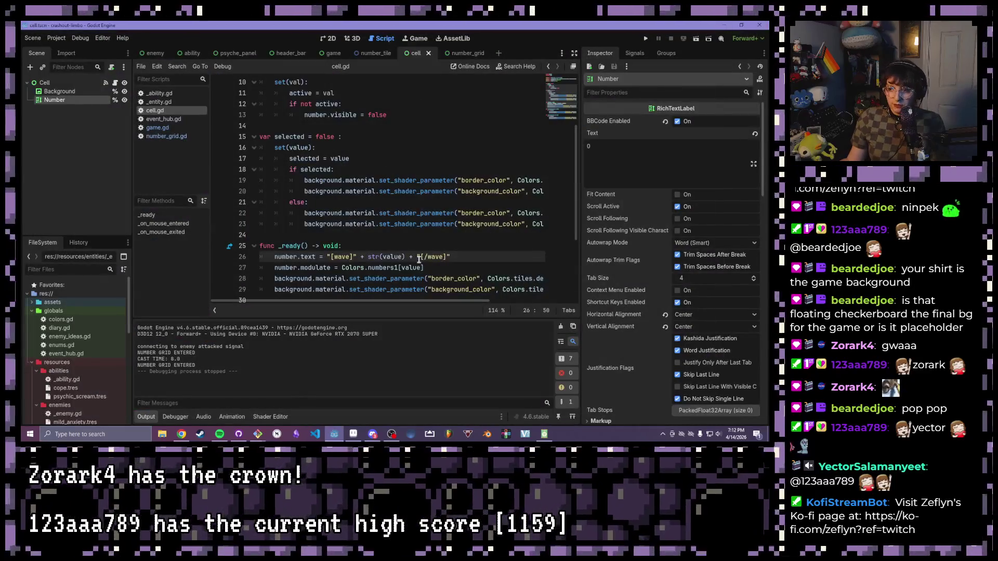
{"action": "key", "text": "BackSpace"}
{"action": "key", "text": "BackSpace"}
{"action": "key", "text": "BackSpace"}
{"action": "type", "text": "shake"}
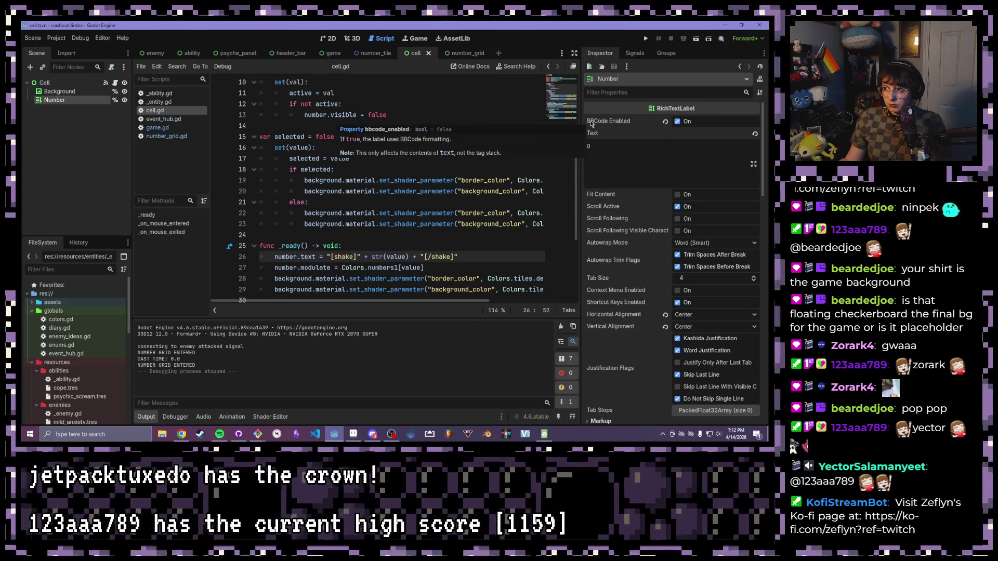
{"action": "key", "text": "F1"}
{"action": "type", "text": "BBCode"}
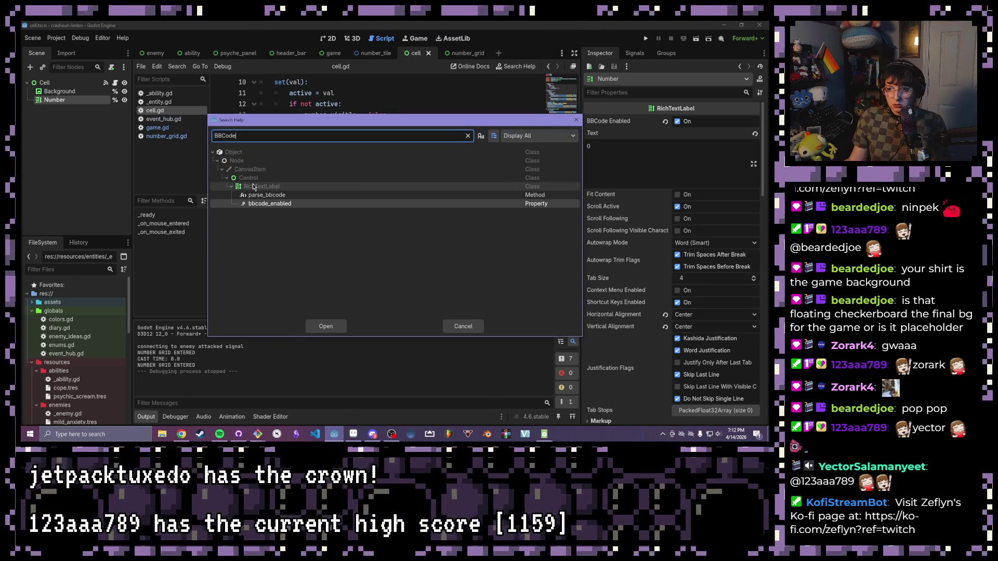
- Read the RichTextLabel bbcode_enabled documentation, then go back to cell.gd
{"action": "left_click", "coordinate": [283, 207]}
{"action": "double_click", "coordinate": [282, 204]}
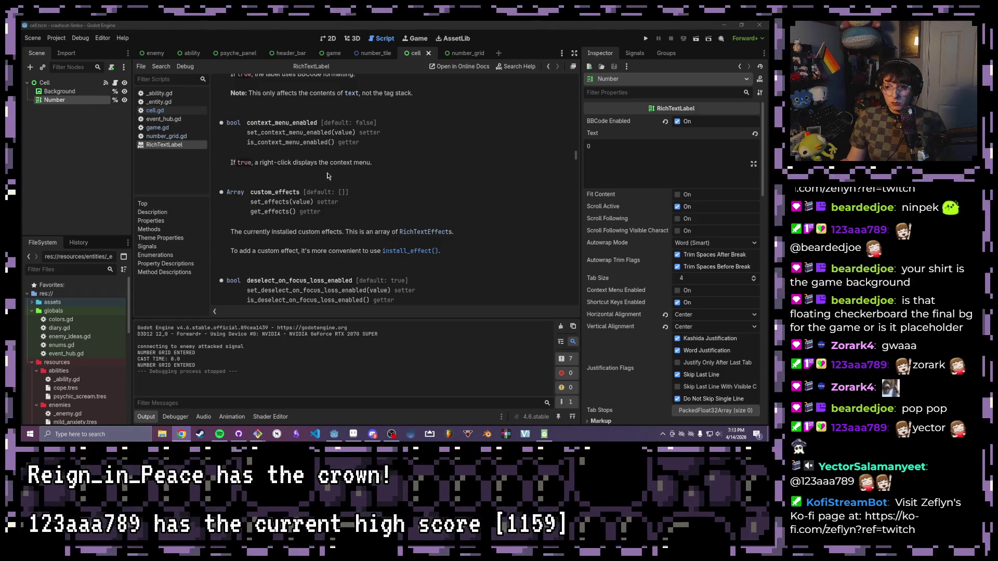
{"action": "left_click", "coordinate": [158, 111]}
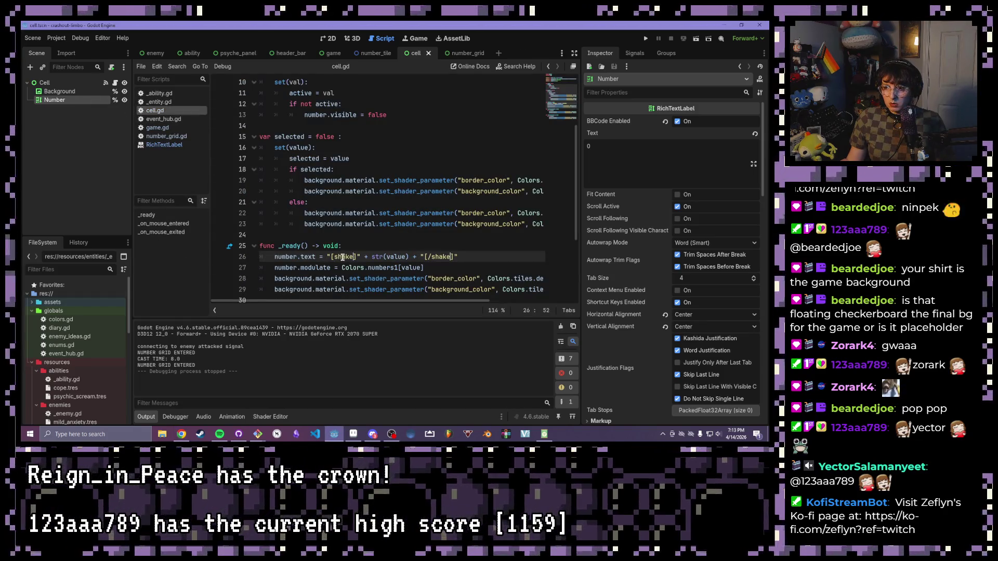
- Add 'rate=20.0' to the shake tags on line 26 and test-run the game
{"action": "type", "text": "rate="}
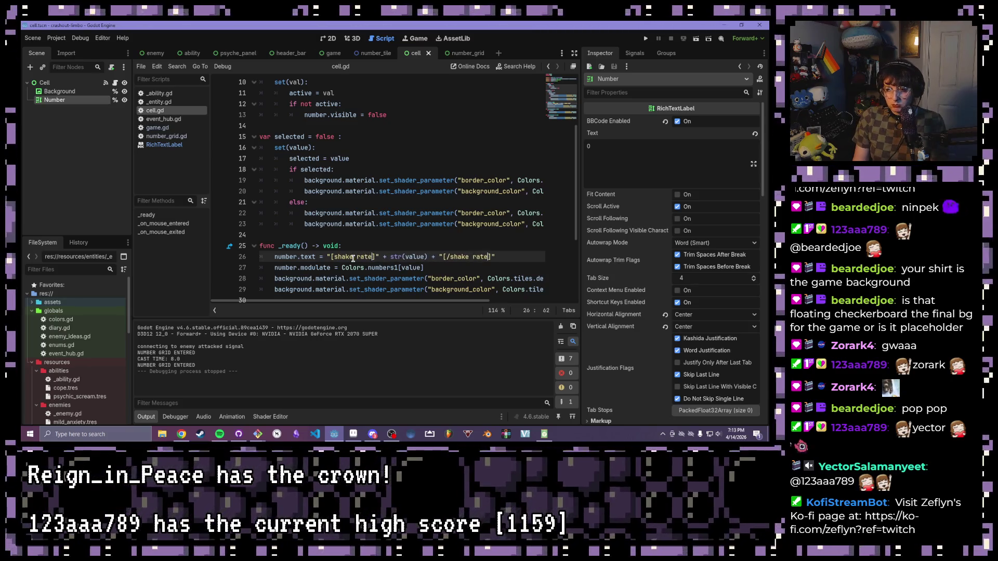
{"action": "type", "text": "20.0"}
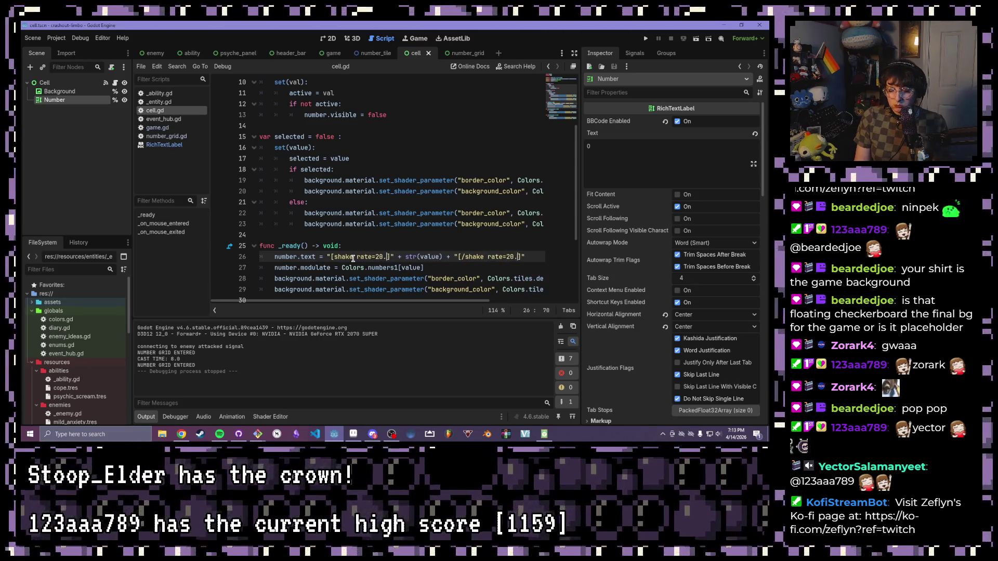
{"action": "left_click", "coordinate": [645, 38]}
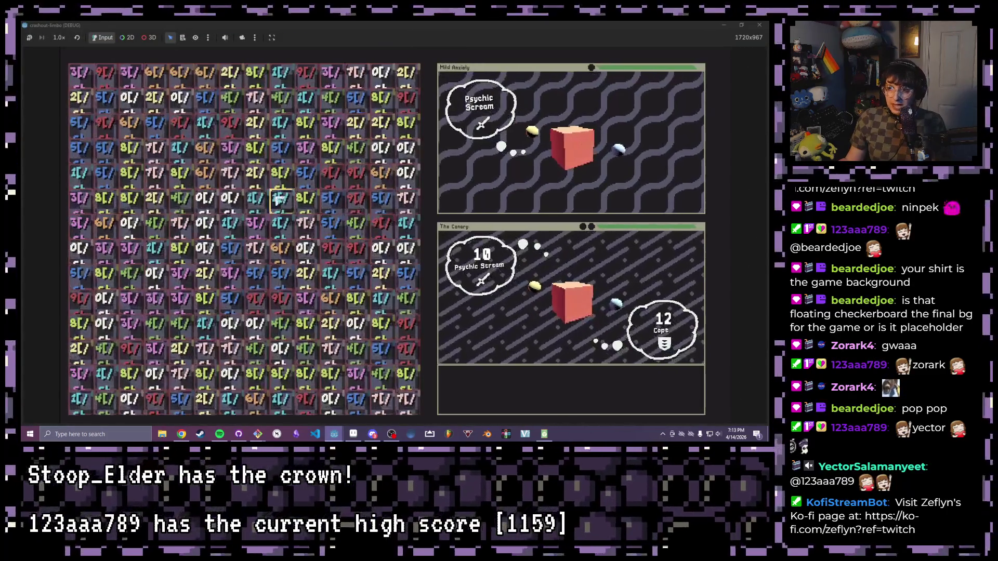
{"action": "left_click", "coordinate": [759, 25]}
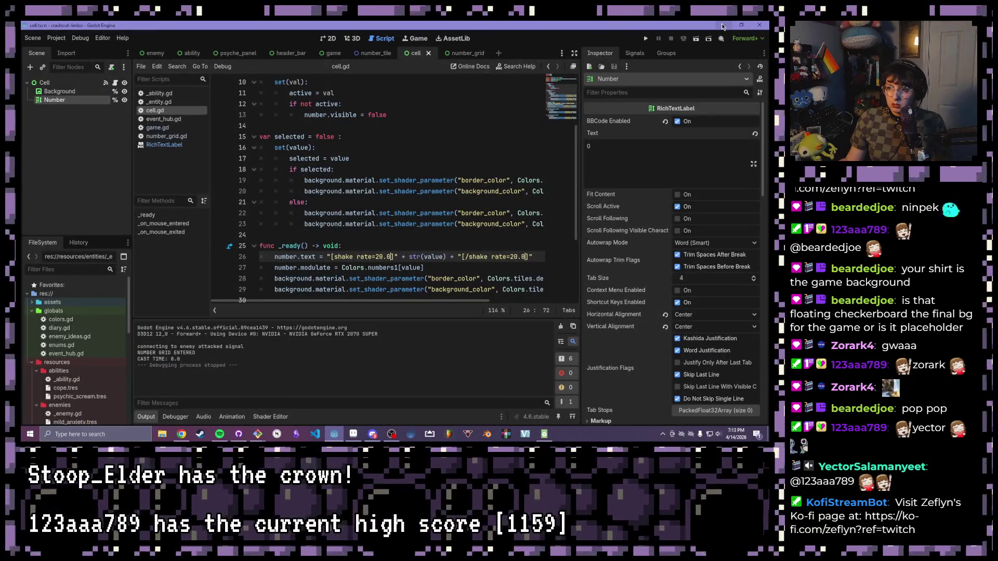
{"action": "key", "text": "alt+Tab"}
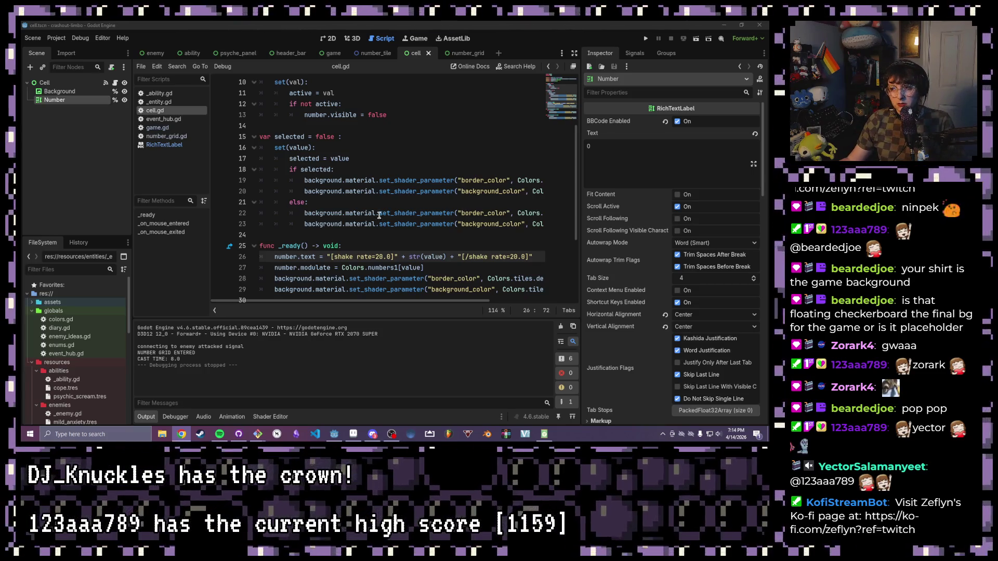
- Remove rate=20.0 from the closing [/shake] tag and run the game again
{"action": "left_click", "coordinate": [527, 257]}
{"action": "left_click_drag", "start_coordinate": [527, 257], "coordinate": [487, 259]}
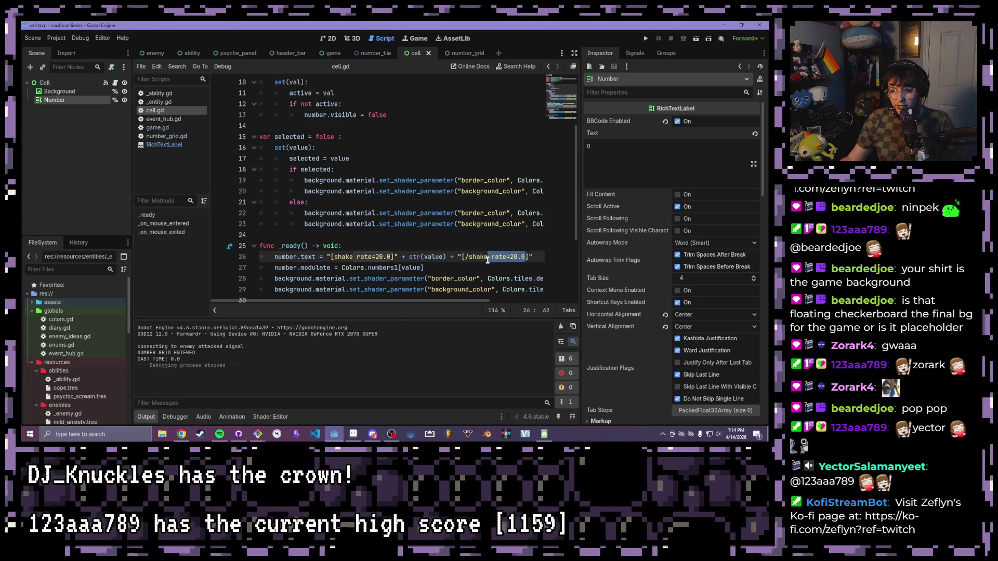
{"action": "key", "text": "BackSpace"}
{"action": "key", "text": "F5"}
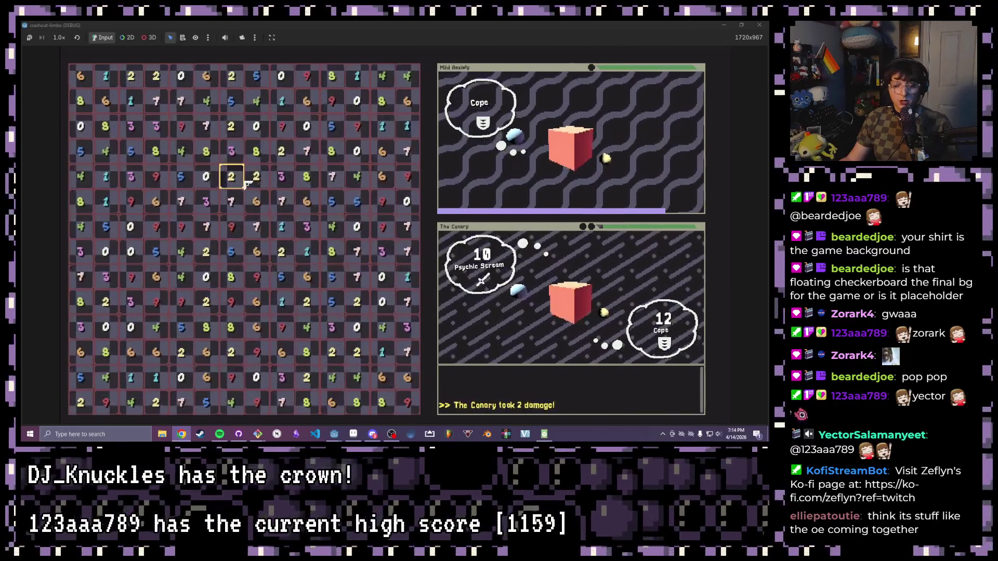
- Run the game with shake rate 10.0, then lower it to 2.0 and run again
{"action": "left_click", "coordinate": [758, 24]}
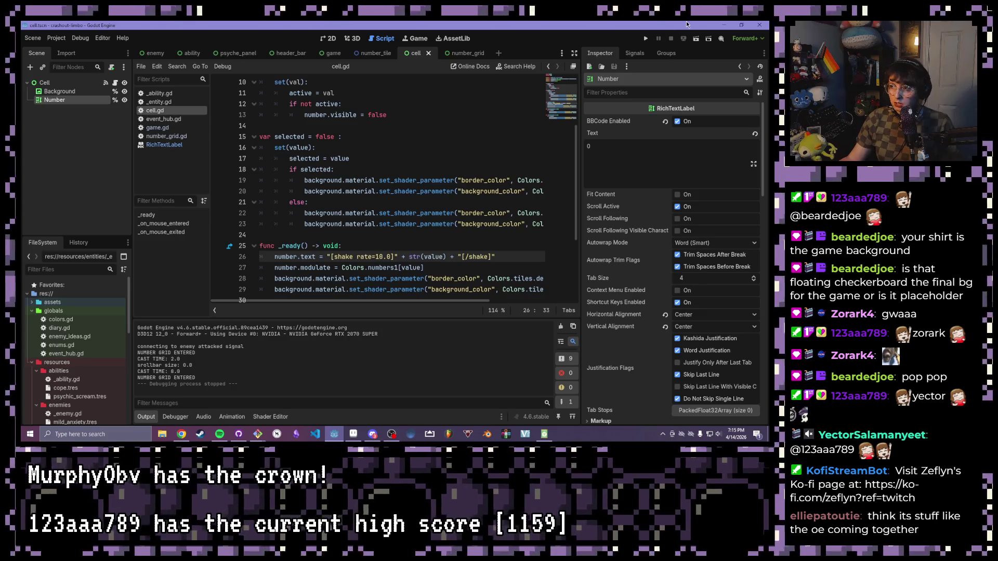
{"action": "key", "text": "F5"}
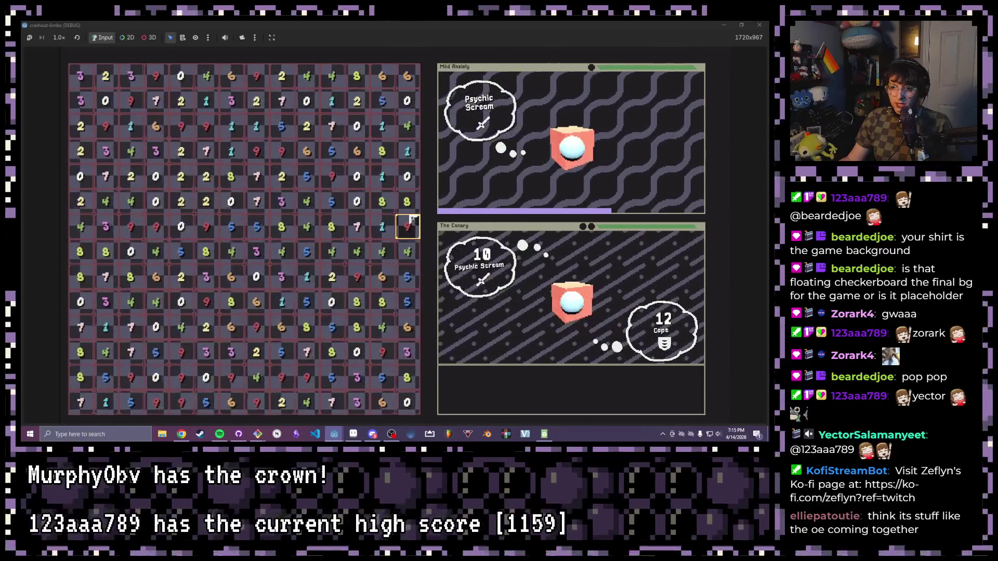
{"action": "left_click", "coordinate": [768, 24]}
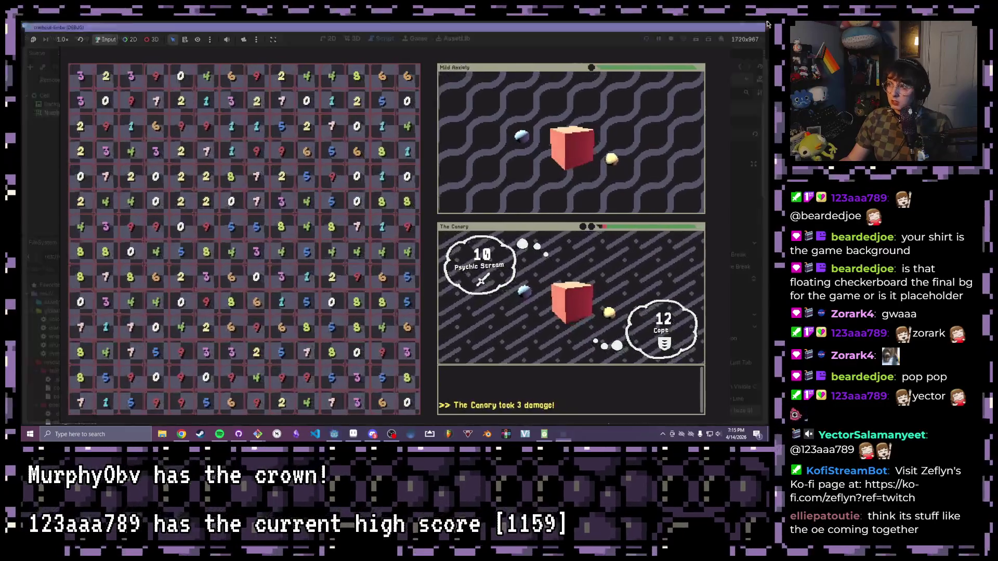
{"action": "left_click", "coordinate": [768, 24]}
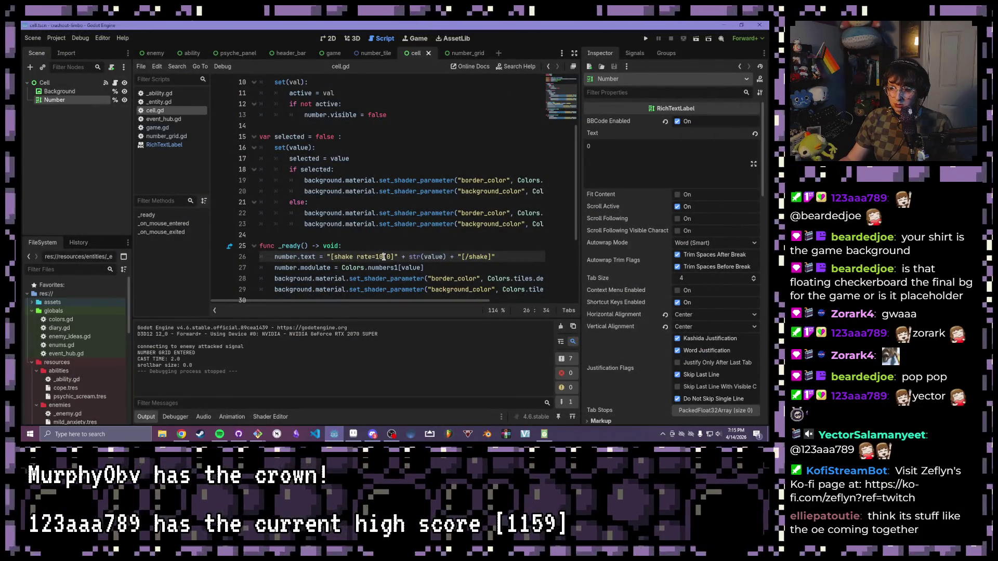
{"action": "key", "text": "BackSpace"}
{"action": "key", "text": "BackSpace"}
{"action": "type", "text": "2"}
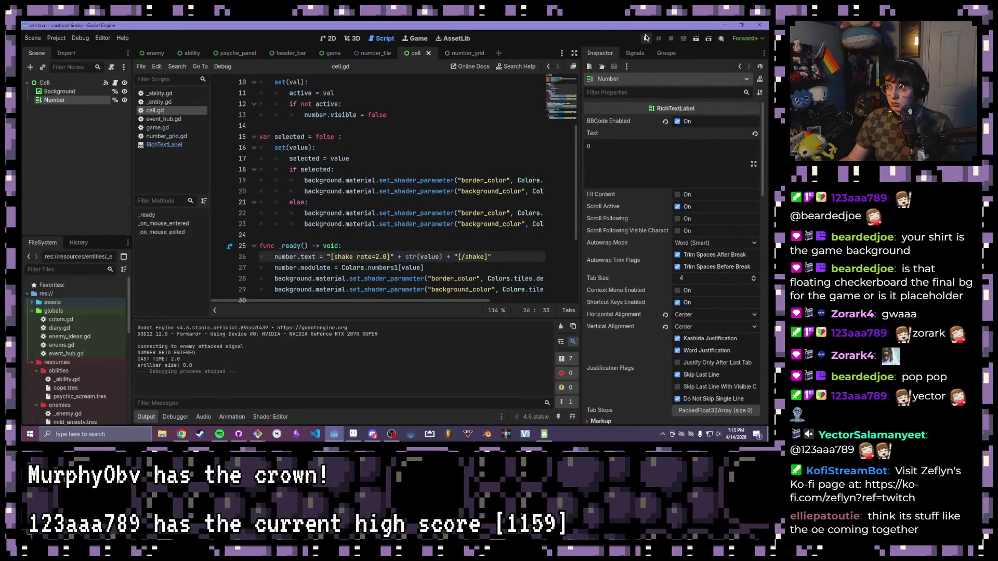
{"action": "left_click", "coordinate": [646, 37]}
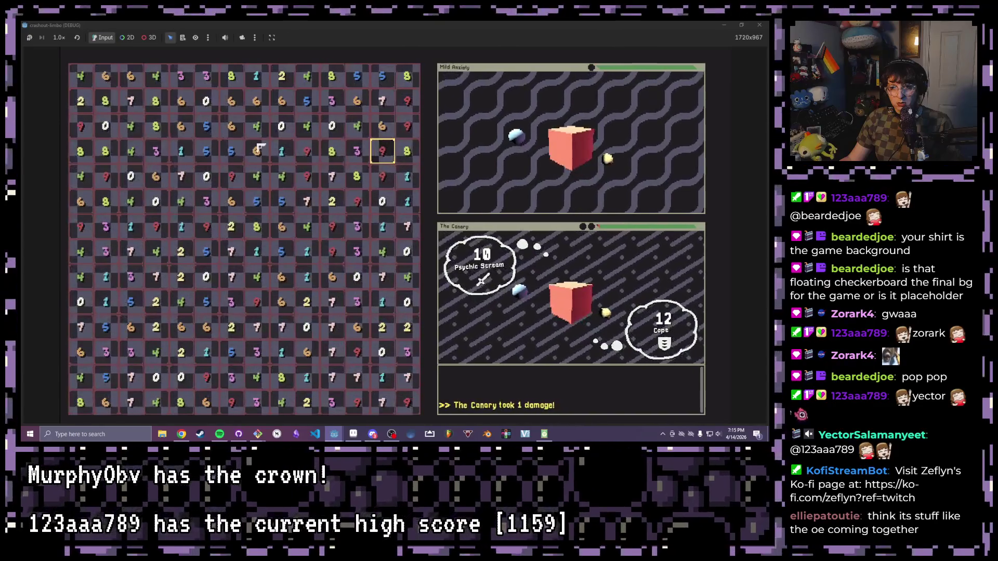
{"action": "key", "text": "F8"}
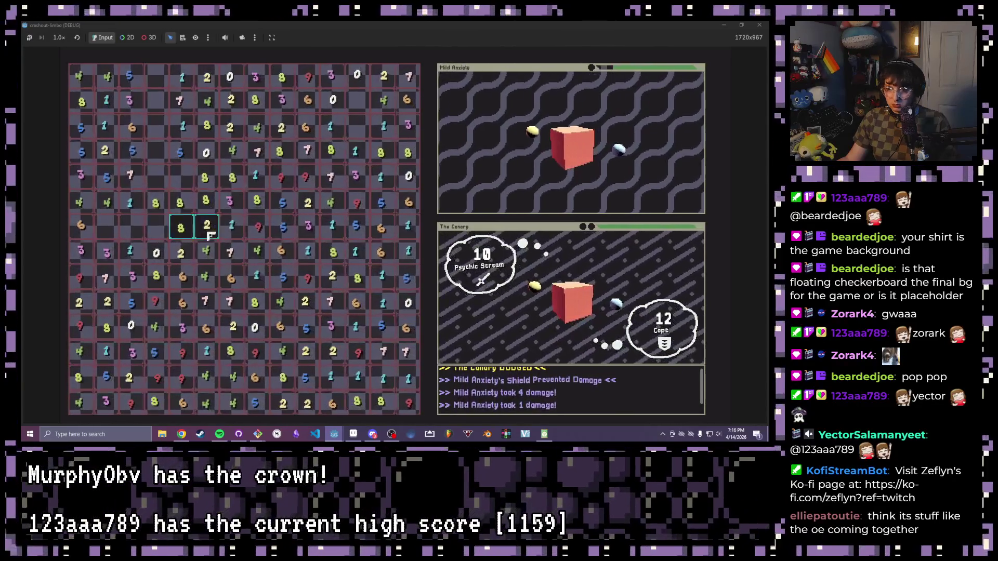
- Pick grid numbers to attack, including an 8 and 2 pair and a third-row run
{"action": "left_click", "coordinate": [206, 252]}
{"action": "left_click", "coordinate": [232, 225]}
{"action": "left_click", "coordinate": [257, 226]}
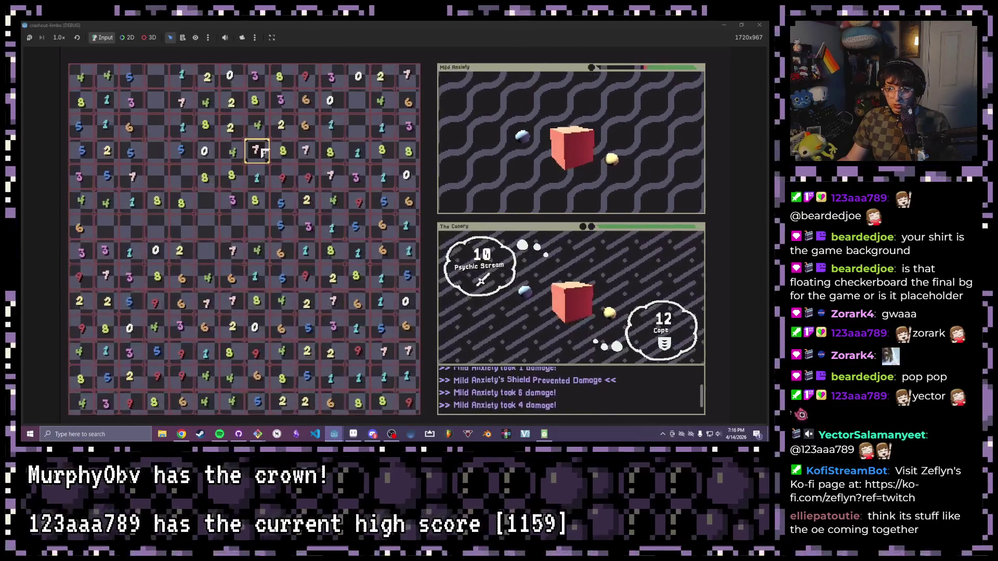
{"action": "left_click", "coordinate": [283, 151]}
{"action": "left_click", "coordinate": [282, 126]}
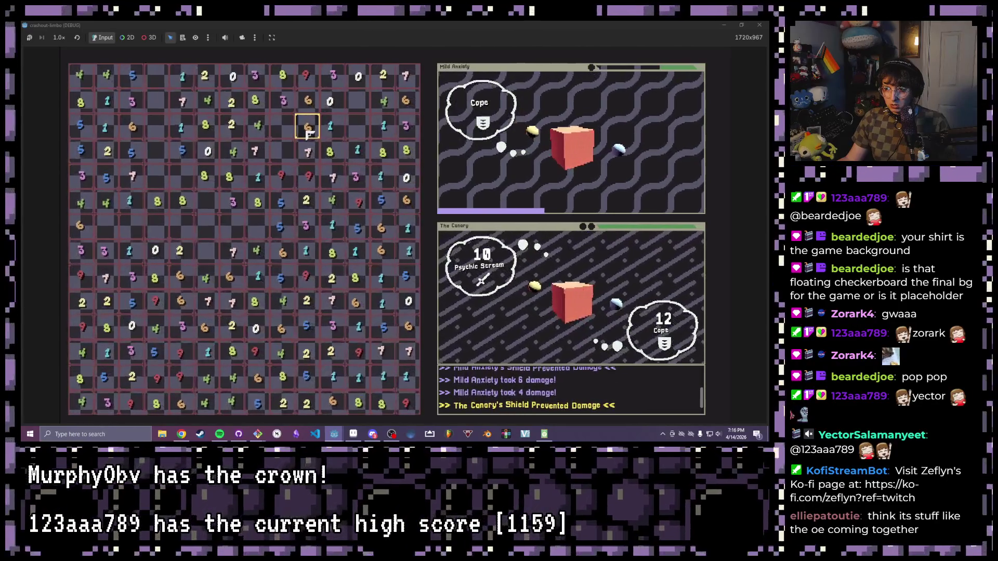
{"action": "left_click", "coordinate": [307, 127]}
{"action": "left_click", "coordinate": [258, 127]}
{"action": "left_click", "coordinate": [230, 126]}
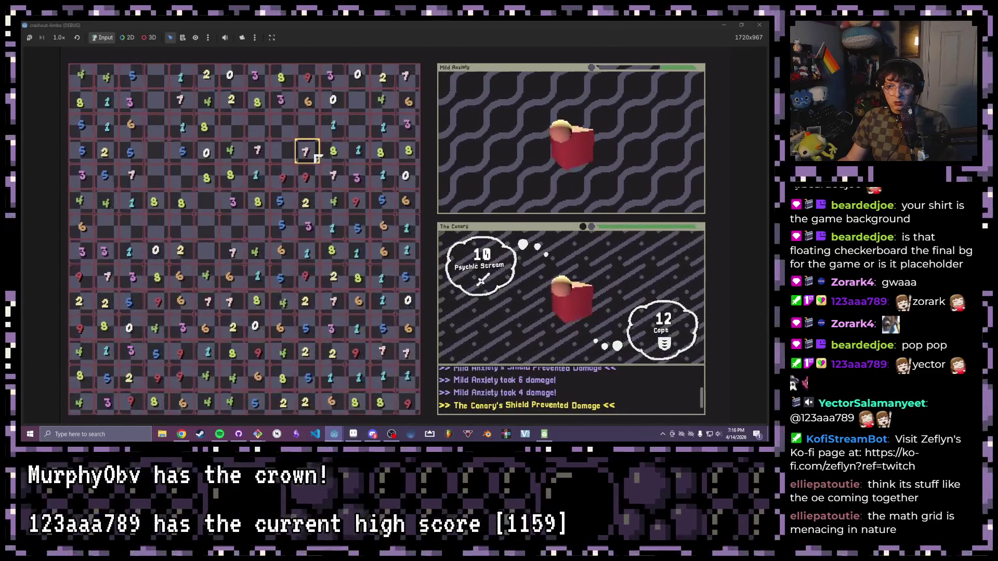
- Clear column runs — a 4 and 8, two stacked 6s, four numbers in a column — then stop the game
{"action": "mouse_move", "coordinate": [206, 101]}
{"action": "left_mouse_down"}
{"action": "mouse_move", "coordinate": [216, 174]}
{"action": "mouse_move", "coordinate": [216, 165]}
{"action": "left_mouse_up"}
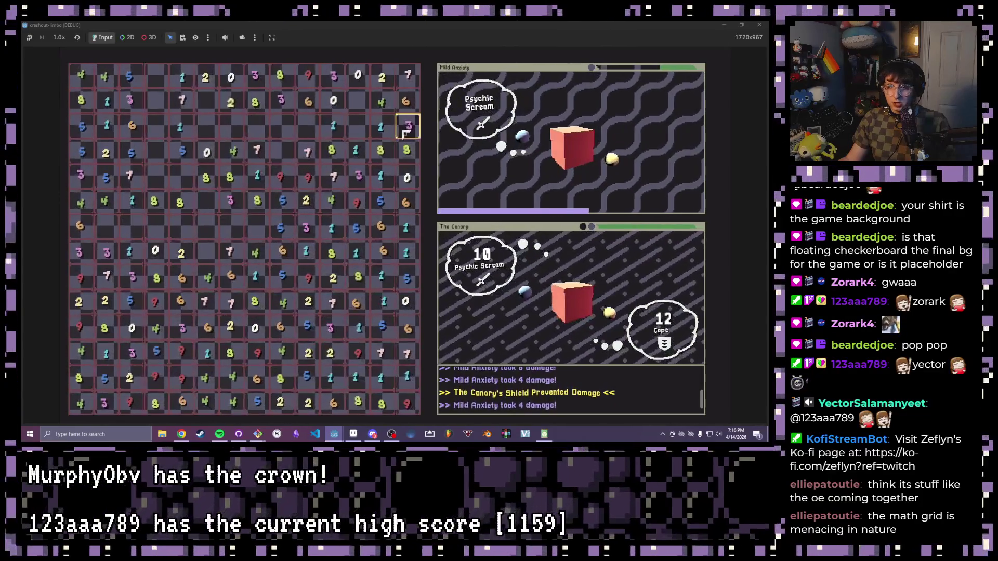
{"action": "left_click_drag", "start_coordinate": [382, 228], "coordinate": [383, 252]}
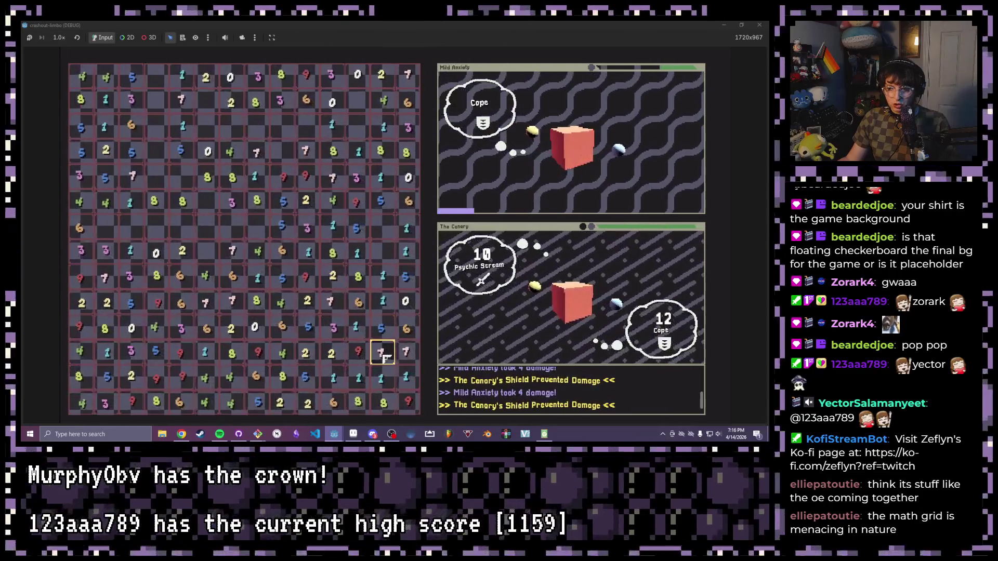
{"action": "left_click_drag", "start_coordinate": [381, 349], "coordinate": [382, 328]}
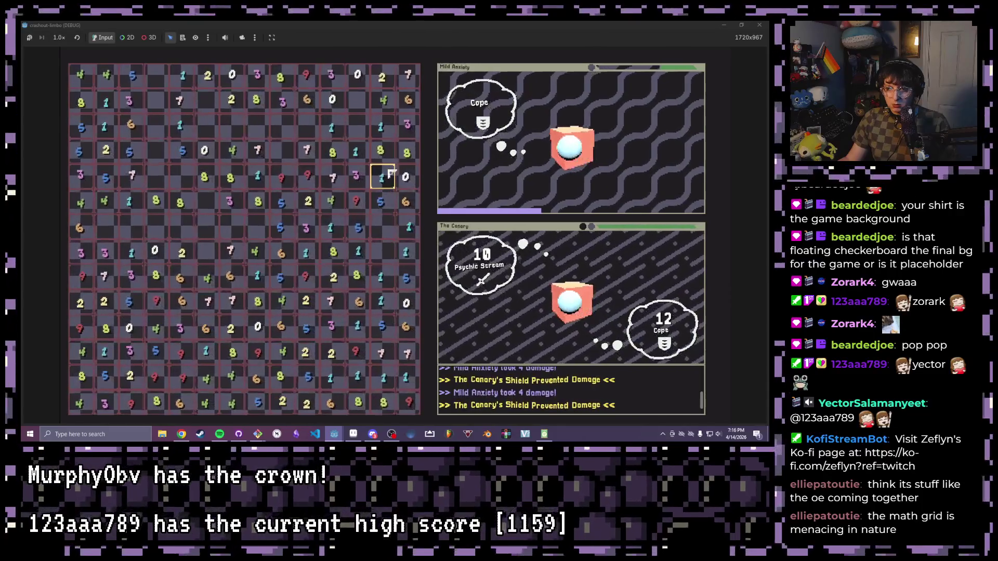
{"action": "mouse_move", "coordinate": [383, 125]}
{"action": "left_mouse_down"}
{"action": "mouse_move", "coordinate": [385, 201]}
{"action": "mouse_move", "coordinate": [384, 177]}
{"action": "left_mouse_up"}
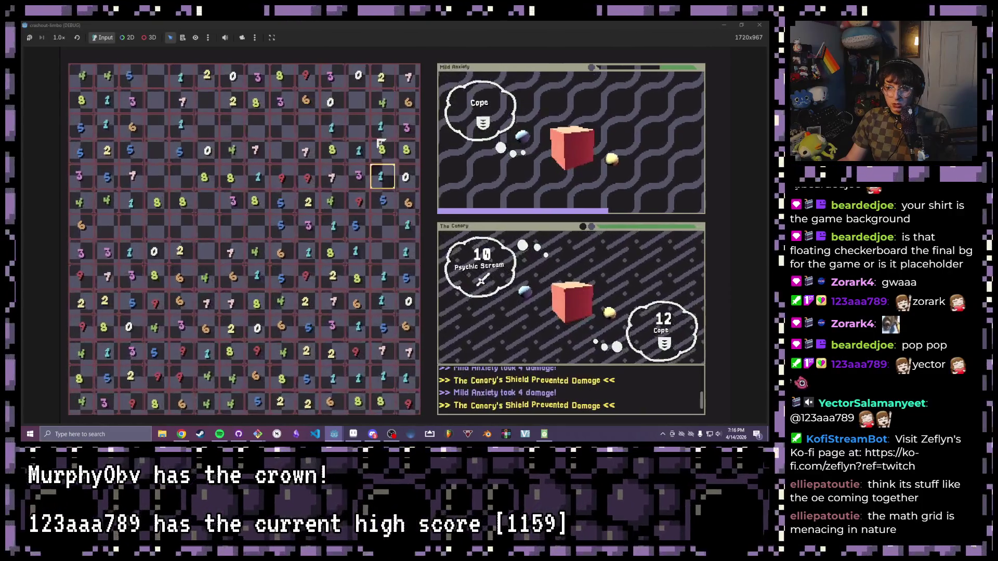
{"action": "mouse_move", "coordinate": [407, 109]}
{"action": "left_mouse_down"}
{"action": "mouse_move", "coordinate": [407, 78]}
{"action": "mouse_move", "coordinate": [407, 131]}
{"action": "left_mouse_up"}
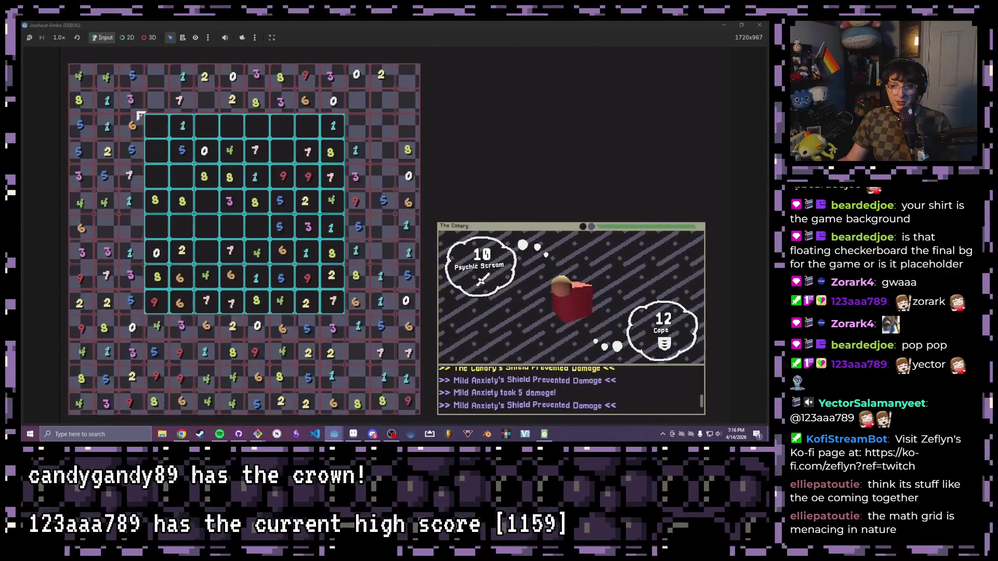
{"action": "left_click", "coordinate": [761, 25]}
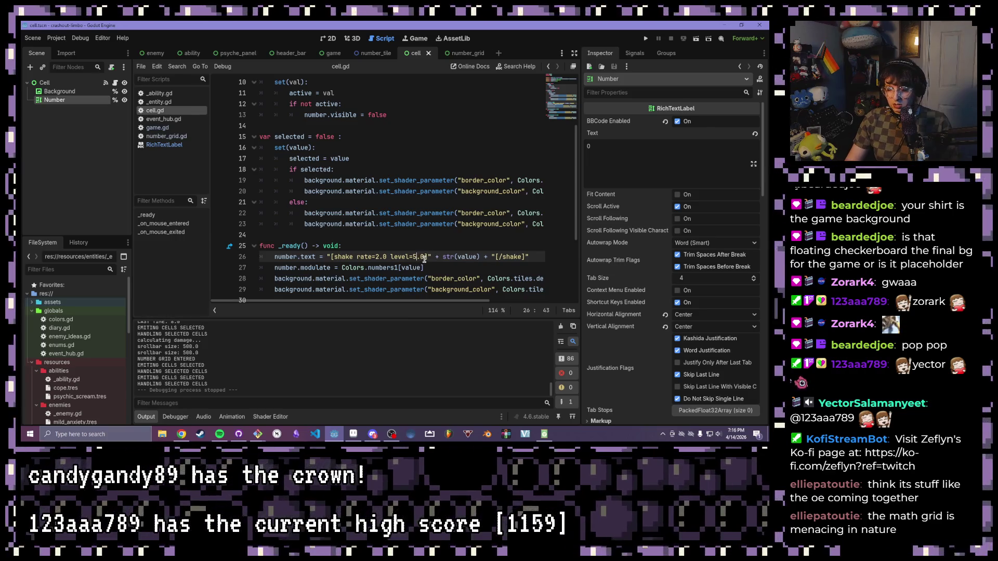
- Save cell.gd and run a quick playtest of the stronger shake, then stop the game
{"action": "key", "text": "ctrl+s"}
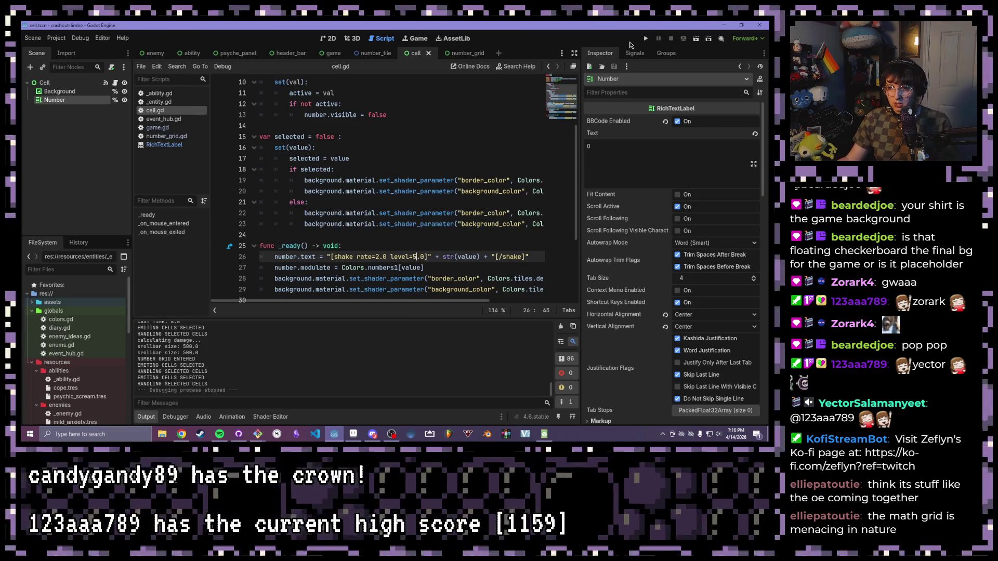
{"action": "left_click", "coordinate": [647, 39]}
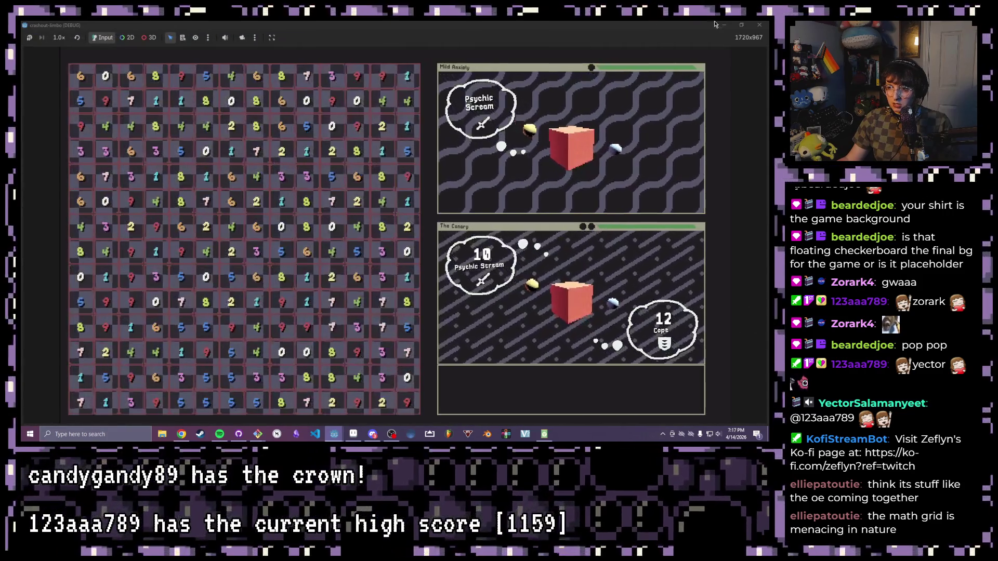
{"action": "left_click", "coordinate": [759, 25]}
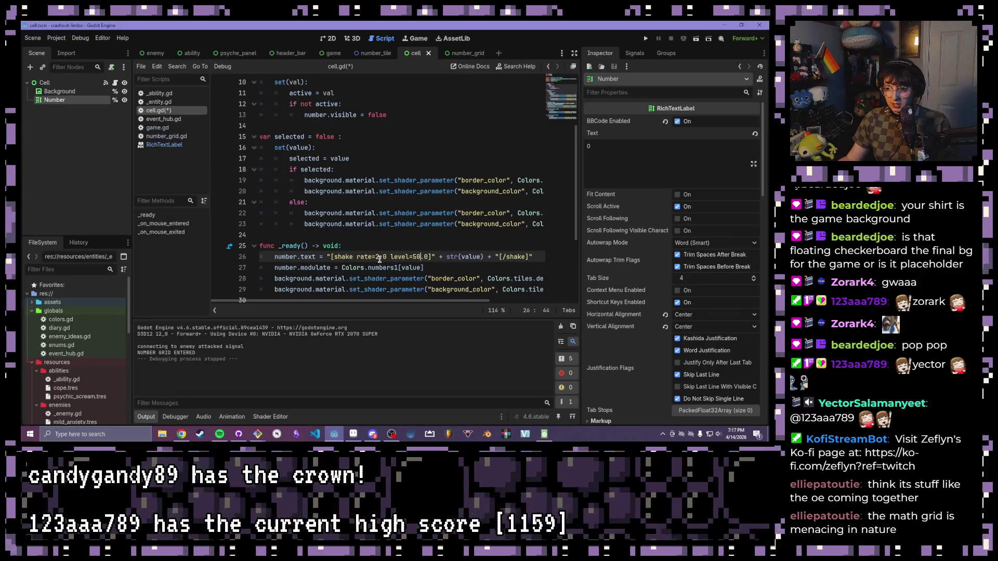
- Fix the shake tag to rate=20.0 with level=500.0, save the script, and rerun the game
{"action": "type", "text": "0."}
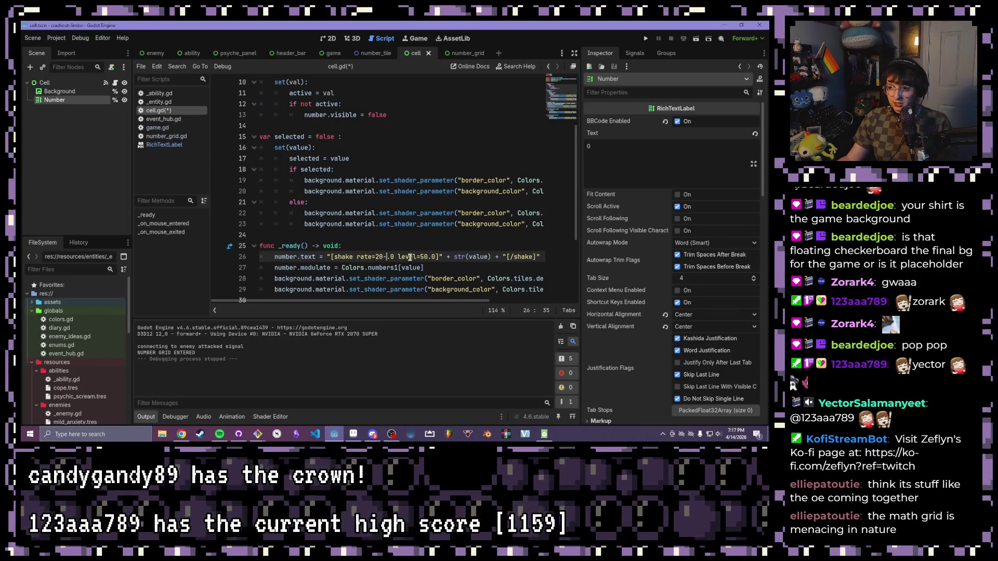
{"action": "key", "text": "BackSpace"}
{"action": "key", "text": "ctrl+s"}
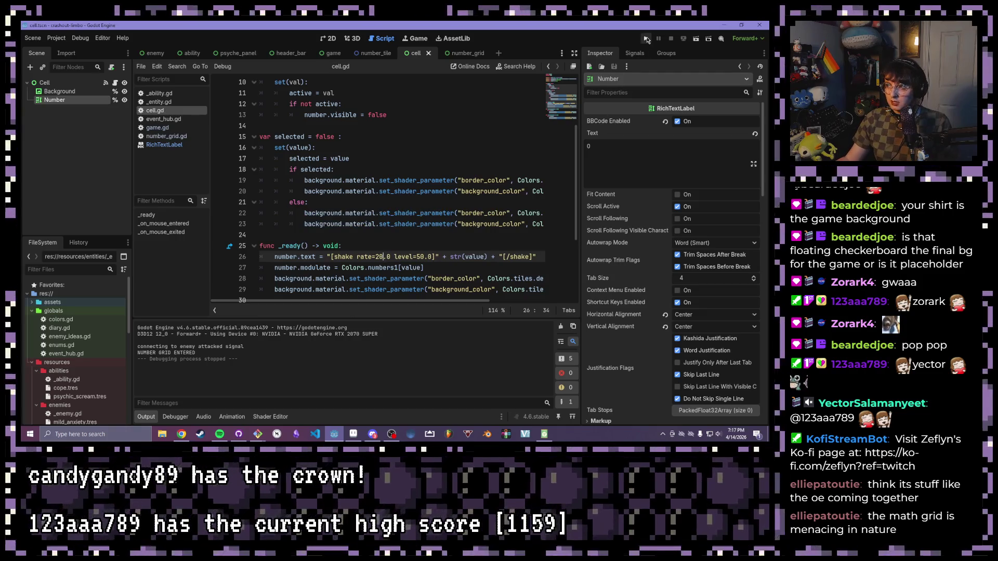
{"action": "left_click", "coordinate": [646, 40]}
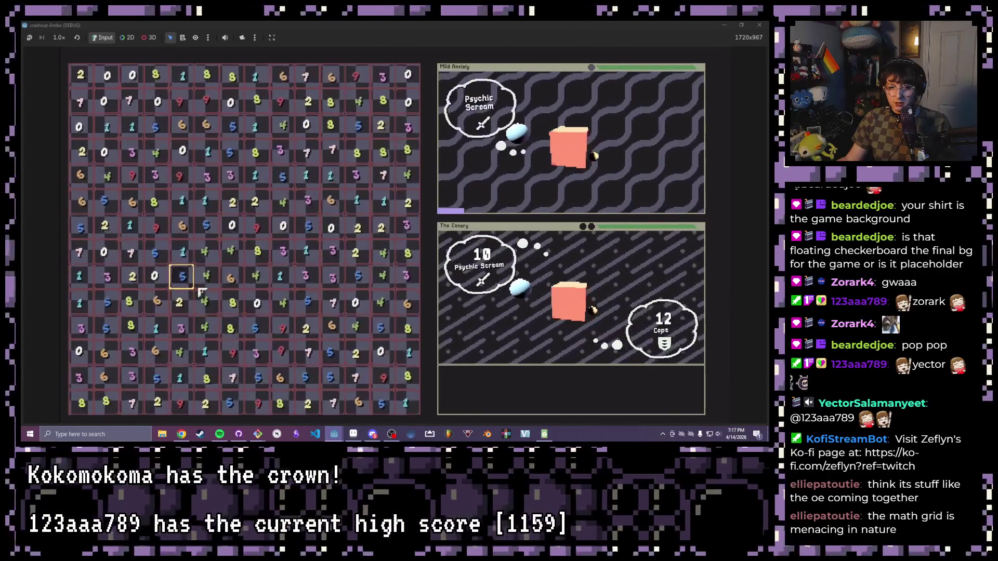
- Select pairs of numbers in row 10 to watch the faster shake
{"action": "left_click", "coordinate": [232, 276]}
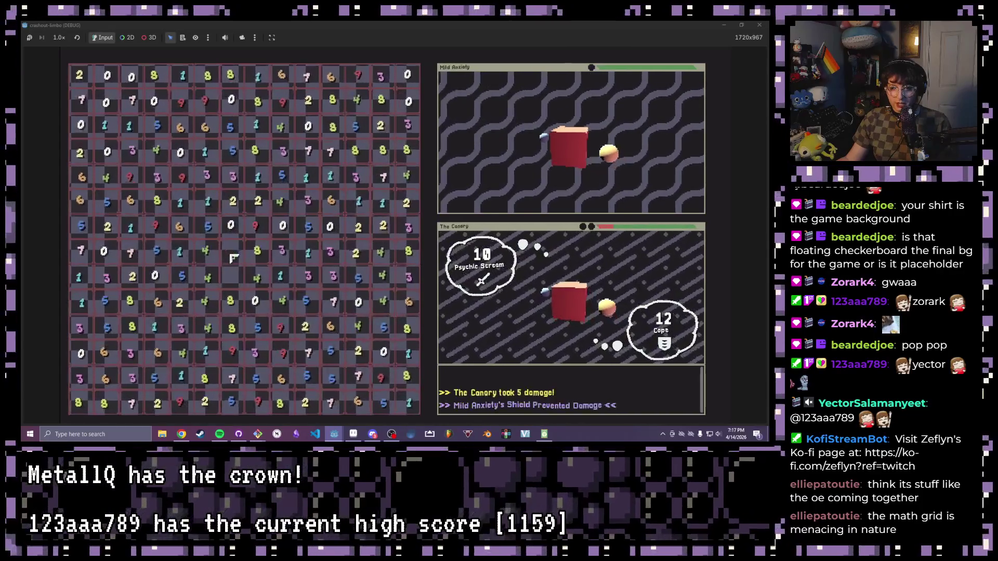
{"action": "left_click", "coordinate": [207, 276]}
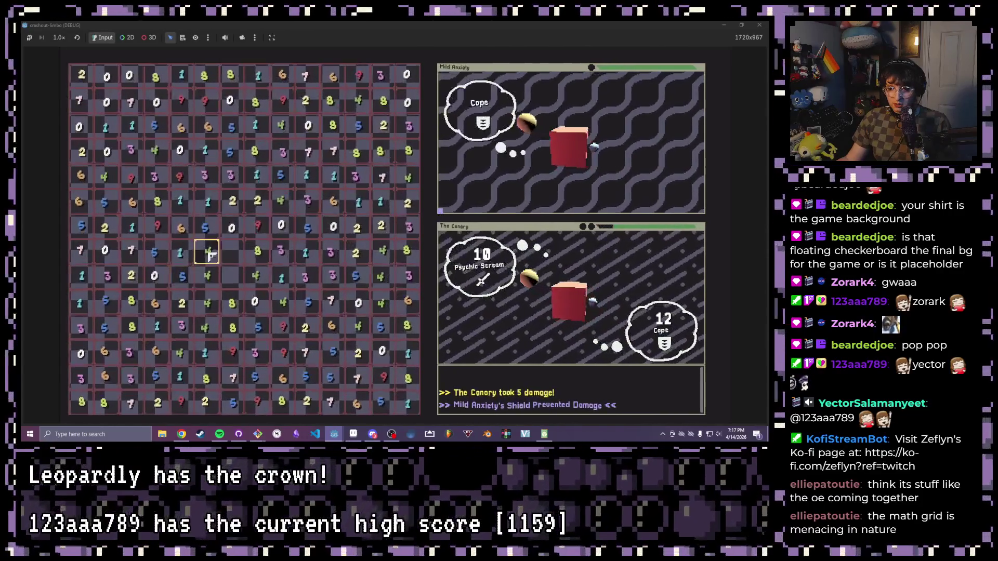
{"action": "left_click", "coordinate": [206, 302]}
{"action": "left_click", "coordinate": [232, 302]}
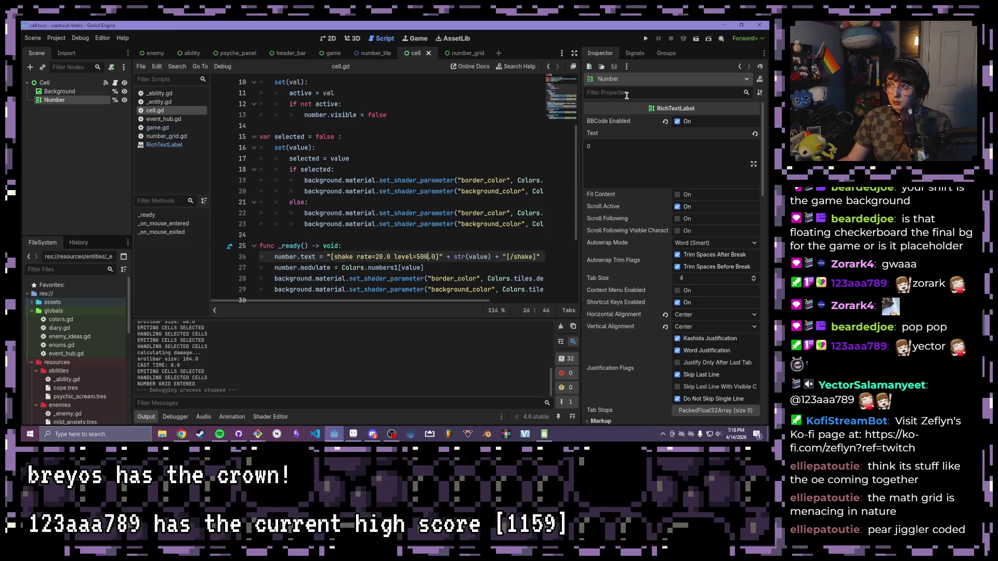
- Toggle Clip Contents on the Cell root node and playtest the violent shake
{"action": "left_click", "coordinate": [645, 39]}
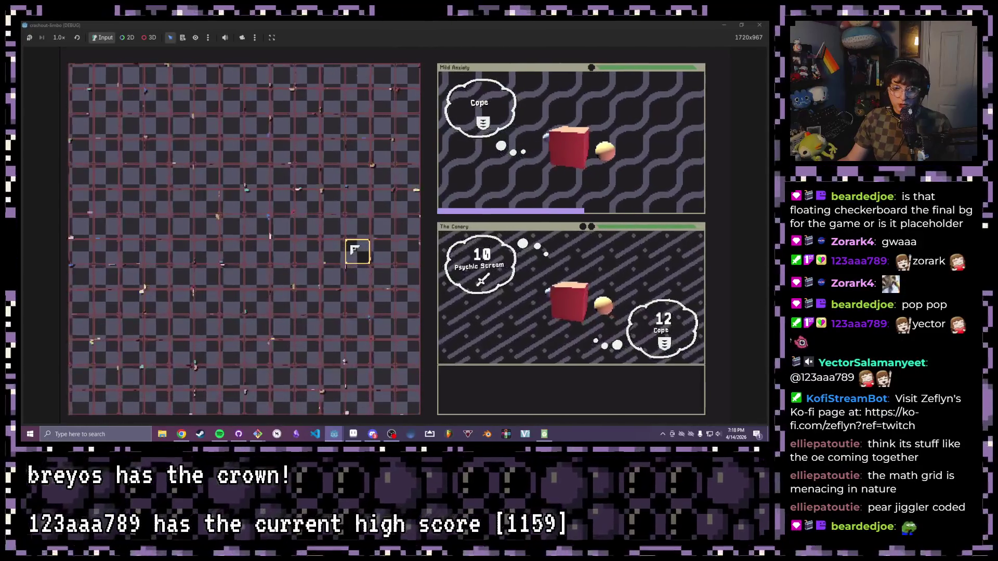
{"action": "key", "text": "F8"}
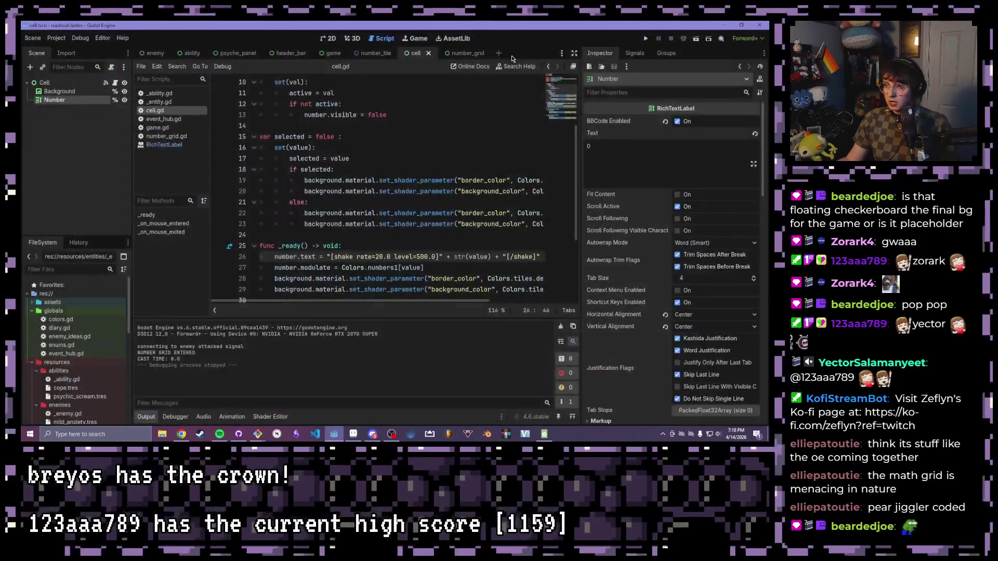
{"action": "left_click", "coordinate": [45, 82]}
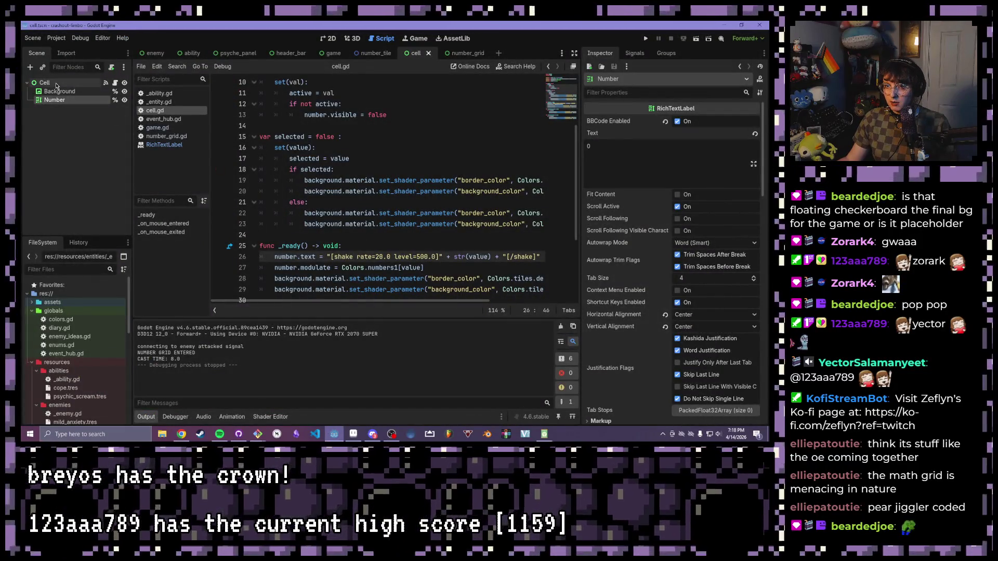
{"action": "left_click", "coordinate": [679, 148]}
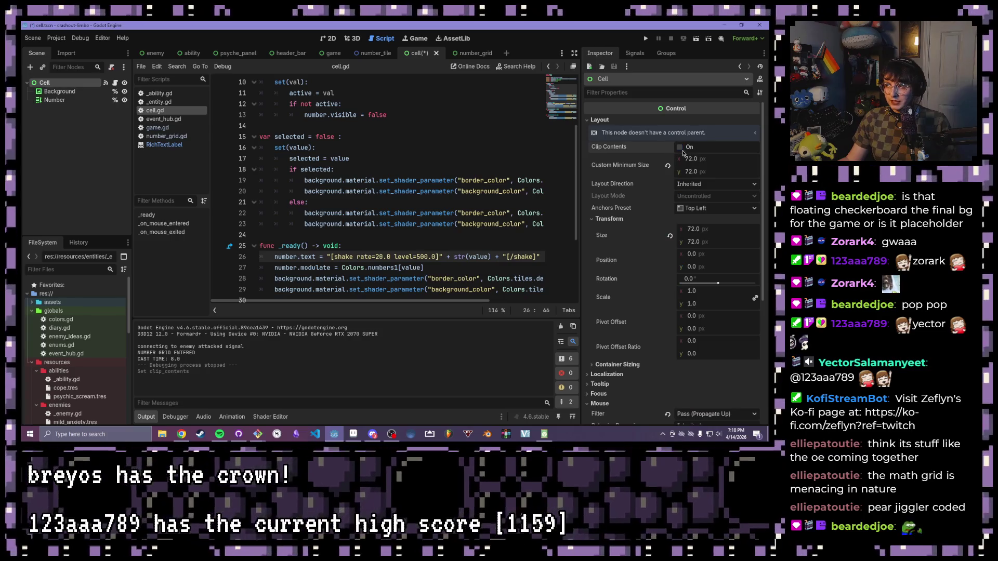
{"action": "left_click", "coordinate": [646, 39]}
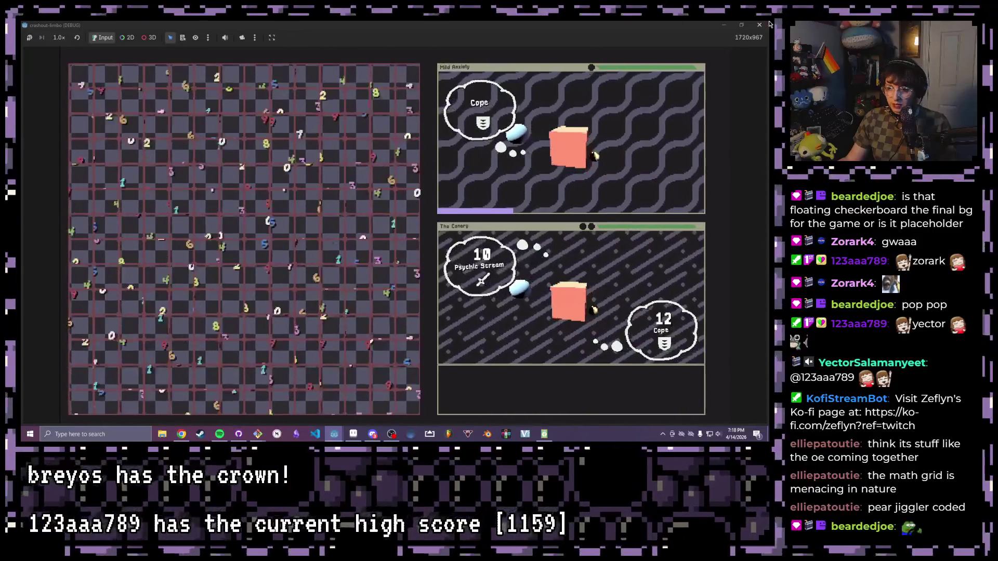
{"action": "left_click", "coordinate": [758, 25]}
- Turn on Clip Contents for the Number label, then playtest the clipping
{"action": "left_click", "coordinate": [52, 100]}
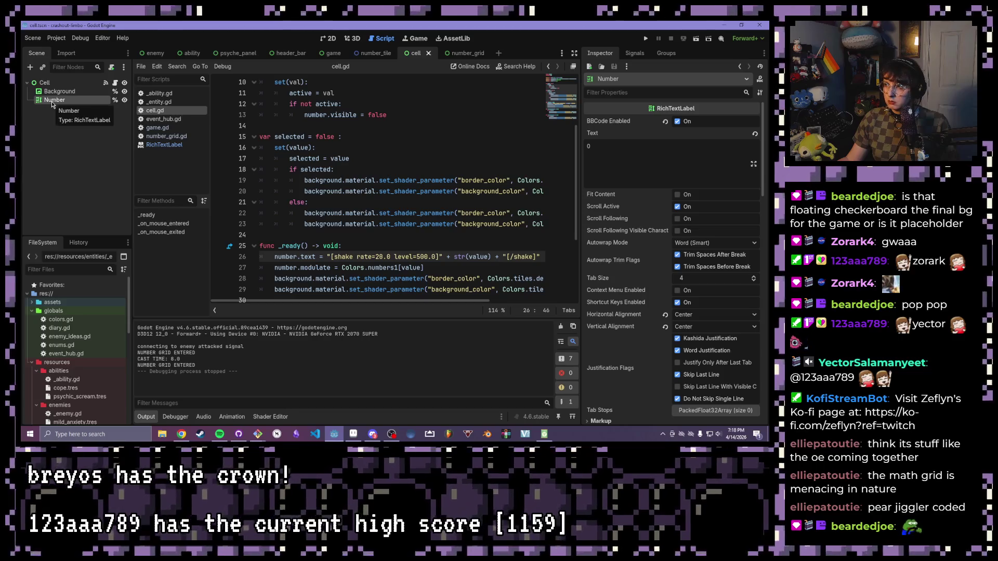
{"action": "scroll", "coordinate": [624, 286], "scroll_direction": "down", "scroll_amount": 5}
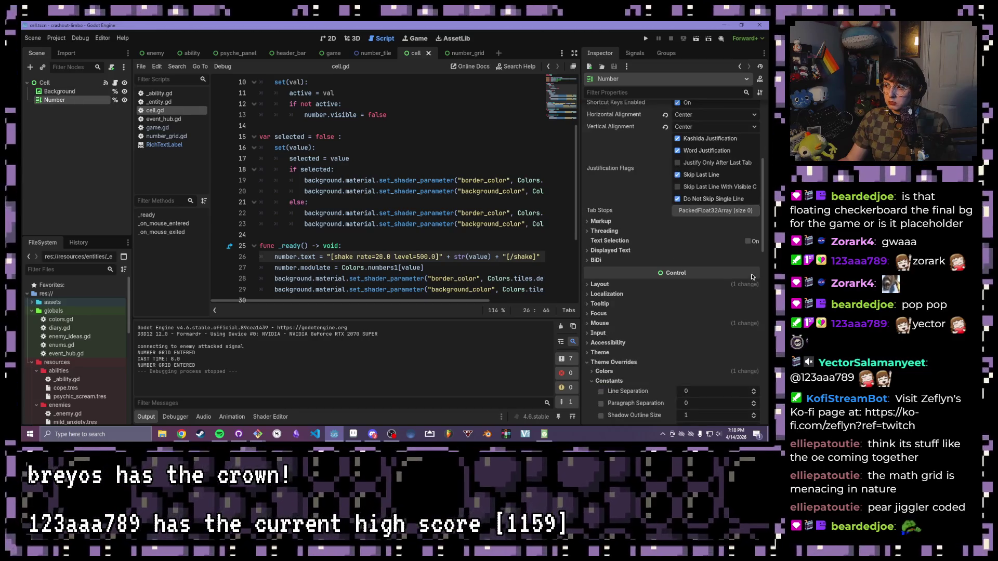
{"action": "left_click", "coordinate": [600, 284]}
{"action": "left_click", "coordinate": [679, 312]}
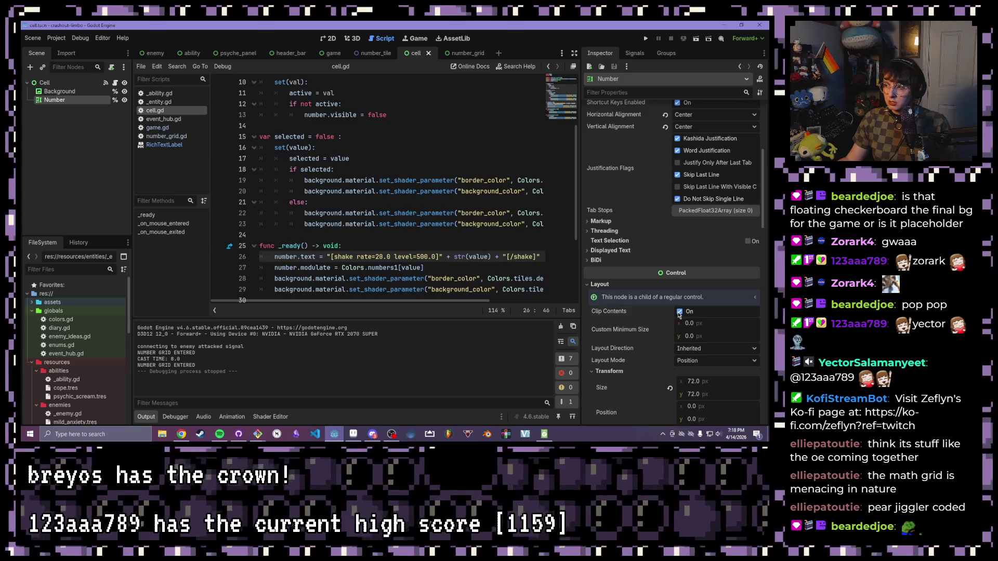
{"action": "left_click", "coordinate": [60, 91]}
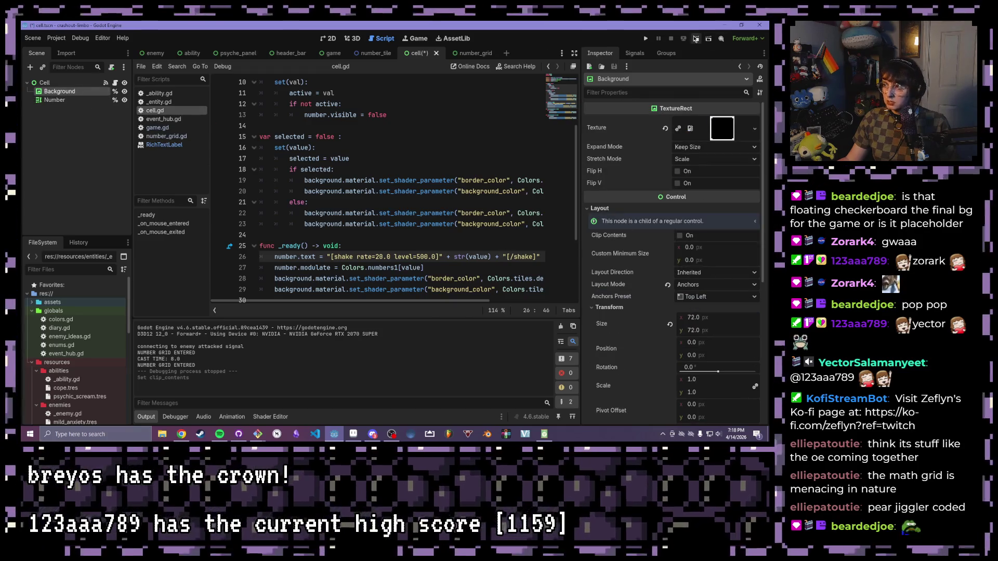
{"action": "left_click", "coordinate": [648, 38]}
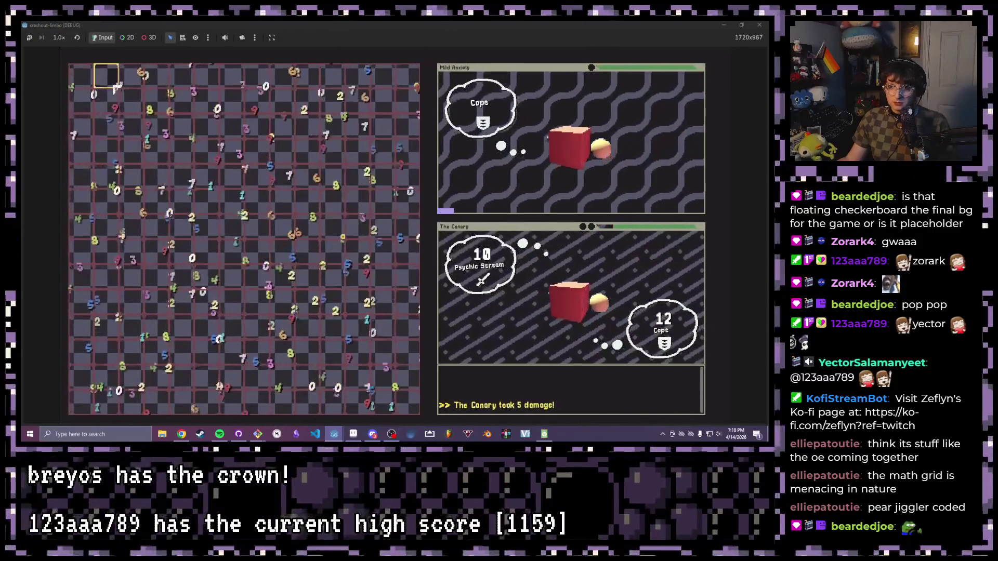
{"action": "left_click", "coordinate": [759, 25]}
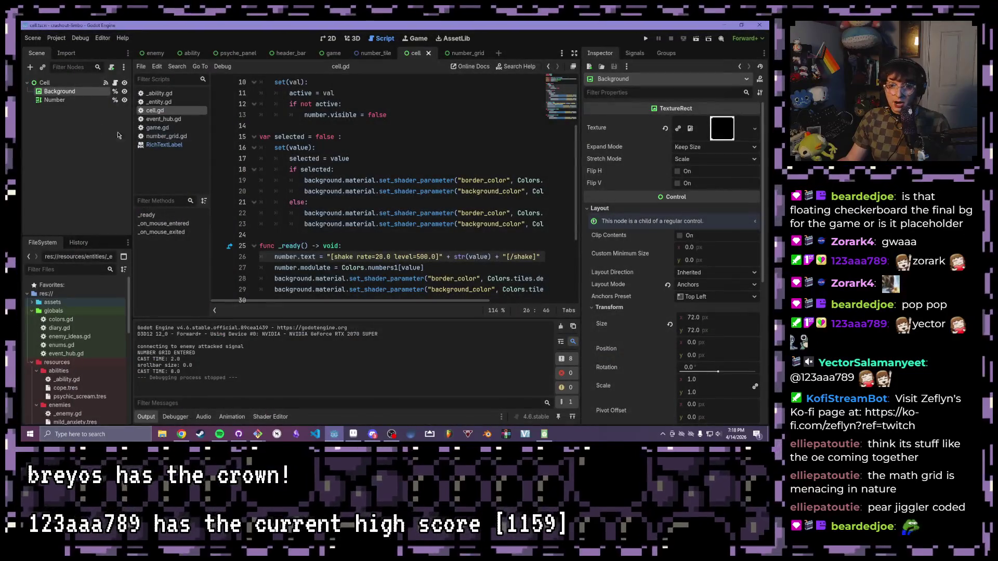
- Reset the Number node's clipping and leave Clip Contents on for the Cell root
{"action": "left_click", "coordinate": [54, 100]}
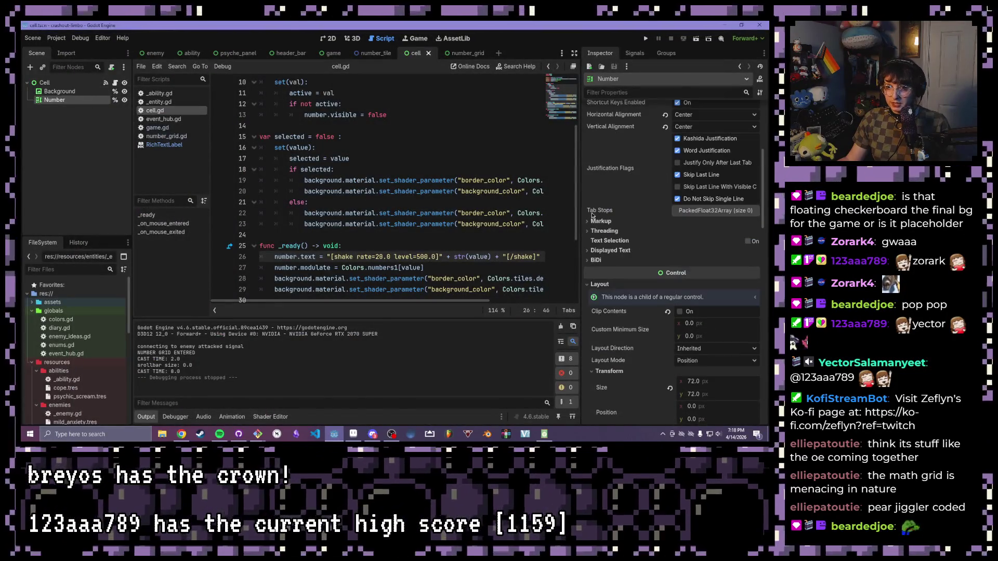
{"action": "left_click", "coordinate": [667, 312]}
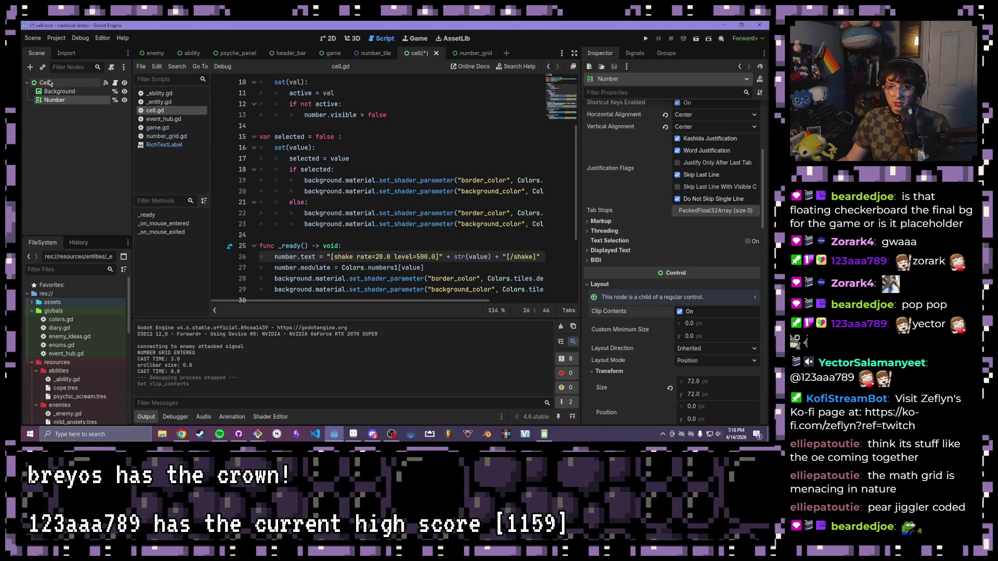
{"action": "left_click", "coordinate": [44, 83]}
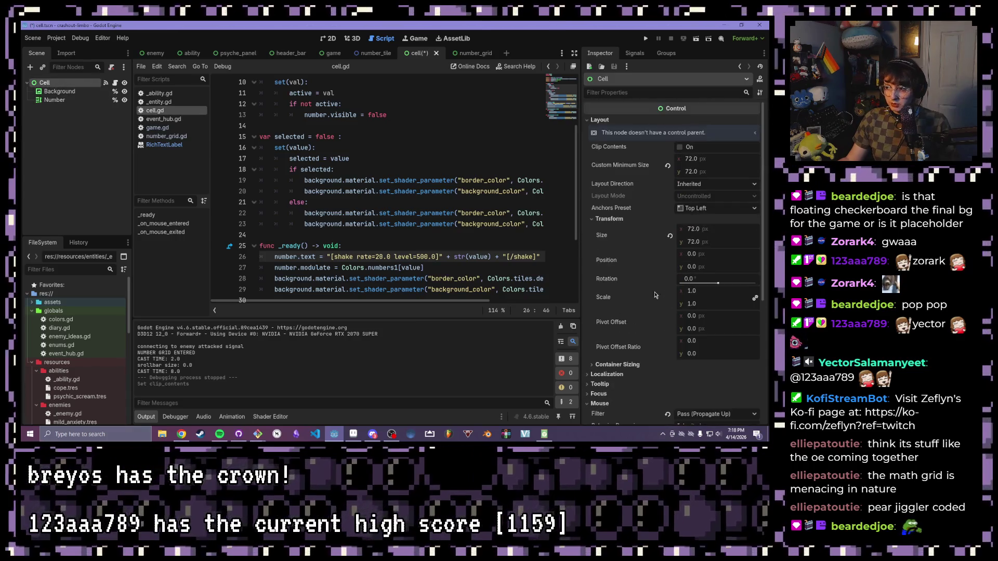
{"action": "left_click", "coordinate": [680, 147]}
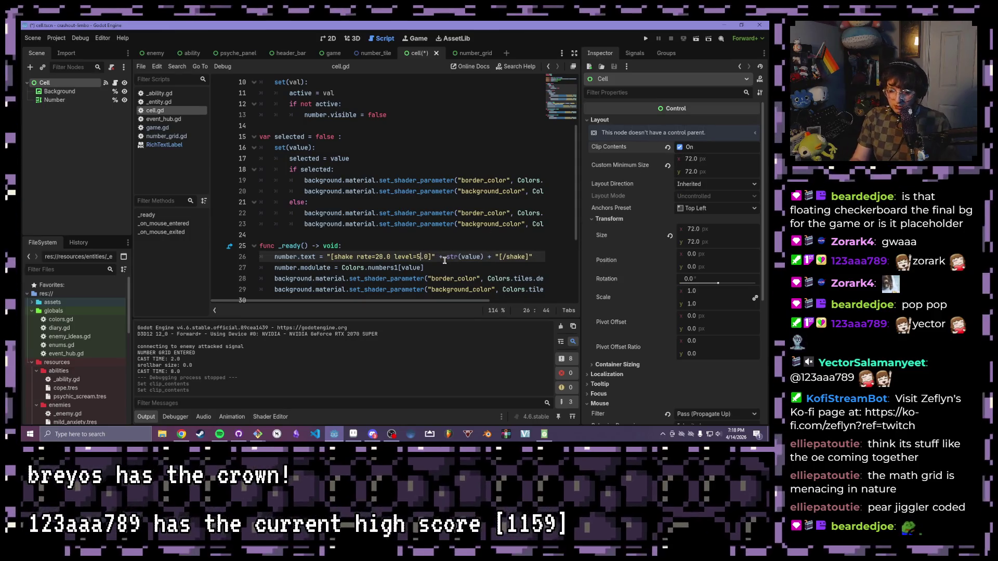
- Revert the shake tag to level 5.0 and rate 2.0, save, and stop the running game
{"action": "key", "text": "BackSpace"}
{"action": "key", "text": "BackSpace"}
{"action": "key", "text": "ctrl+s"}
{"action": "left_click", "coordinate": [383, 257]}
{"action": "key", "text": "BackSpace"}
{"action": "key", "text": "ctrl+s"}
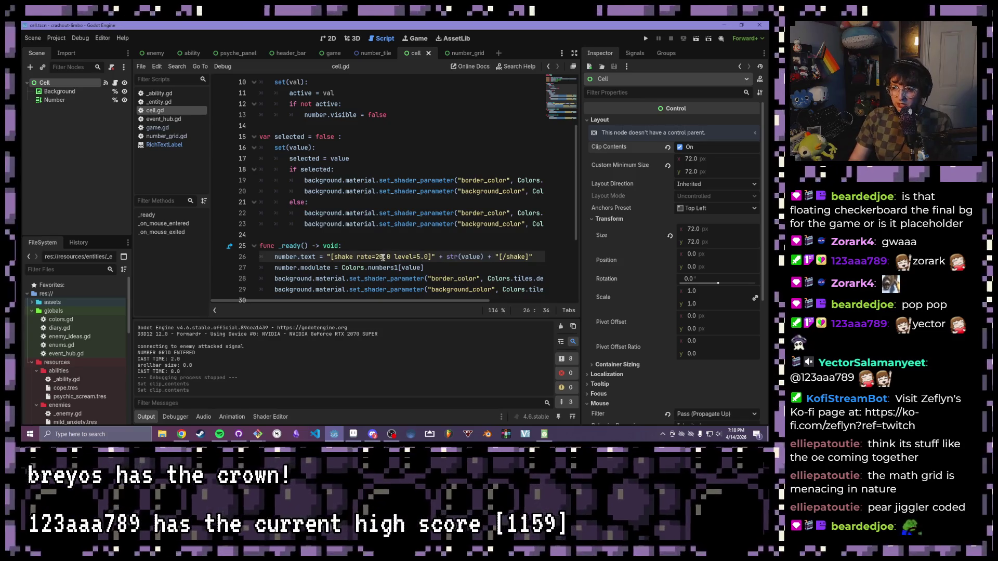
{"action": "key", "text": "ctrl+s"}
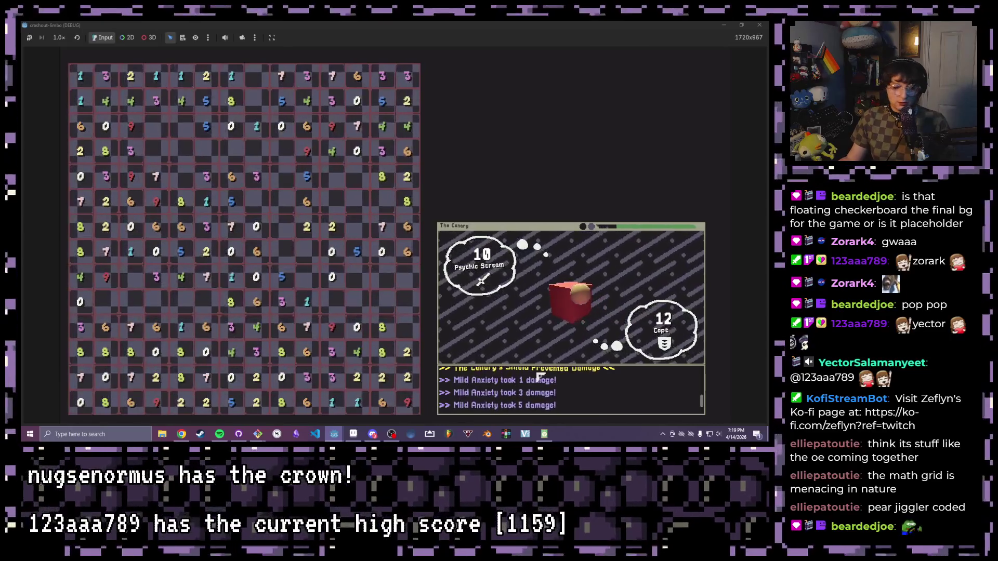
{"action": "left_click", "coordinate": [766, 24]}
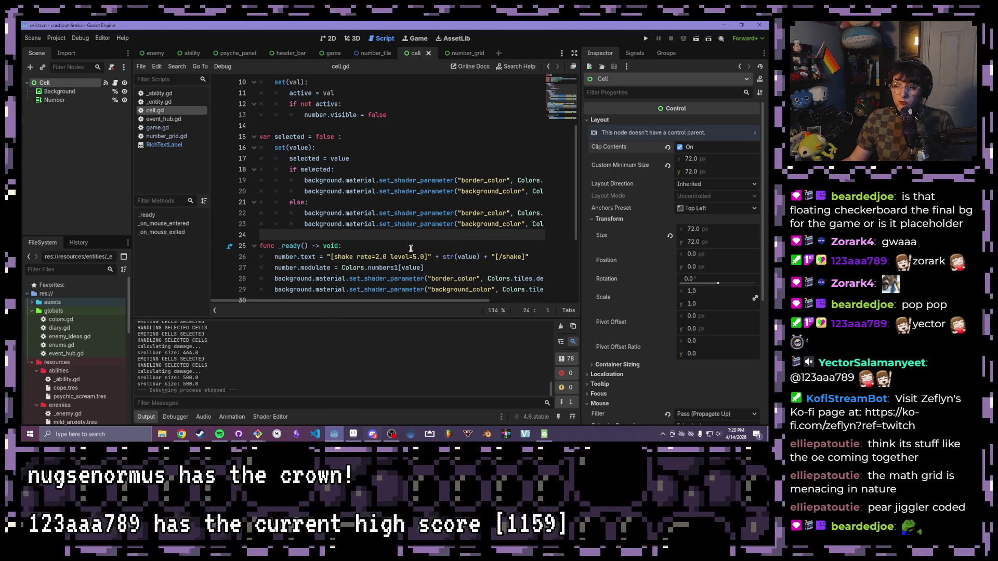
- Review cell.gd's active setter, then view the enemy scene in the 2D view
{"action": "left_click", "coordinate": [339, 180]}
{"action": "scroll", "coordinate": [339, 207], "scroll_direction": "up", "scroll_amount": 3}
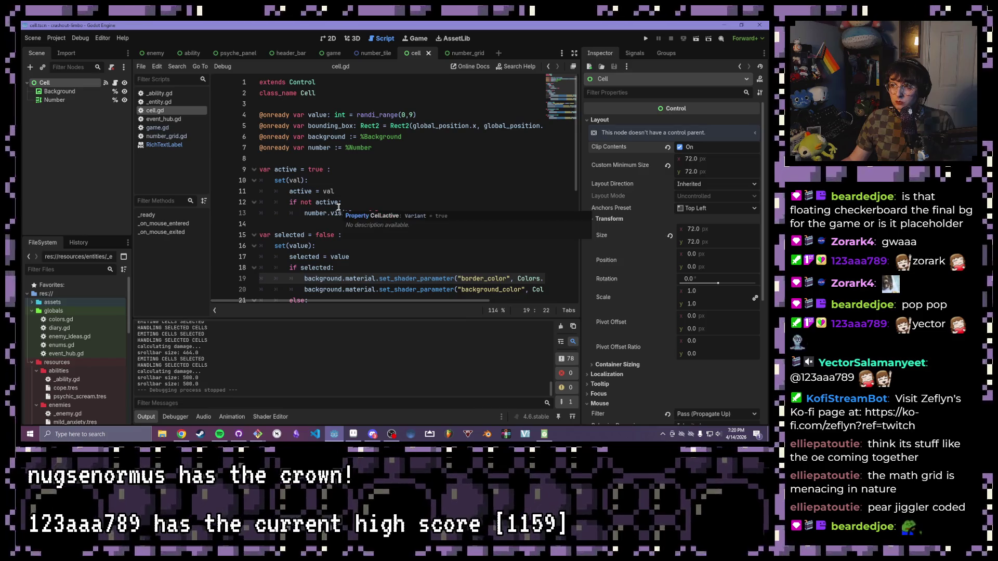
{"action": "left_click", "coordinate": [339, 191]}
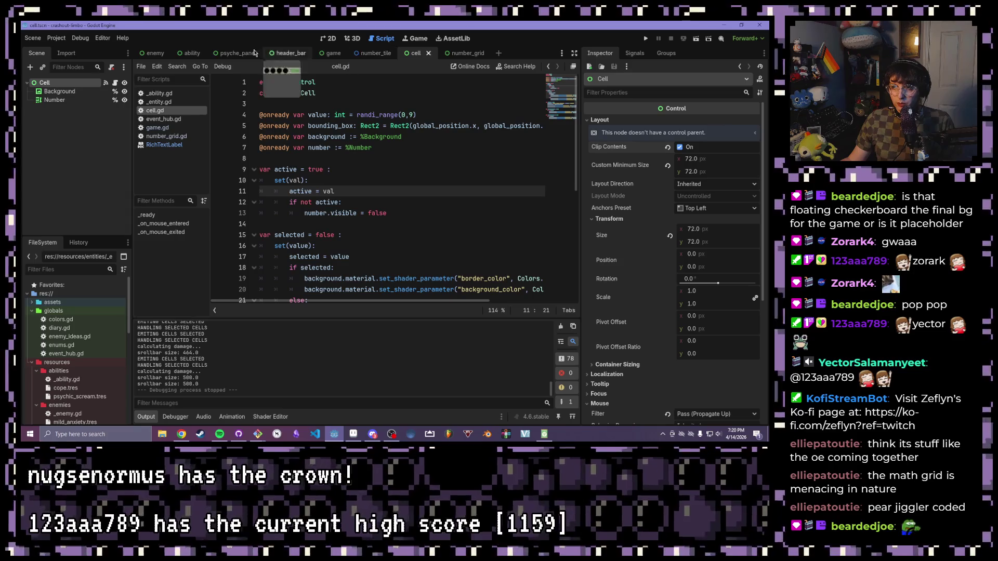
{"action": "left_click", "coordinate": [155, 53]}
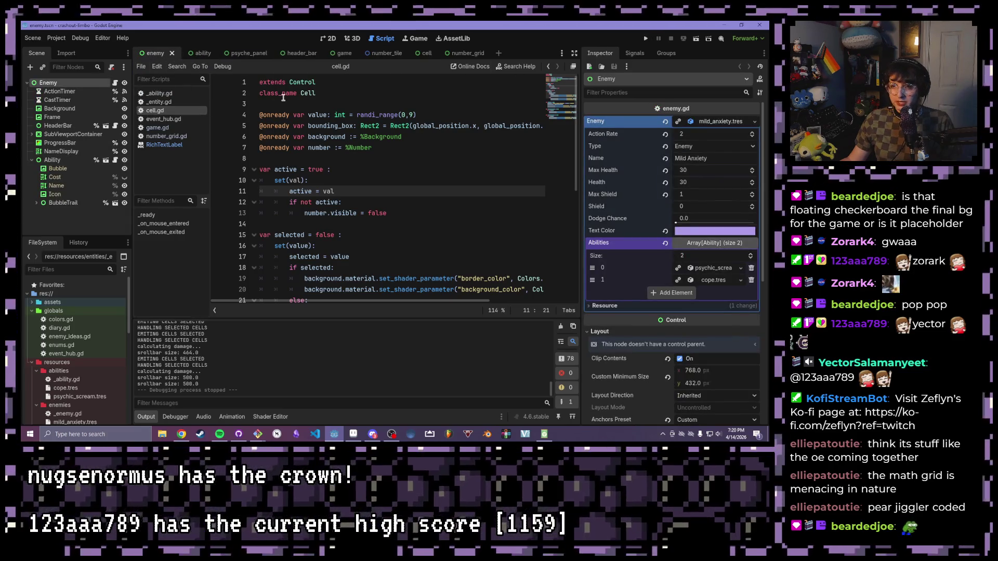
{"action": "left_click", "coordinate": [328, 38]}
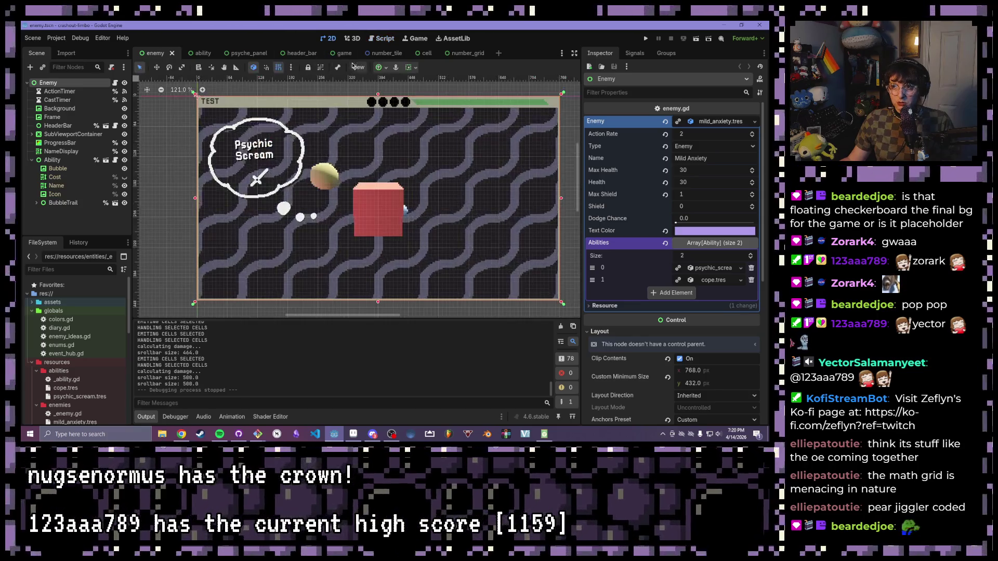
{"action": "left_click", "coordinate": [343, 52]}
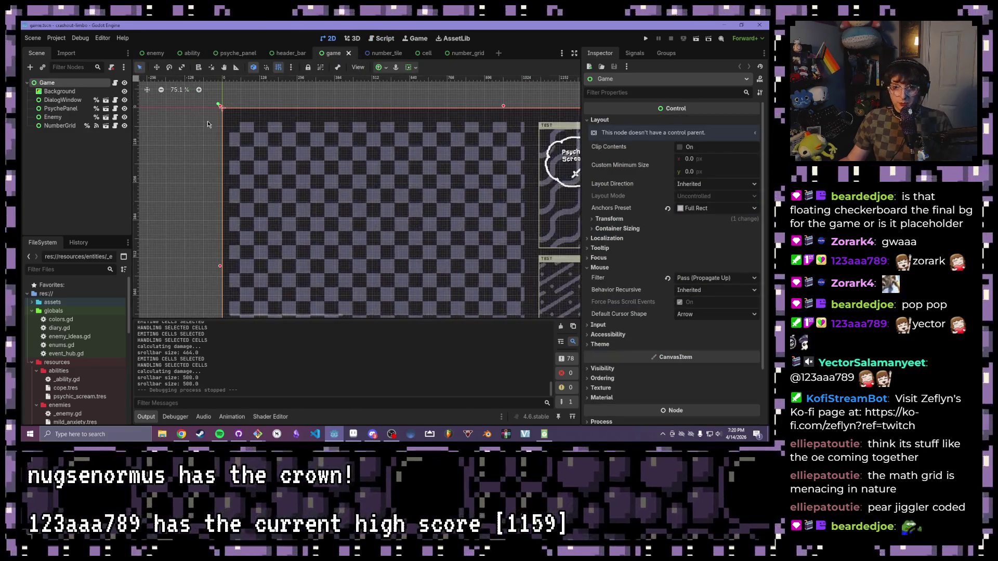
{"action": "scroll", "coordinate": [207, 124], "scroll_direction": "down", "scroll_amount": 3}
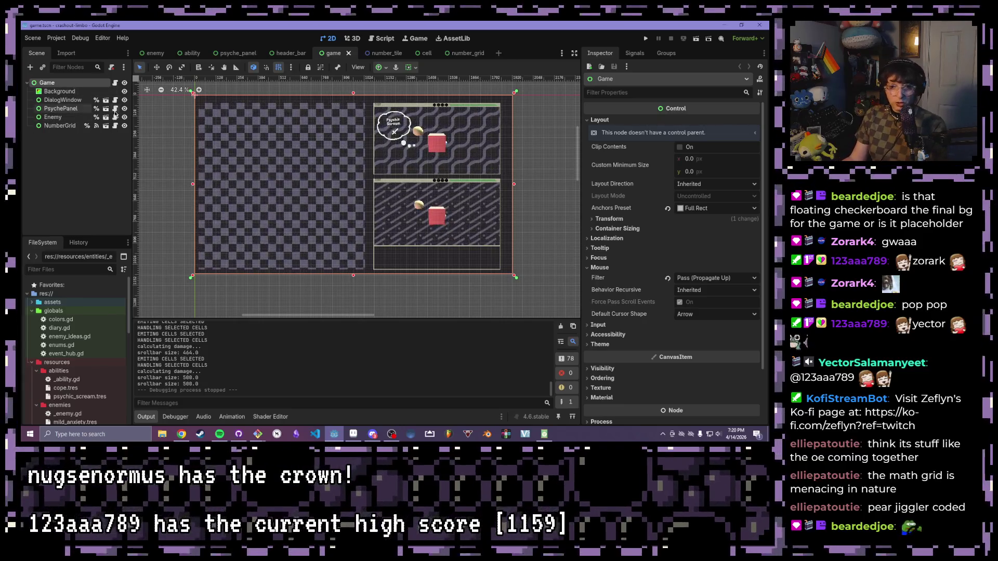
- Look over the header_bar and psyche_panel scenes, then return to the Game scene and zoom
{"action": "left_click", "coordinate": [280, 54]}
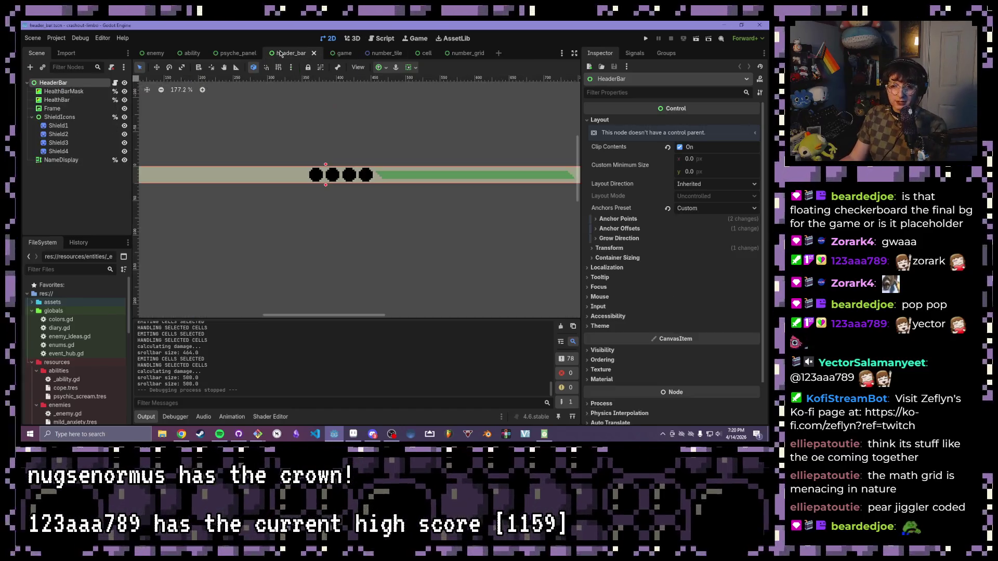
{"action": "left_click", "coordinate": [34, 111]}
{"action": "scroll", "coordinate": [334, 154], "scroll_direction": "down", "scroll_amount": 3}
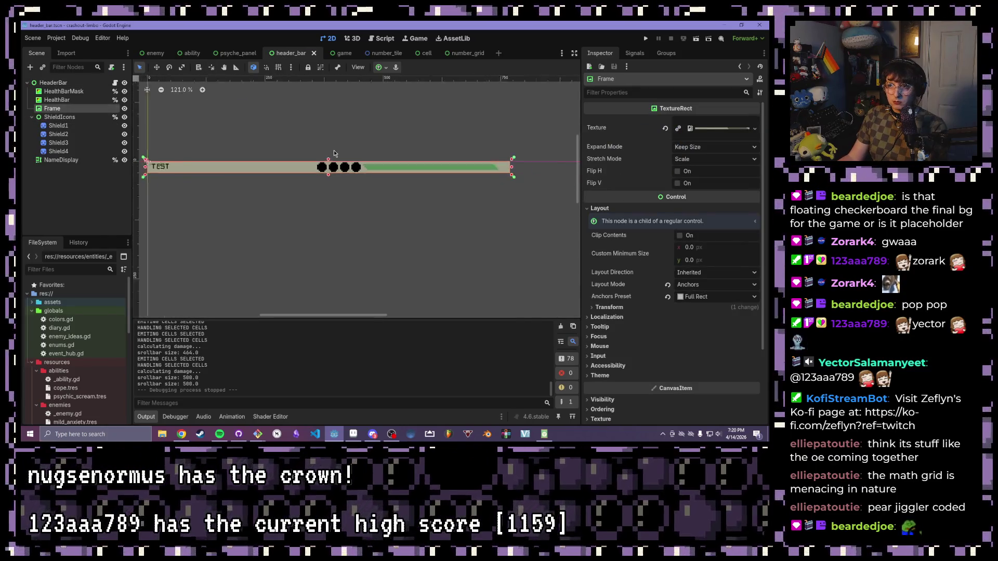
{"action": "left_click", "coordinate": [249, 55]}
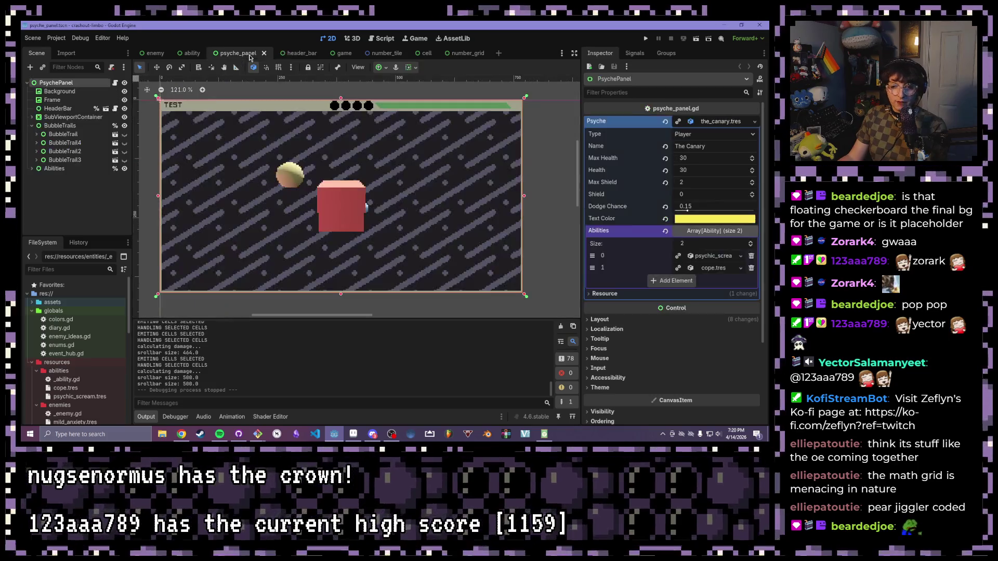
{"action": "left_click", "coordinate": [341, 54]}
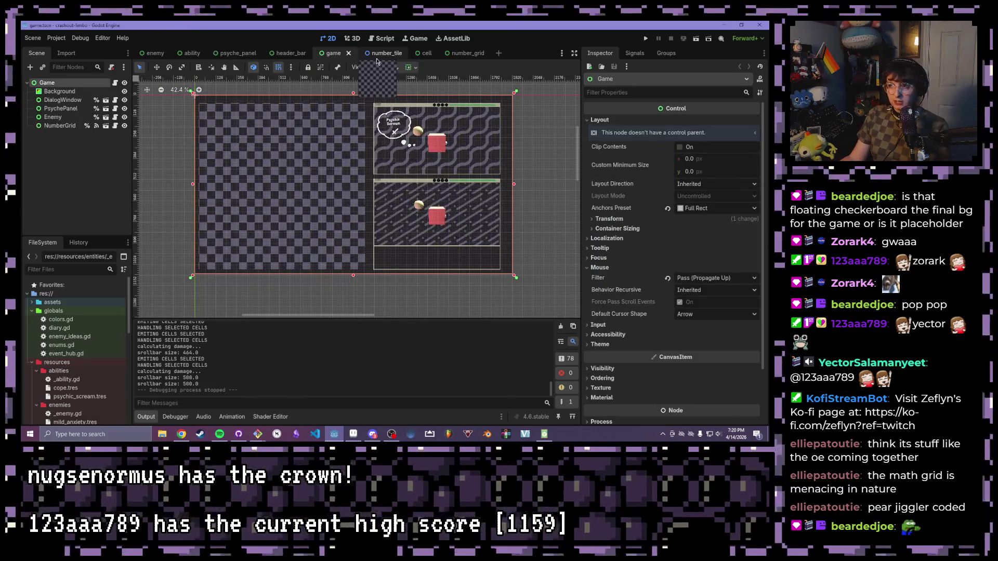
{"action": "scroll", "coordinate": [435, 144], "scroll_direction": "up", "scroll_amount": 10}
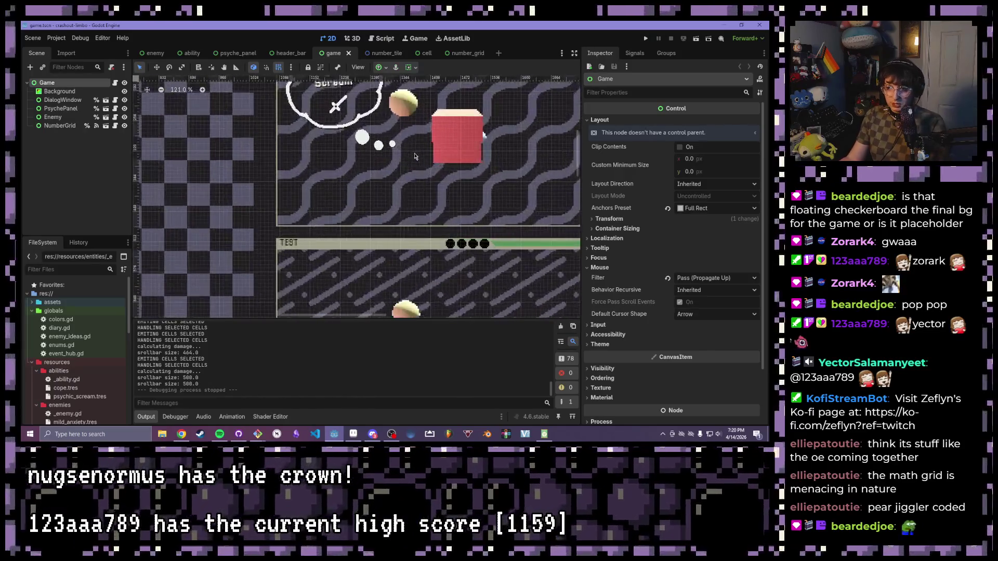
{"action": "scroll", "coordinate": [430, 189], "scroll_direction": "down", "scroll_amount": 3}
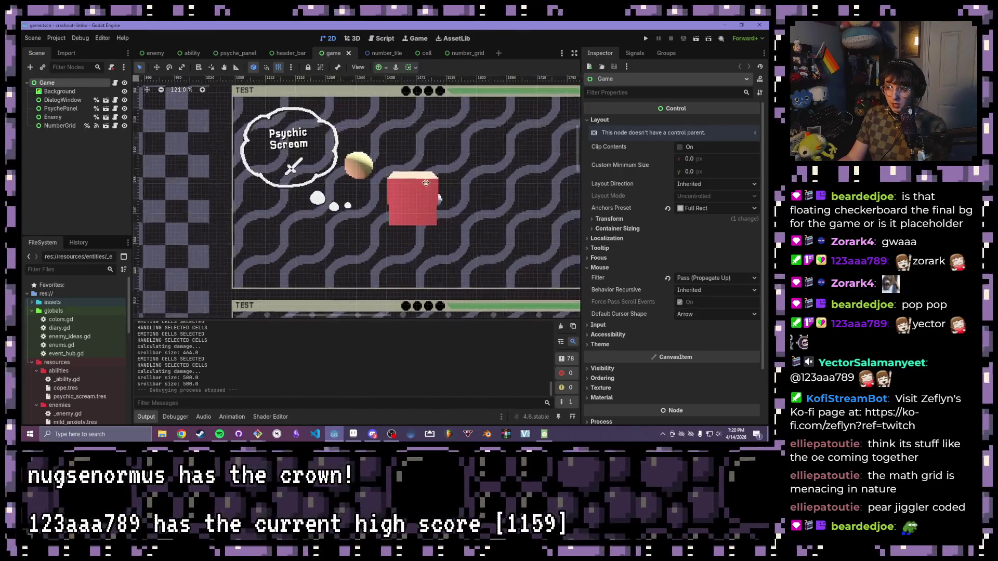
{"action": "scroll", "coordinate": [340, 226], "scroll_direction": "down", "scroll_amount": 8}
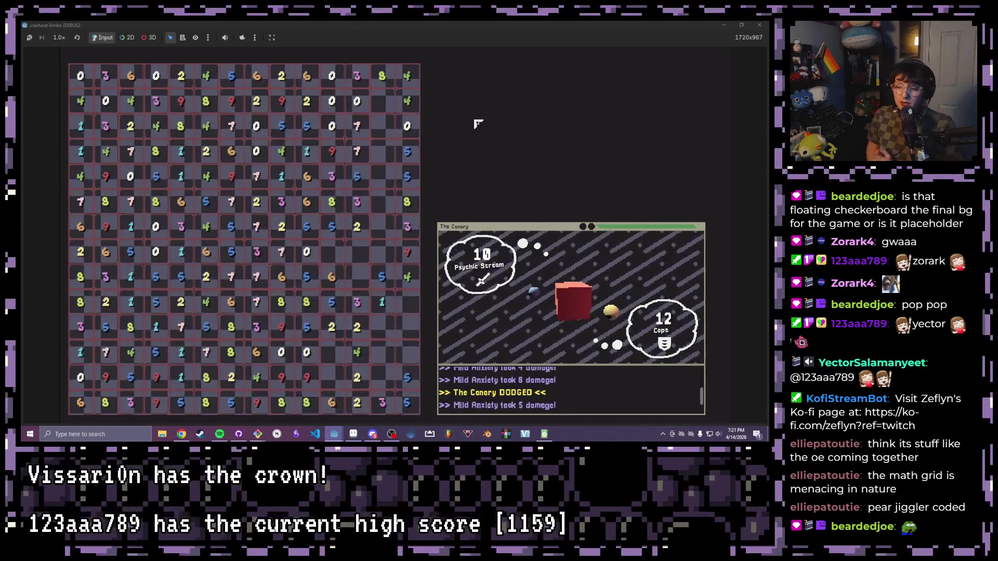
- Clear the 6-3-1 and 8-1-1 groups in column 5 and the 9 and 1 in row 13
{"action": "left_click", "coordinate": [407, 126]}
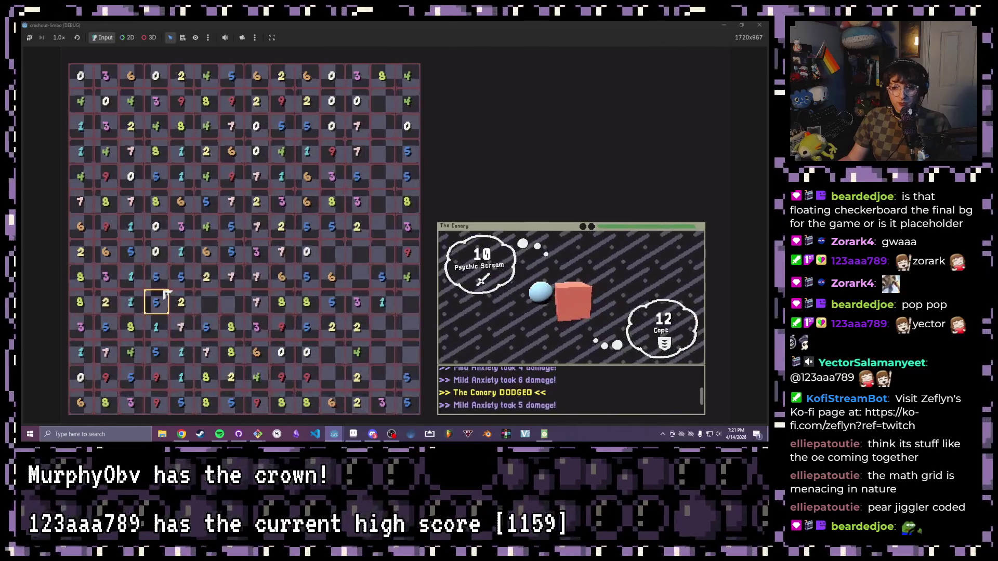
{"action": "left_click", "coordinate": [186, 251]}
{"action": "left_click", "coordinate": [182, 203]}
{"action": "left_click", "coordinate": [174, 136]}
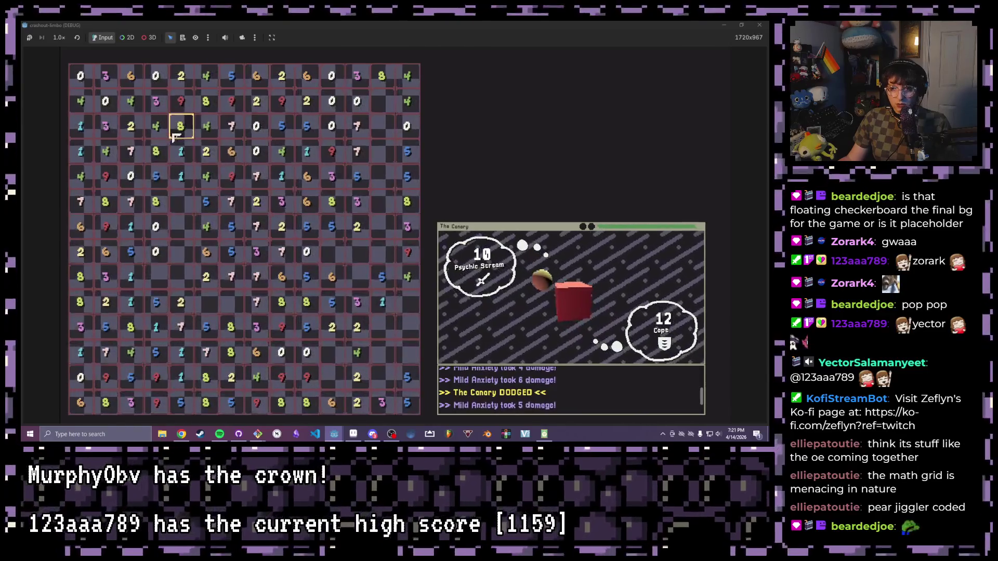
{"action": "left_click", "coordinate": [181, 151]}
{"action": "left_click", "coordinate": [181, 176]}
{"action": "left_click", "coordinate": [159, 124]}
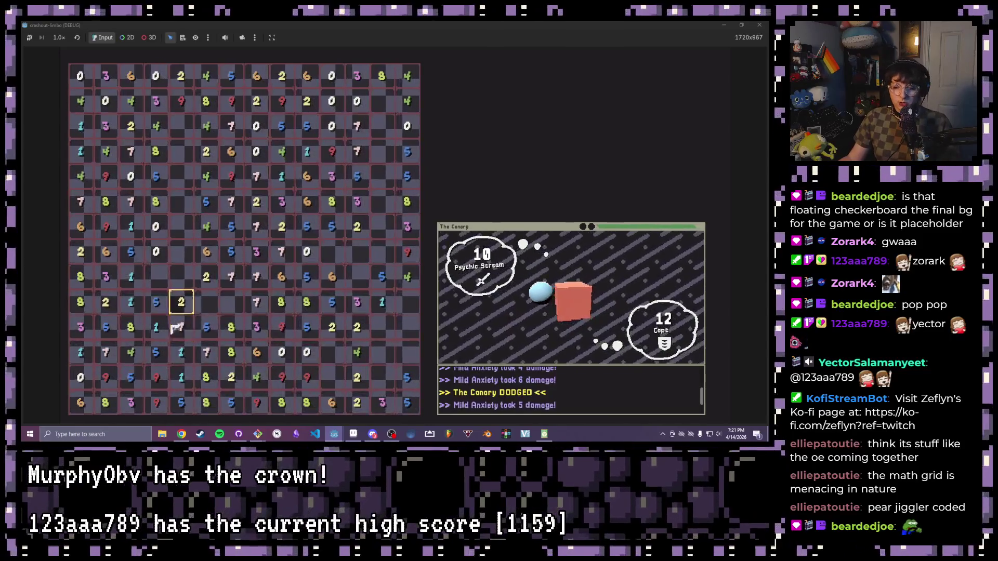
{"action": "left_click", "coordinate": [156, 377]}
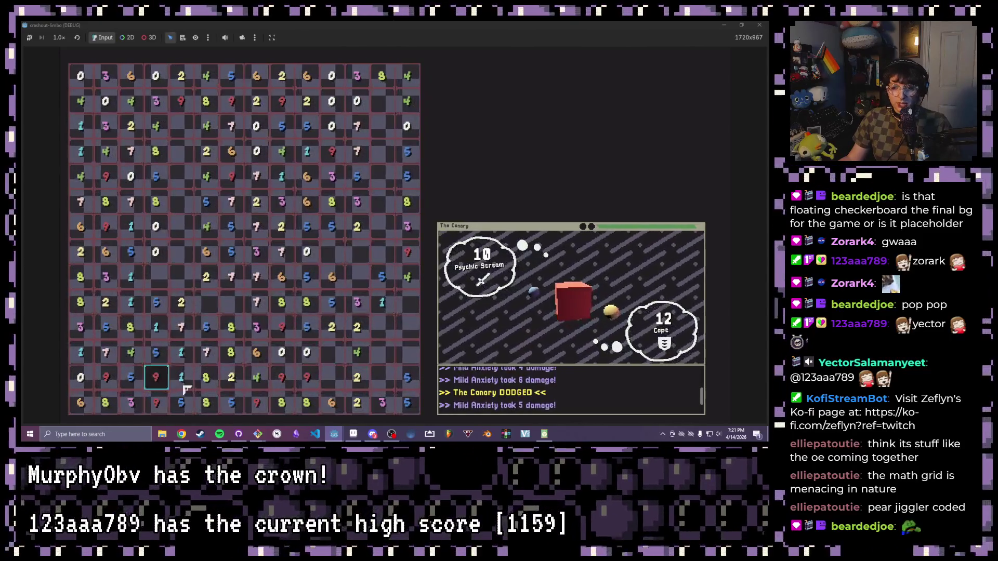
{"action": "left_click", "coordinate": [181, 377]}
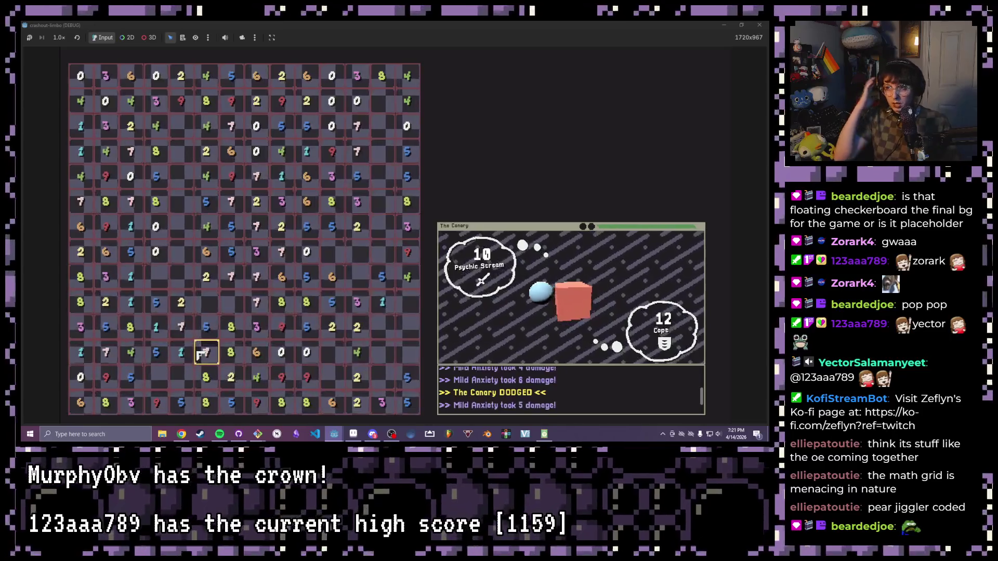
- Clear a six-number group, the 5 pairs in rows 7 and 5, and the top-row 8 and 4
{"action": "left_click", "coordinate": [281, 126]}
{"action": "left_click", "coordinate": [307, 126]}
{"action": "left_click", "coordinate": [307, 151]}
{"action": "left_click", "coordinate": [331, 152]}
{"action": "left_click", "coordinate": [306, 177]}
{"action": "left_click", "coordinate": [306, 202]}
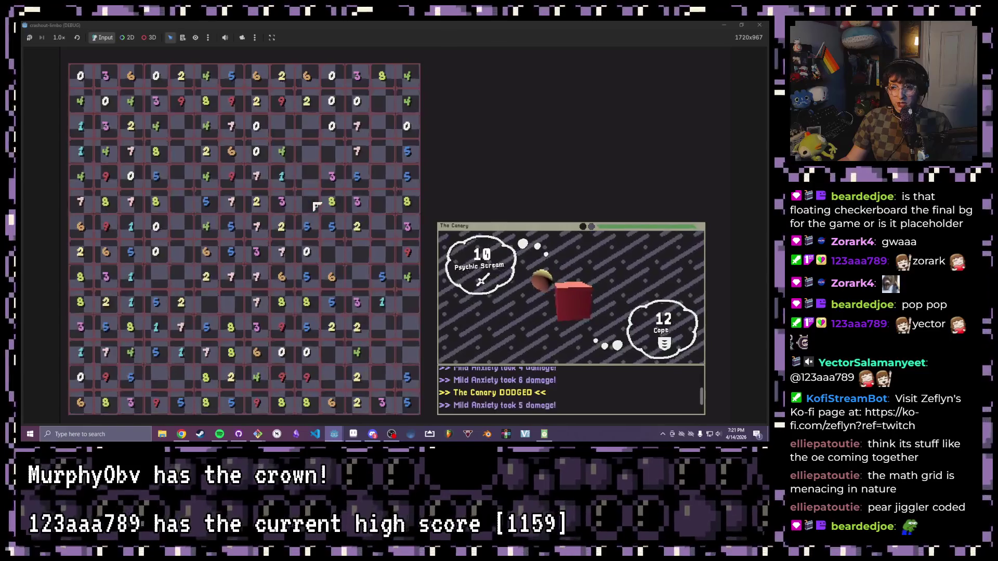
{"action": "left_click", "coordinate": [332, 226]}
{"action": "left_click", "coordinate": [307, 227]}
{"action": "left_click", "coordinate": [357, 201]}
{"action": "left_click", "coordinate": [358, 177]}
{"action": "left_click", "coordinate": [407, 176]}
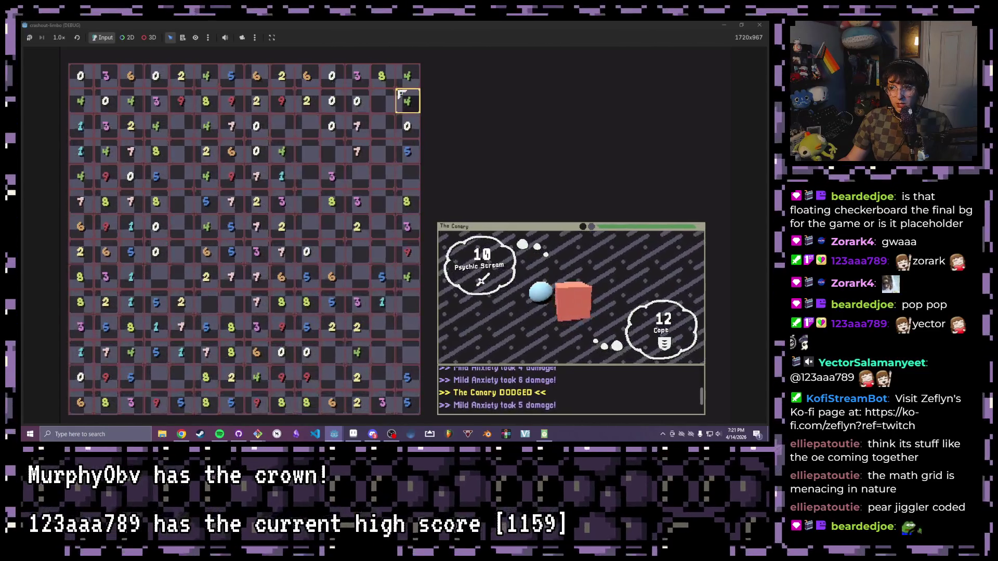
{"action": "left_click", "coordinate": [407, 76]}
{"action": "left_click", "coordinate": [382, 76]}
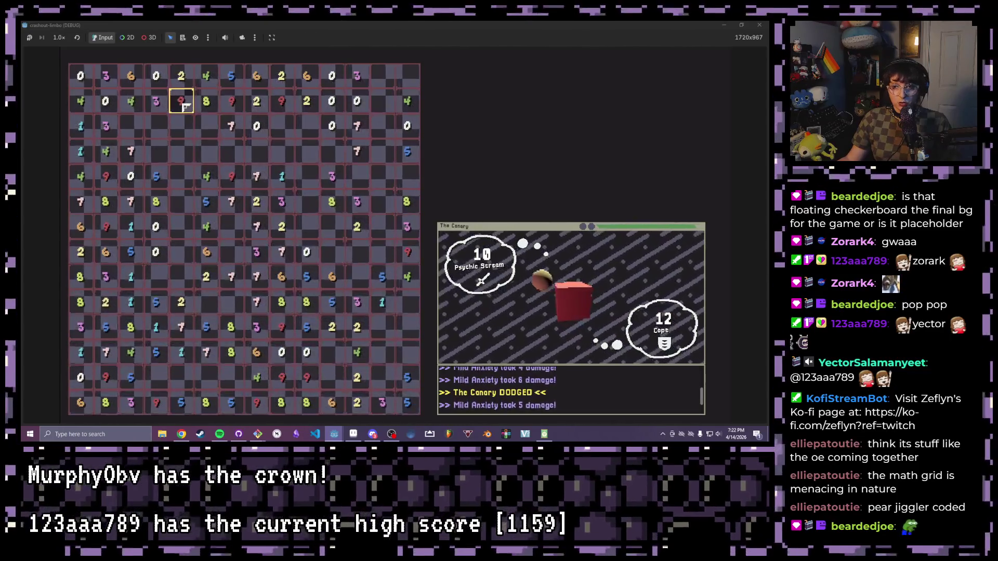
- Drag-clear the 3-0-7 in column 12, the bottom-right 5s, the 2-4-2-2 run, and the 5-4-1
{"action": "left_click", "coordinate": [133, 328]}
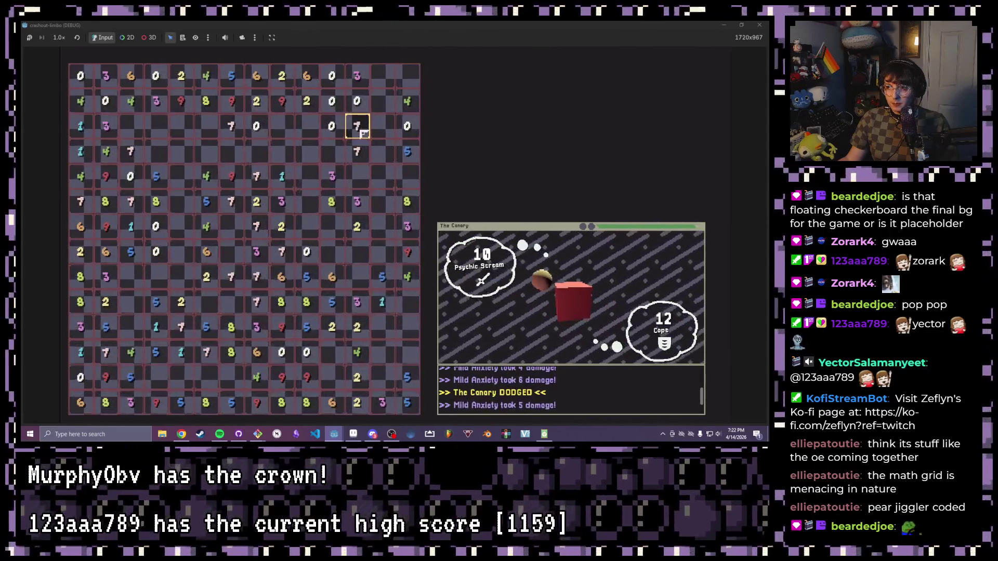
{"action": "left_click_drag", "start_coordinate": [363, 133], "coordinate": [357, 76]}
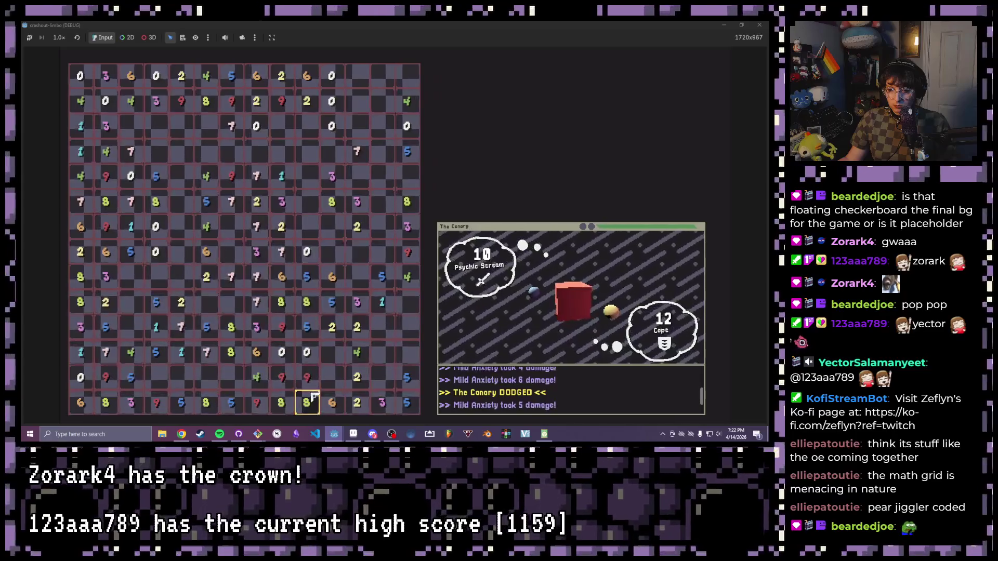
{"action": "left_click_drag", "start_coordinate": [408, 401], "coordinate": [407, 377]}
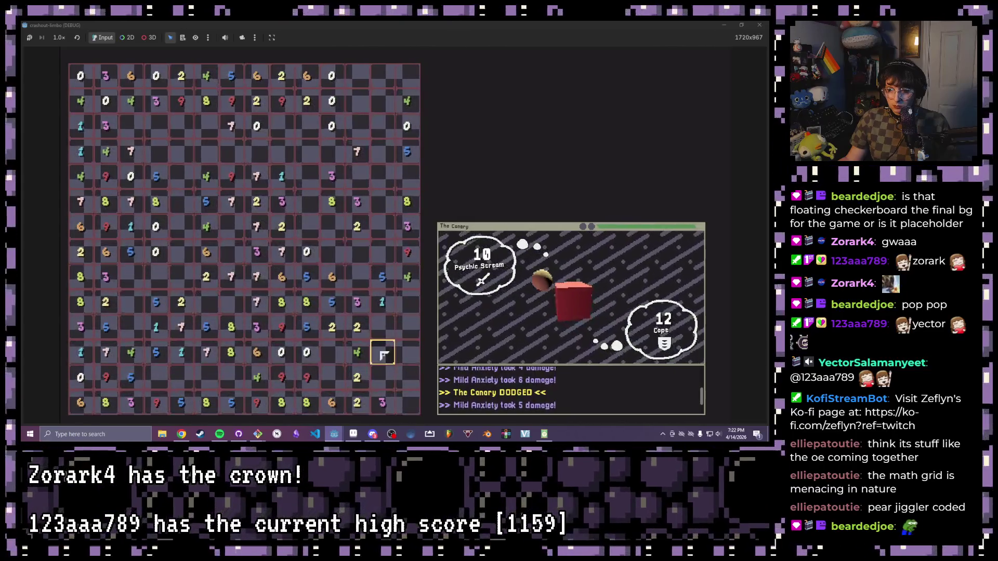
{"action": "left_click_drag", "start_coordinate": [356, 326], "coordinate": [366, 405]}
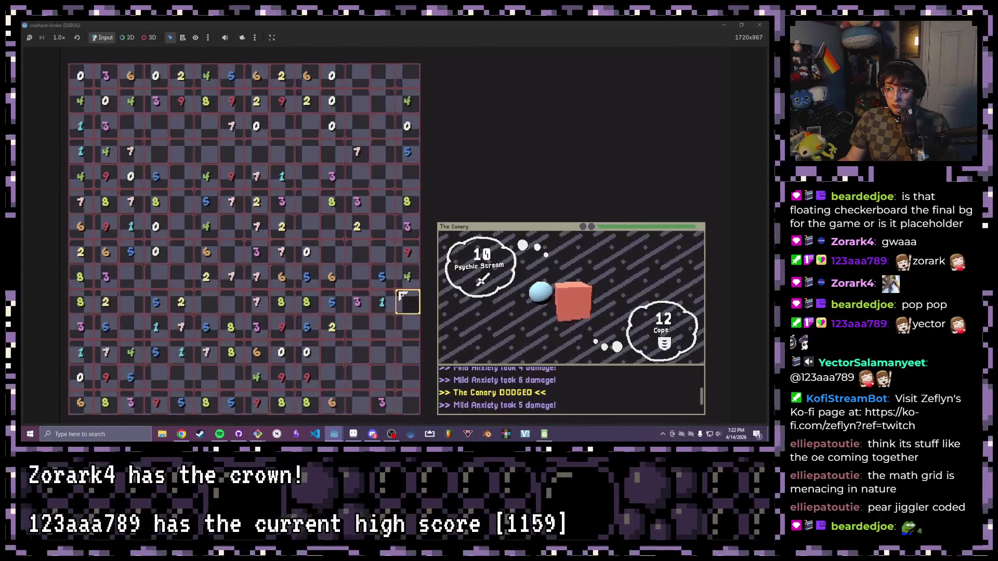
{"action": "left_click_drag", "start_coordinate": [387, 291], "coordinate": [408, 304]}
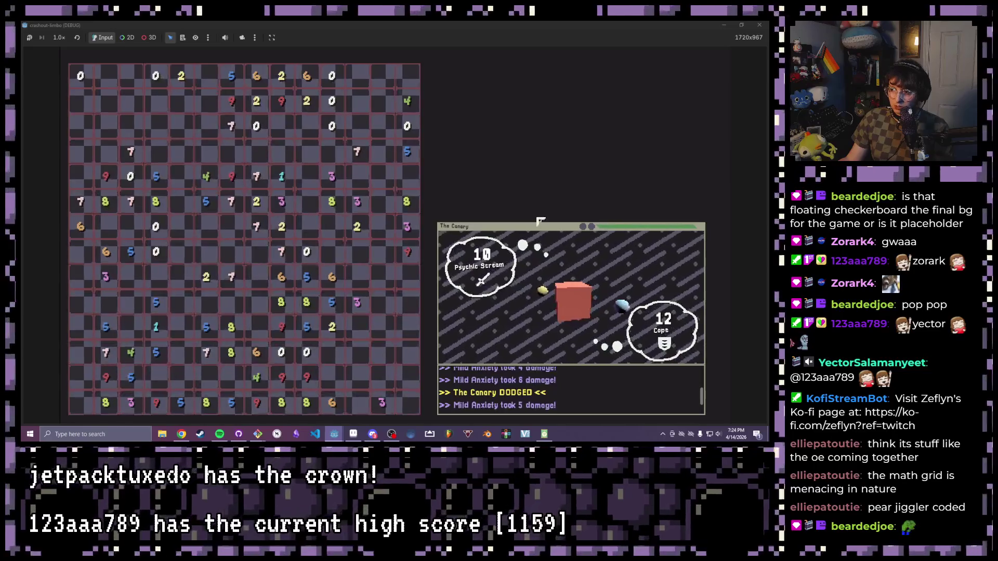
- Stop the game and create an Ability resource saved as mental_pinch.tres in the abilities folder
{"action": "left_click", "coordinate": [766, 24]}
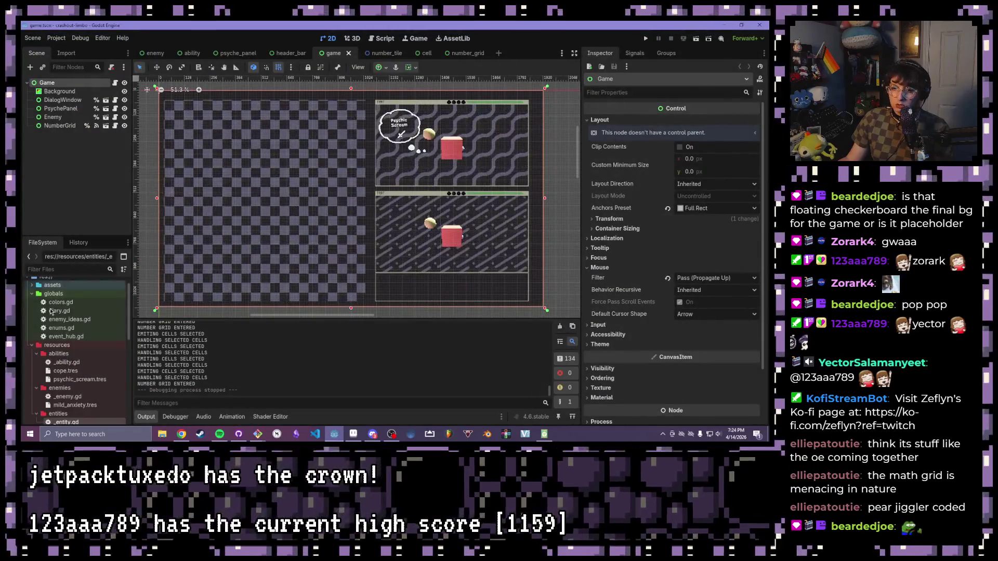
{"action": "double_click", "coordinate": [66, 363]}
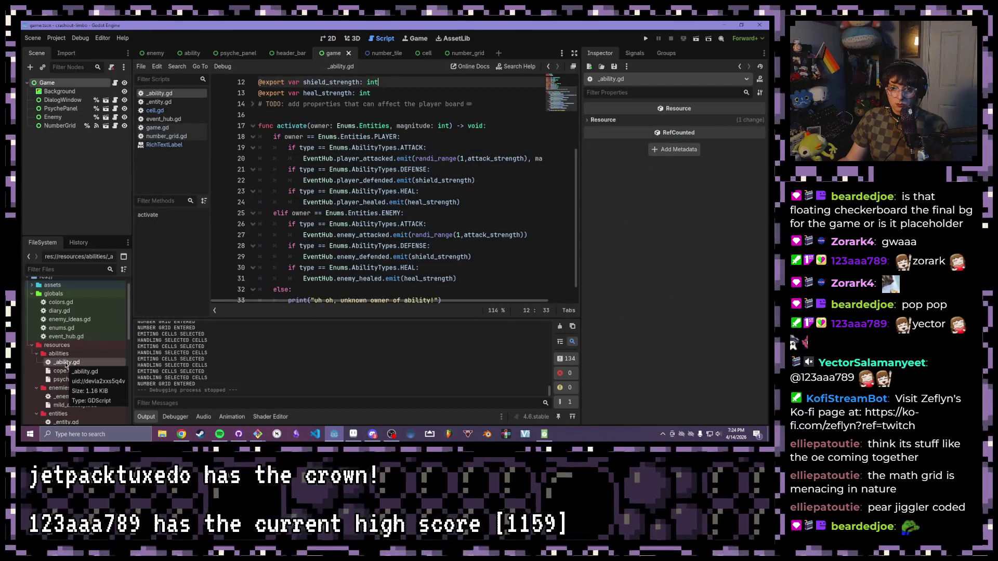
{"action": "left_click", "coordinate": [56, 354]}
{"action": "right_click", "coordinate": [57, 353]}
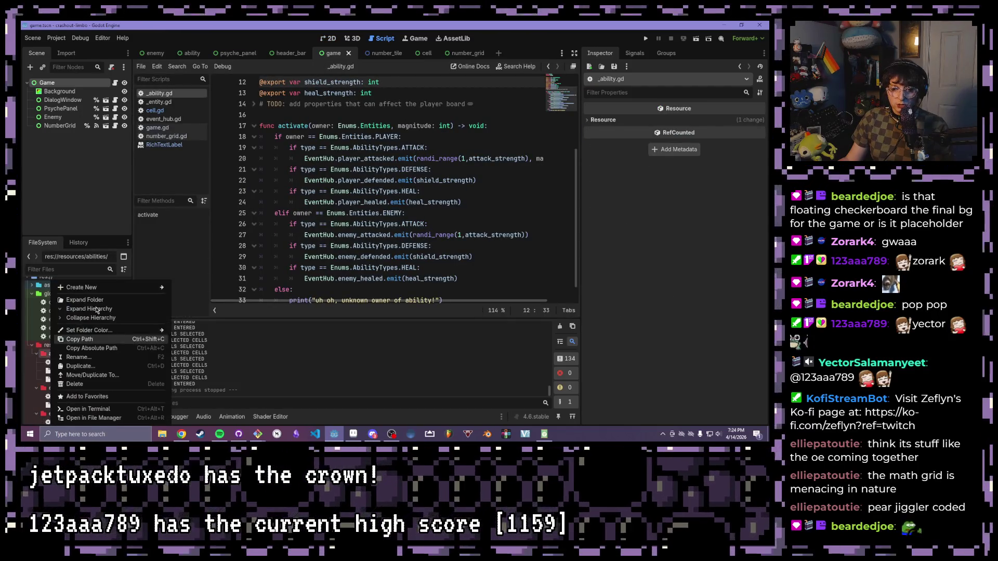
{"action": "mouse_move", "coordinate": [162, 288]}
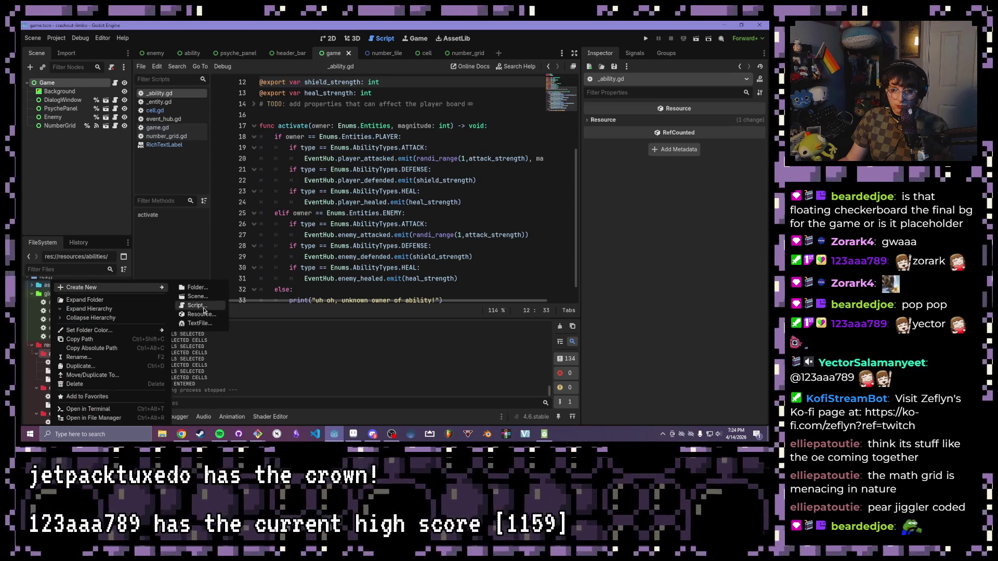
{"action": "left_click", "coordinate": [202, 314]}
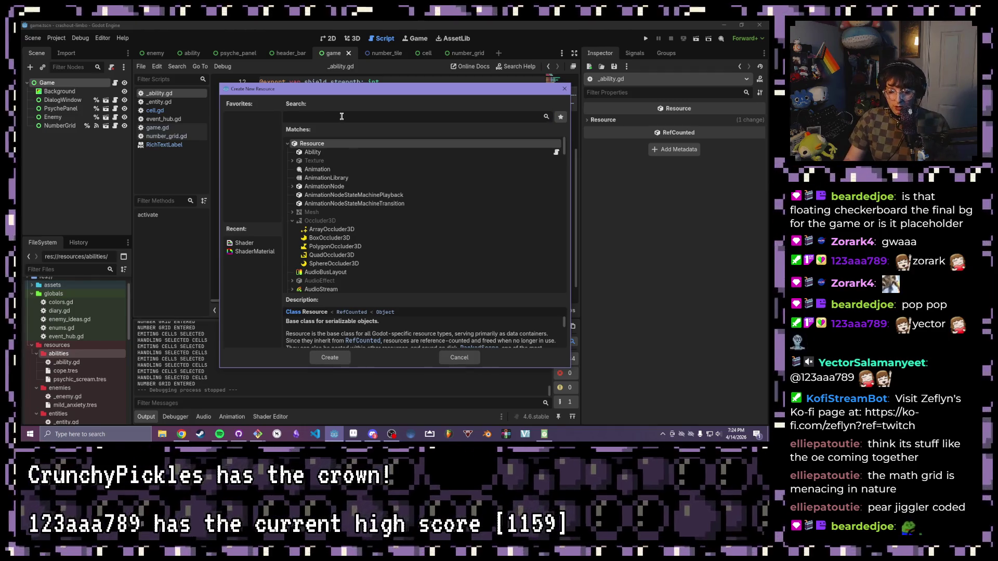
{"action": "type", "text": "abi"}
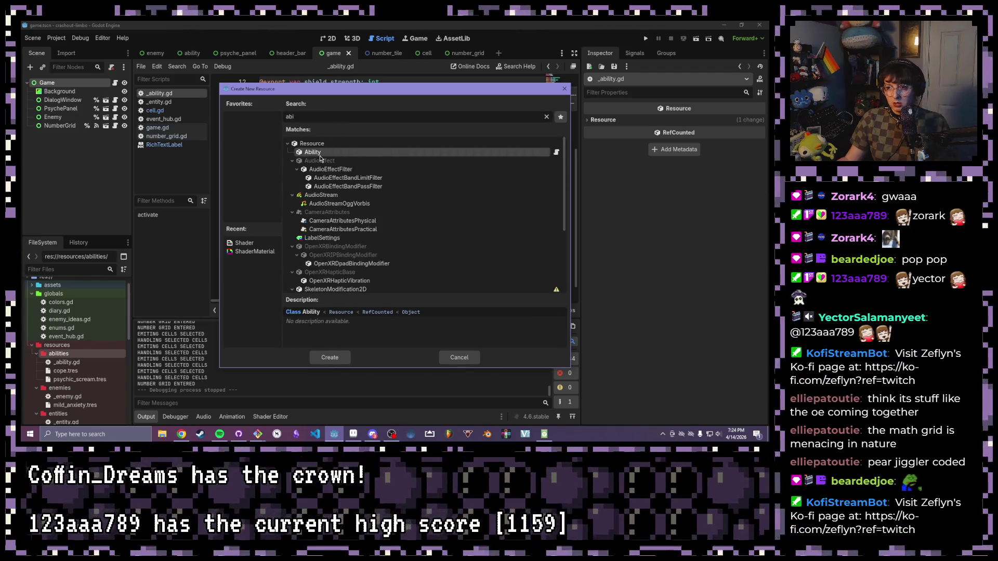
{"action": "double_click", "coordinate": [320, 155]}
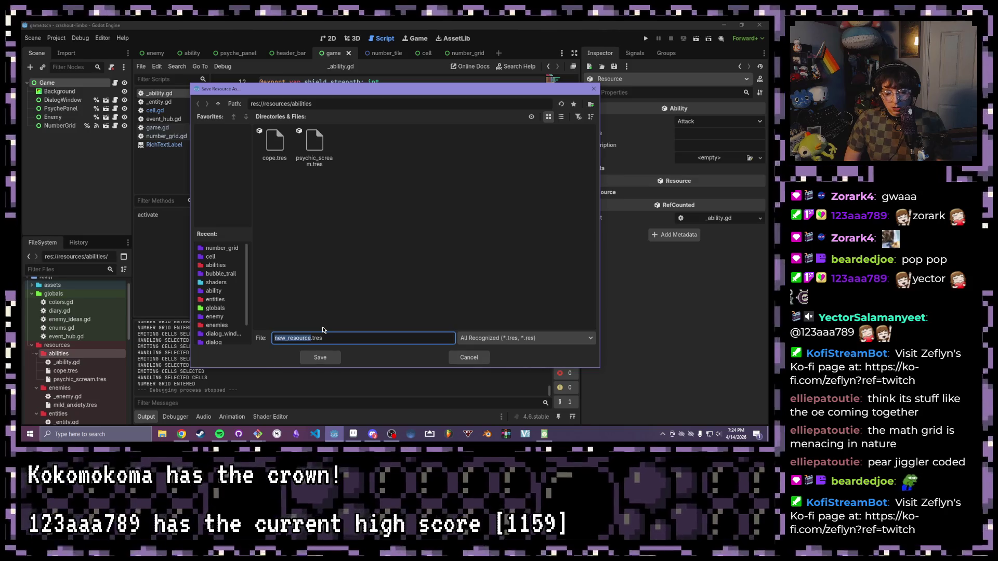
{"action": "type", "text": "mental"}
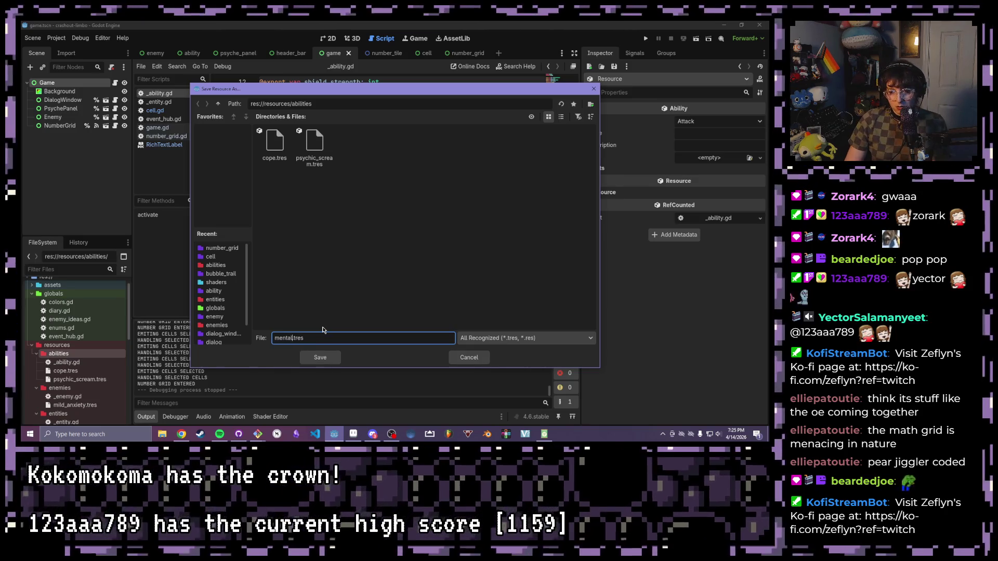
{"action": "type", "text": "_pin"}
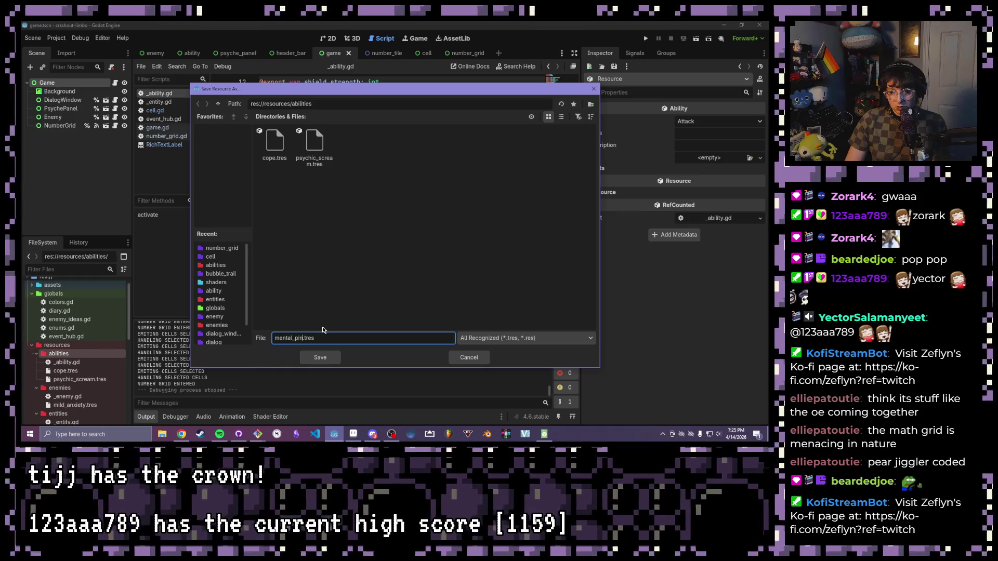
{"action": "type", "text": "ch"}
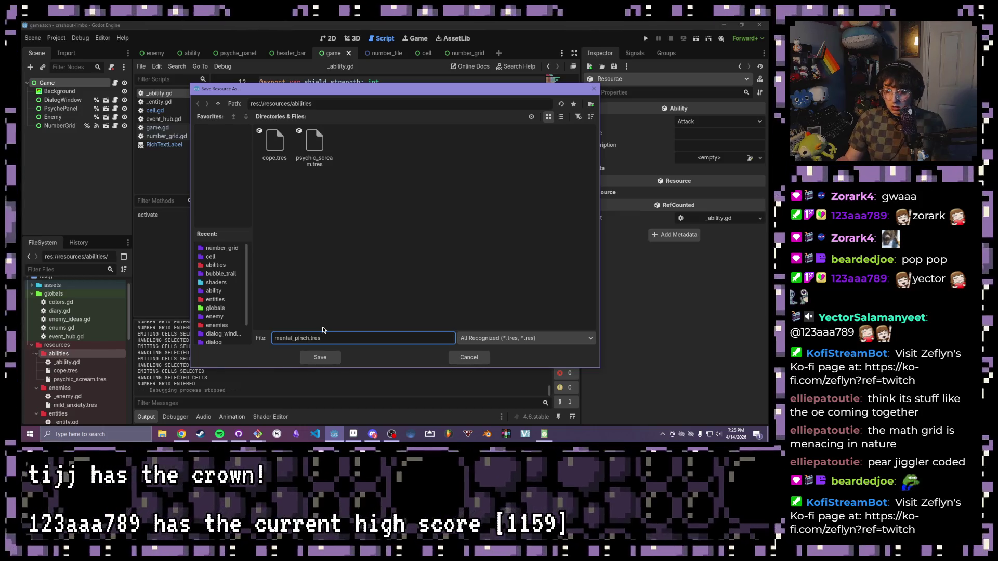
{"action": "left_click", "coordinate": [320, 357]}
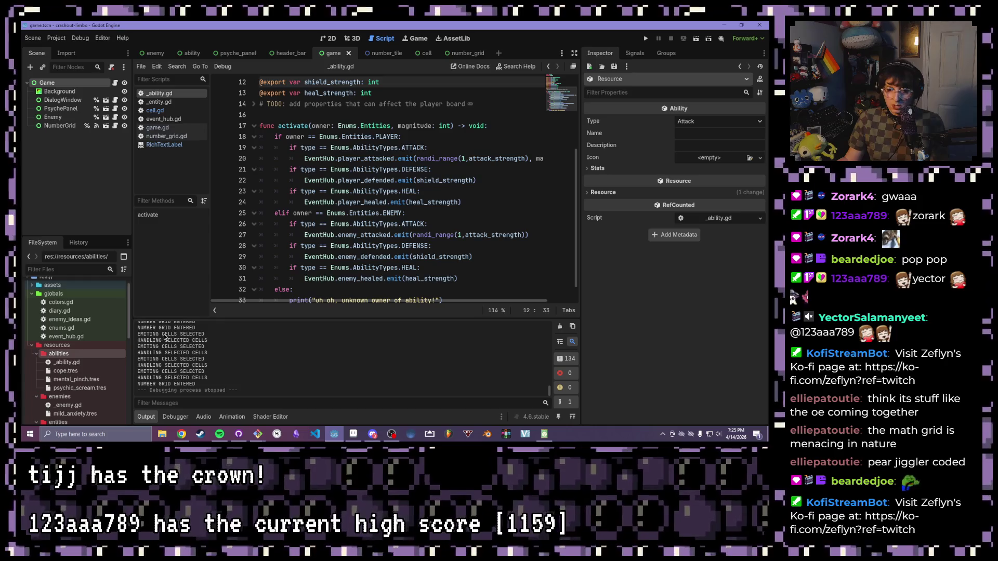
- Give mental_pinch.tres type Attack, name 'Mental Pinch', and the pinch-in-ur-folds (brain) description
{"action": "left_click", "coordinate": [75, 380]}
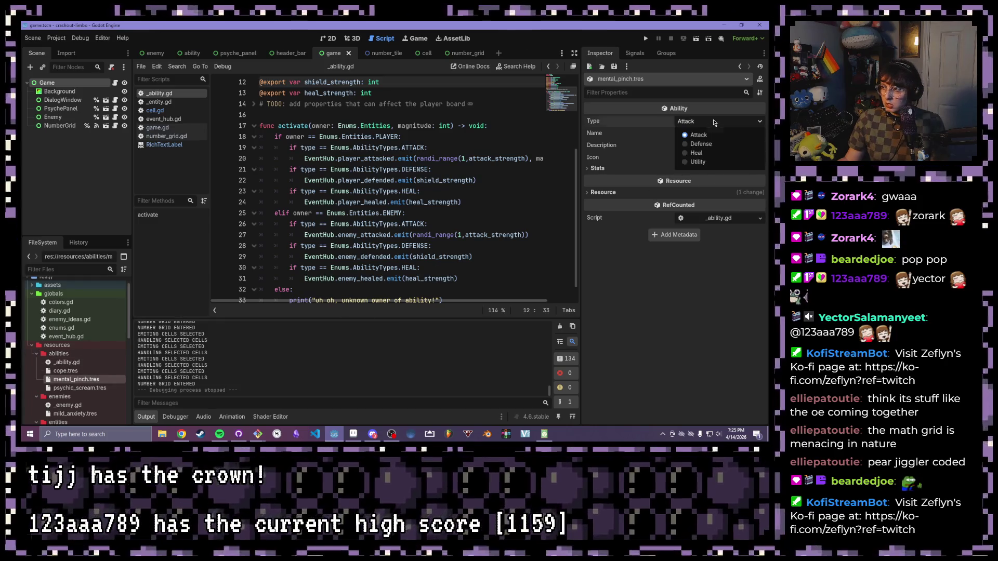
{"action": "left_click", "coordinate": [714, 122]}
{"action": "left_click", "coordinate": [707, 134]}
{"action": "left_click", "coordinate": [697, 132]}
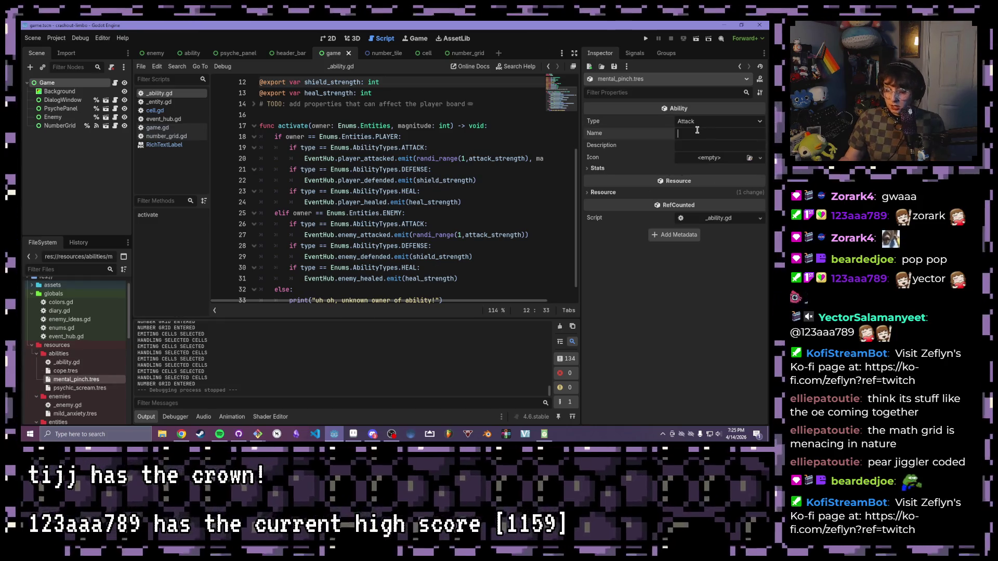
{"action": "type", "text": "Mental Pinch"}
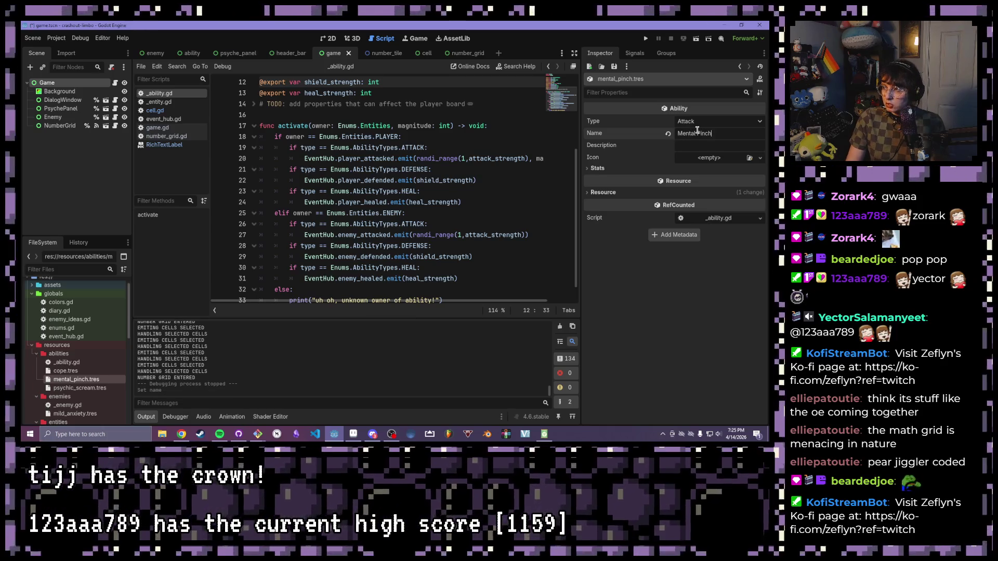
{"action": "left_click", "coordinate": [696, 146]}
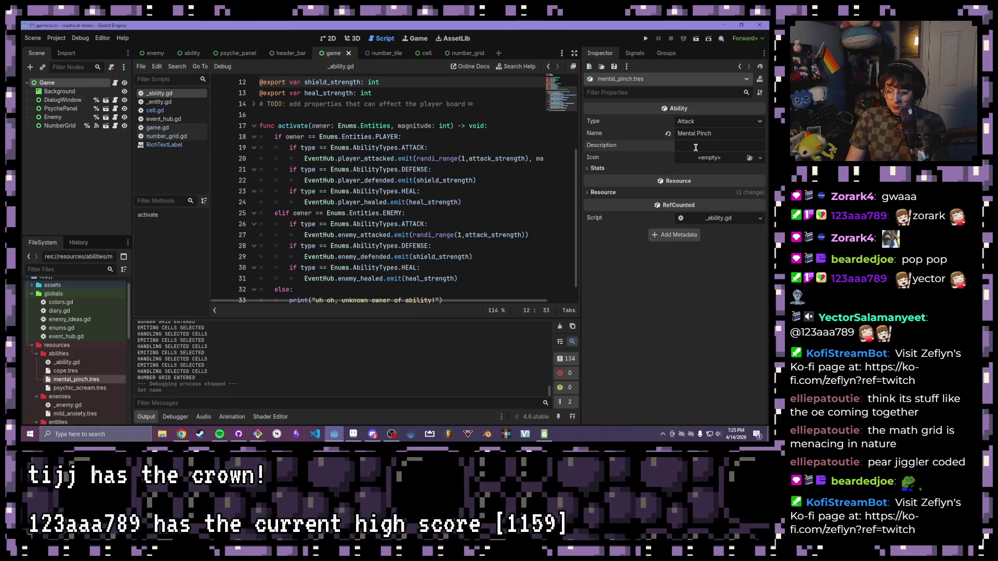
{"action": "type", "text": "We're gonna p"}
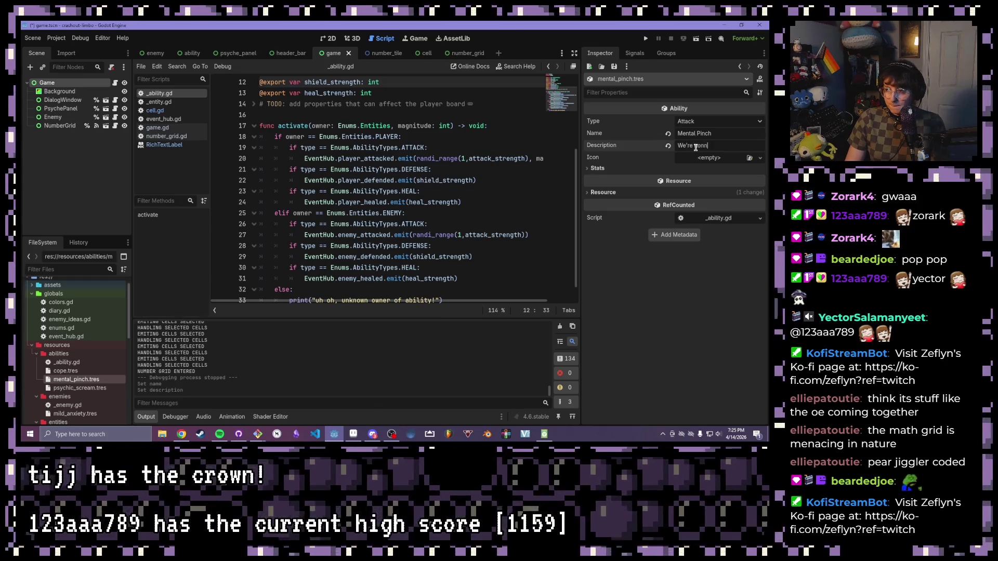
{"action": "type", "text": "inch ya,"}
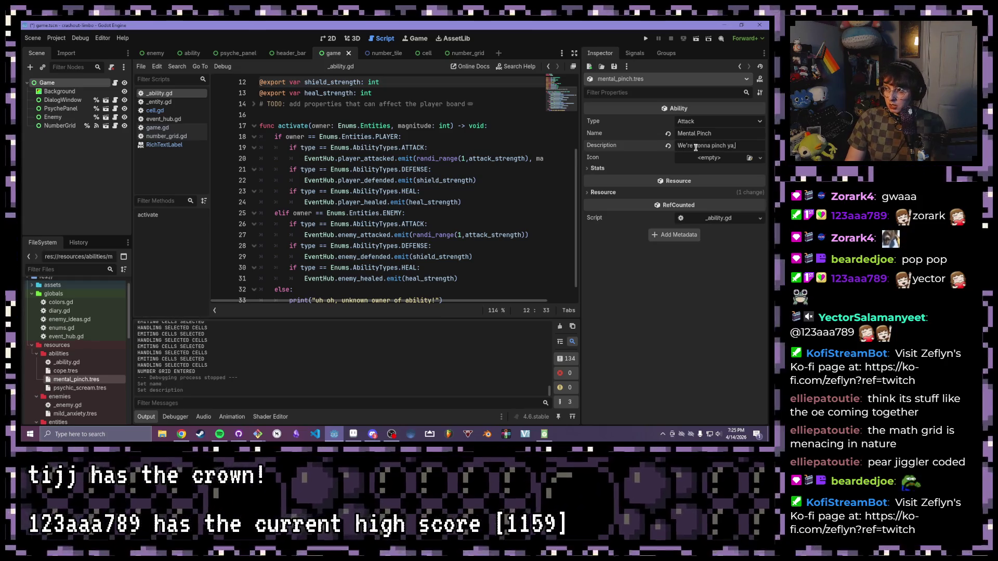
{"action": "type", "text": "inch"}
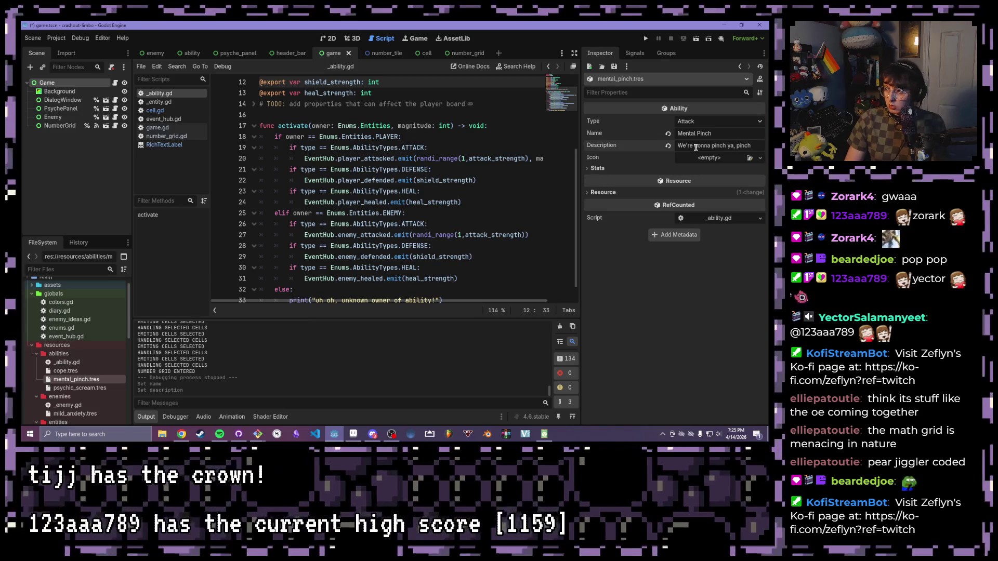
{"action": "type", "text": "y"}
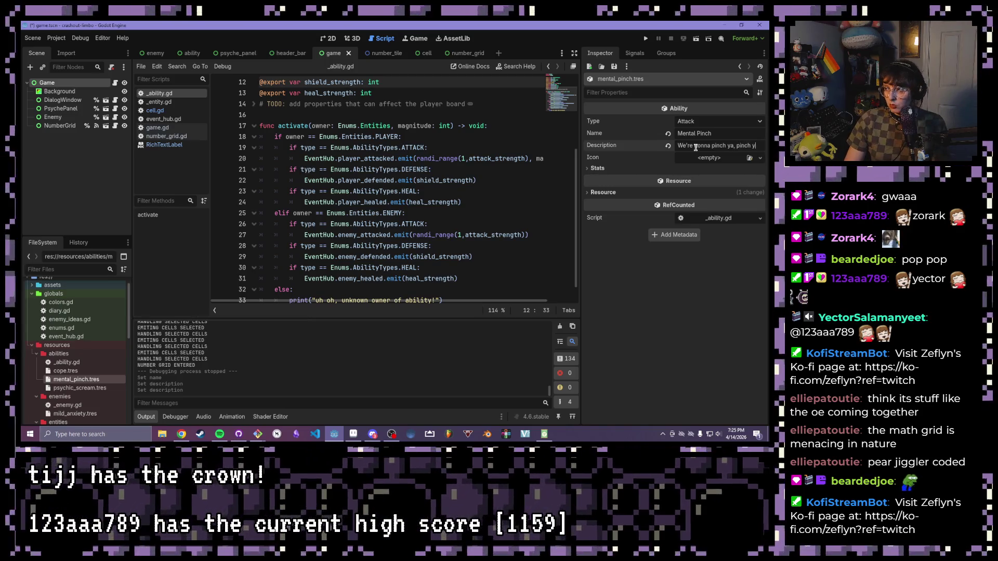
{"action": "type", "text": "ight in"}
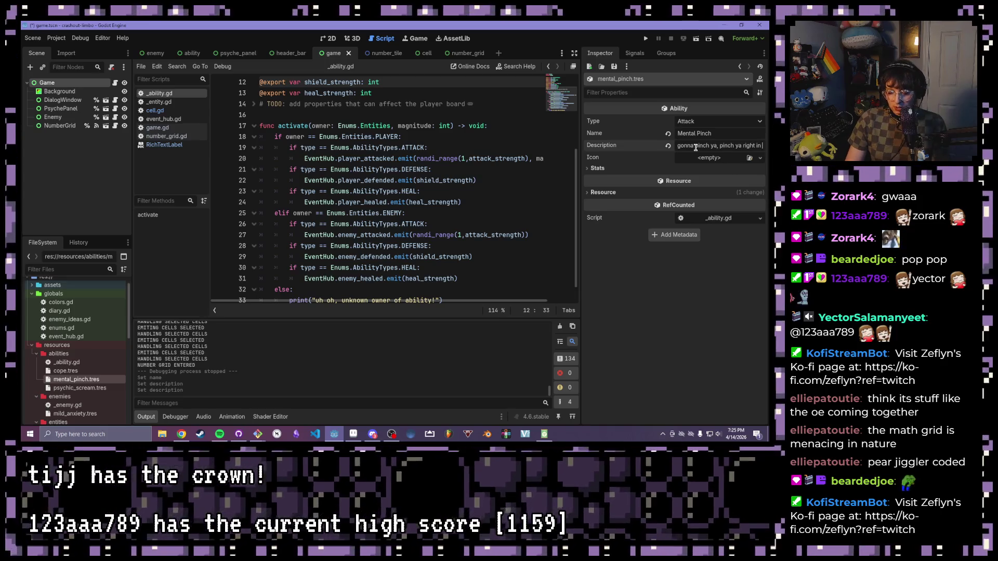
{"action": "type", "text": " ur folds ("}
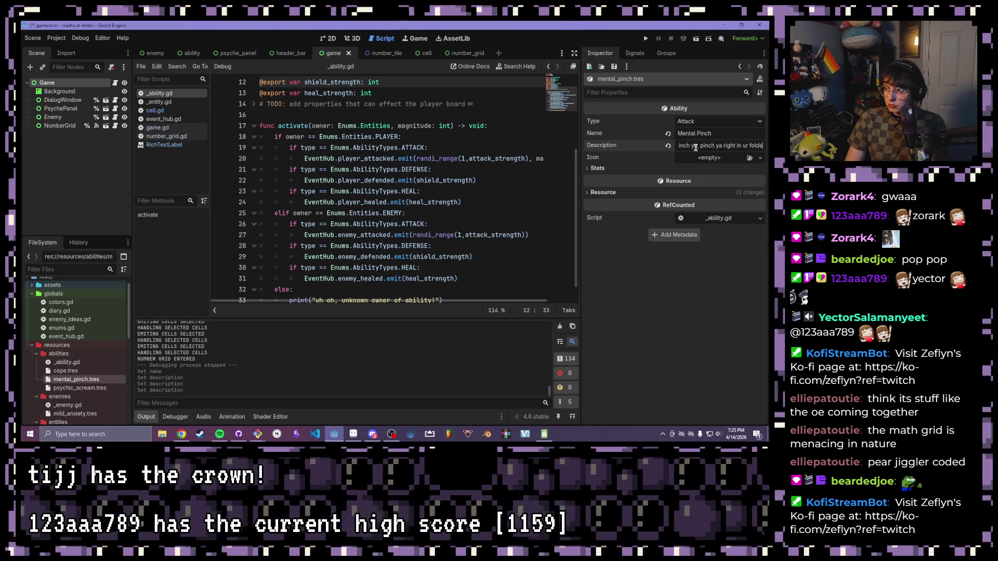
{"action": "type", "text": "brain)"}
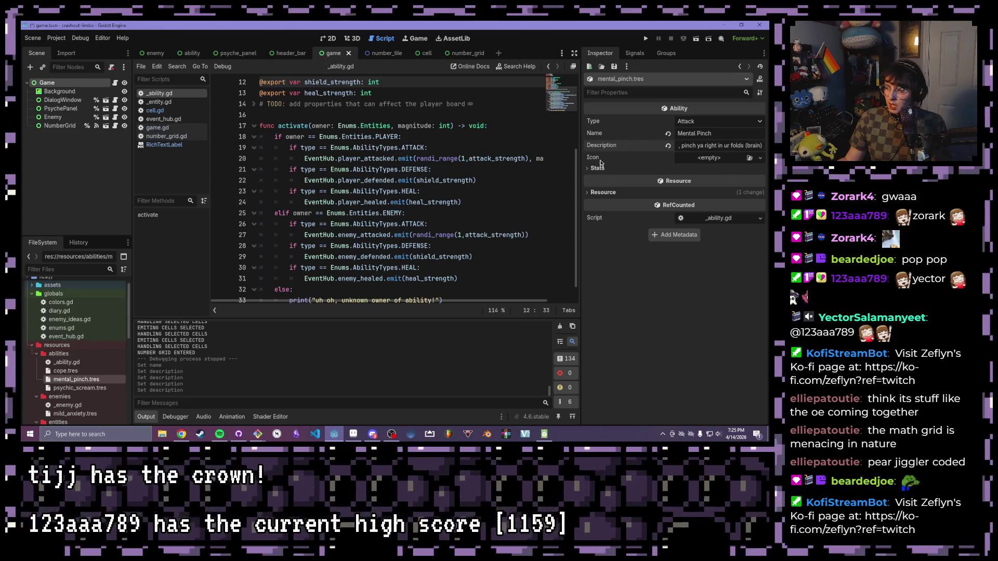
{"action": "left_click", "coordinate": [749, 158]}
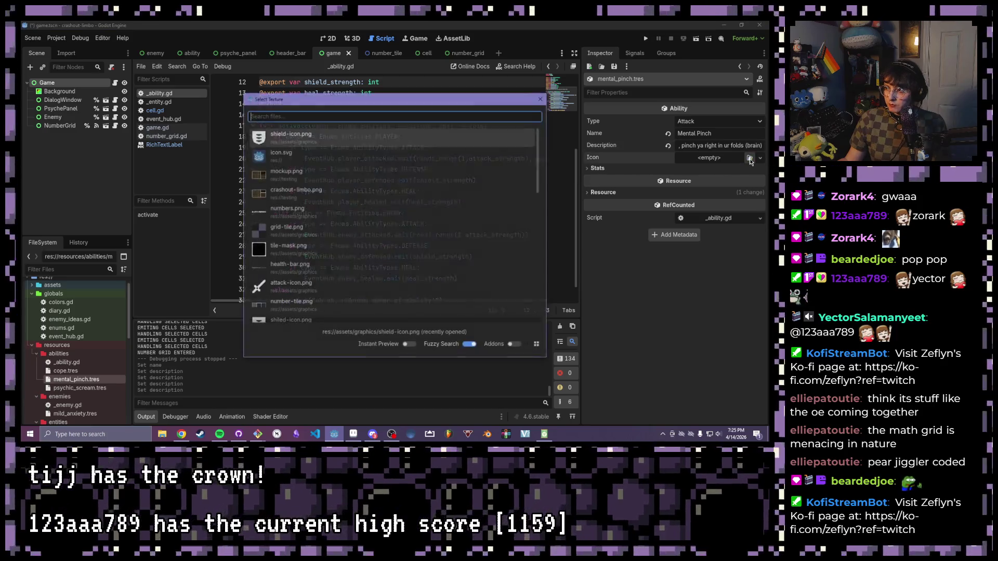
- Set the icon to attack-icon.png, Cost 11, Cast Time 3.0 and Attack Strength 4
{"action": "double_click", "coordinate": [269, 287]}
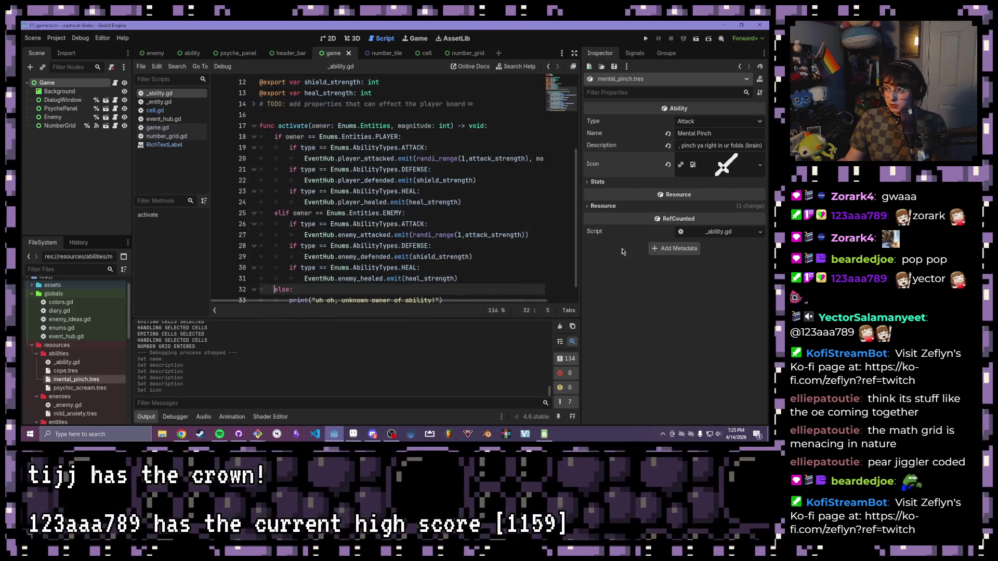
{"action": "left_click", "coordinate": [598, 185]}
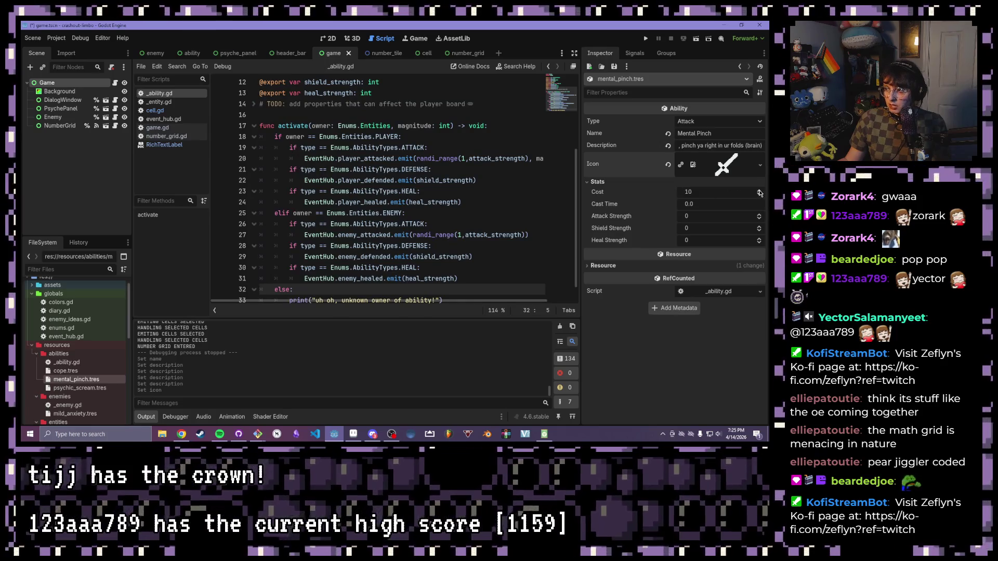
{"action": "left_click", "coordinate": [759, 189]}
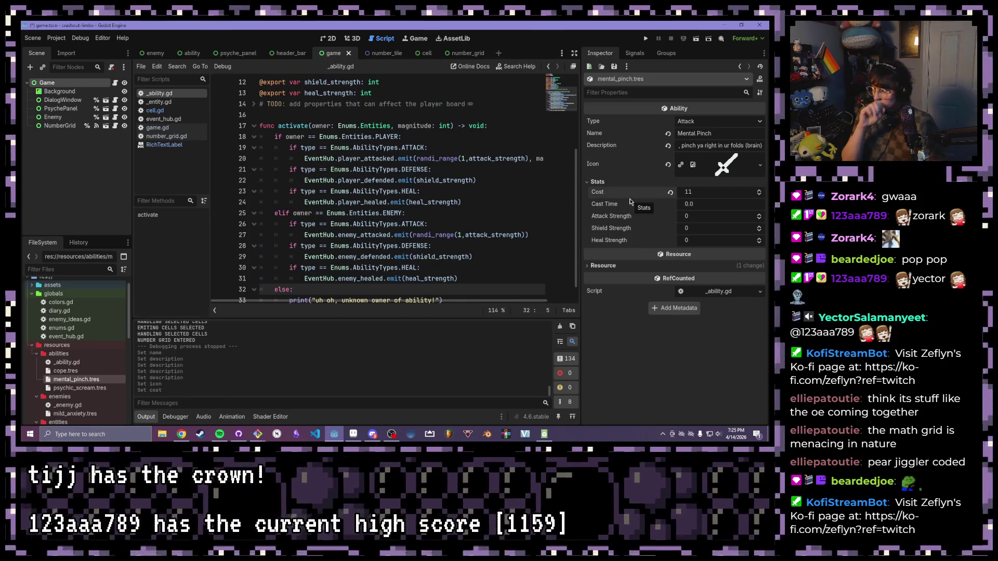
{"action": "left_click", "coordinate": [714, 207]}
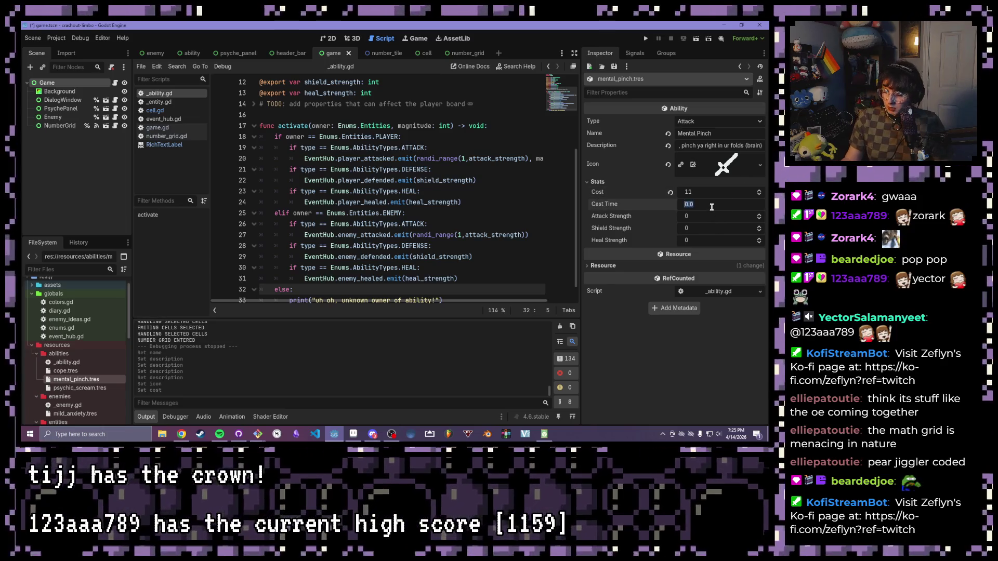
{"action": "type", "text": "3"}
{"action": "key", "text": "Return"}
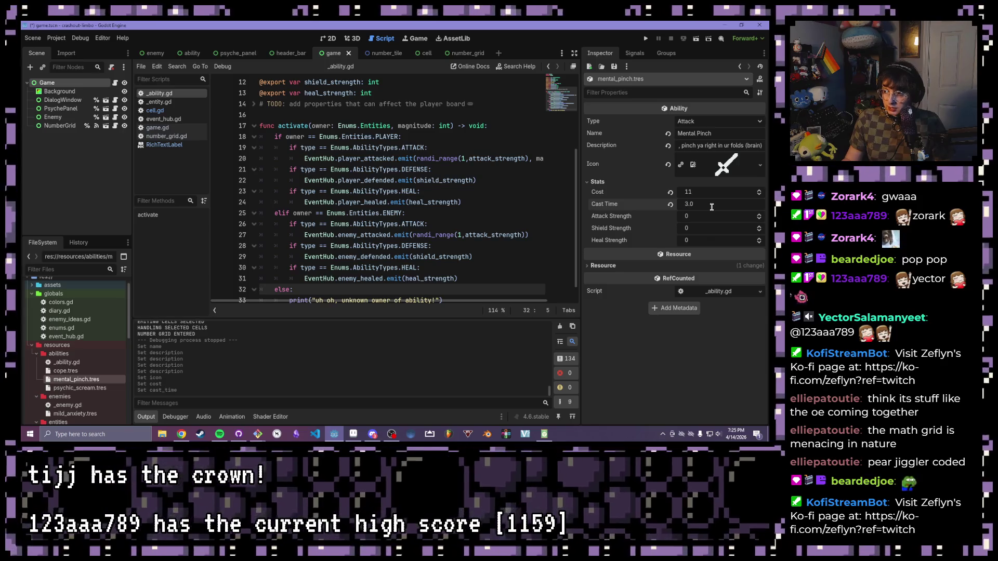
{"action": "left_click", "coordinate": [760, 216]}
{"action": "left_click", "coordinate": [760, 216]}
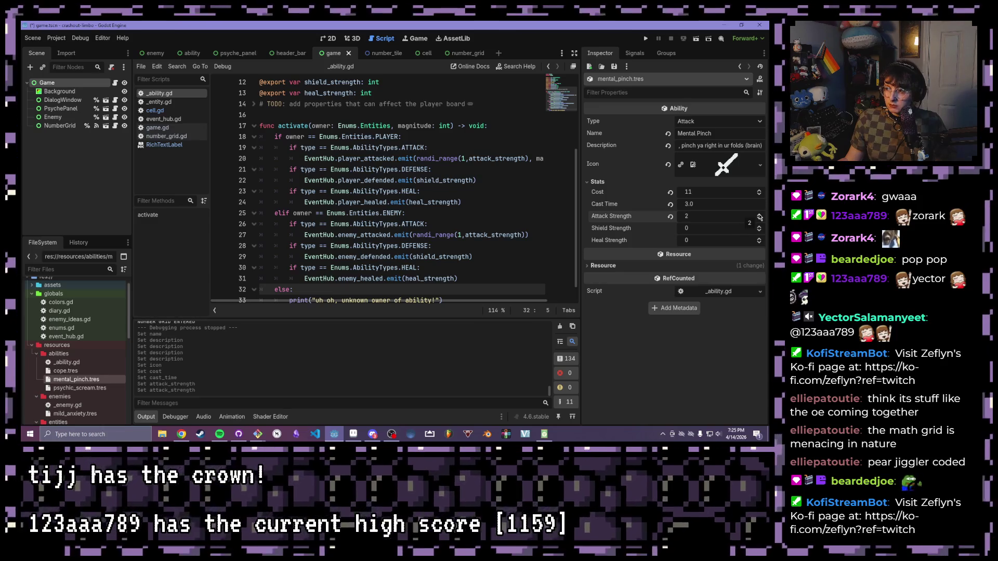
{"action": "left_click", "coordinate": [759, 216]}
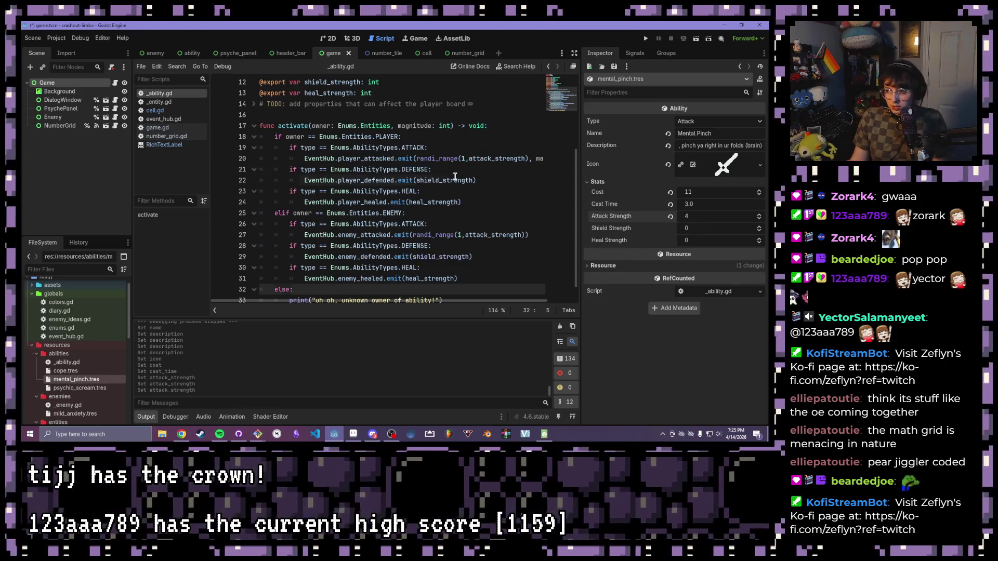
- Check the script's shield_strength line, then bring up the abilities folder's options
{"action": "left_click", "coordinate": [474, 179]}
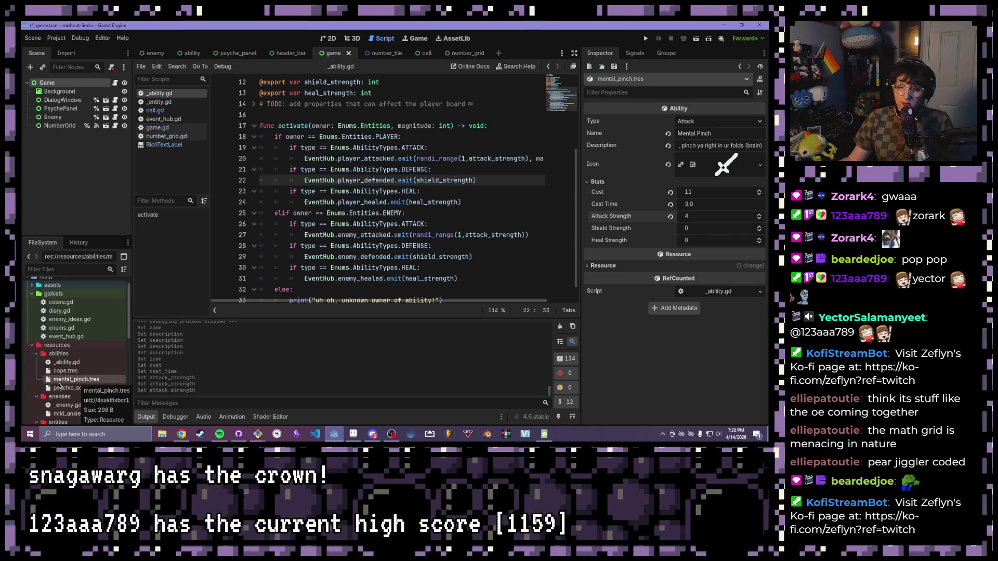
{"action": "left_click", "coordinate": [78, 388]}
{"action": "right_click", "coordinate": [61, 356]}
{"action": "mouse_move", "coordinate": [103, 287]}
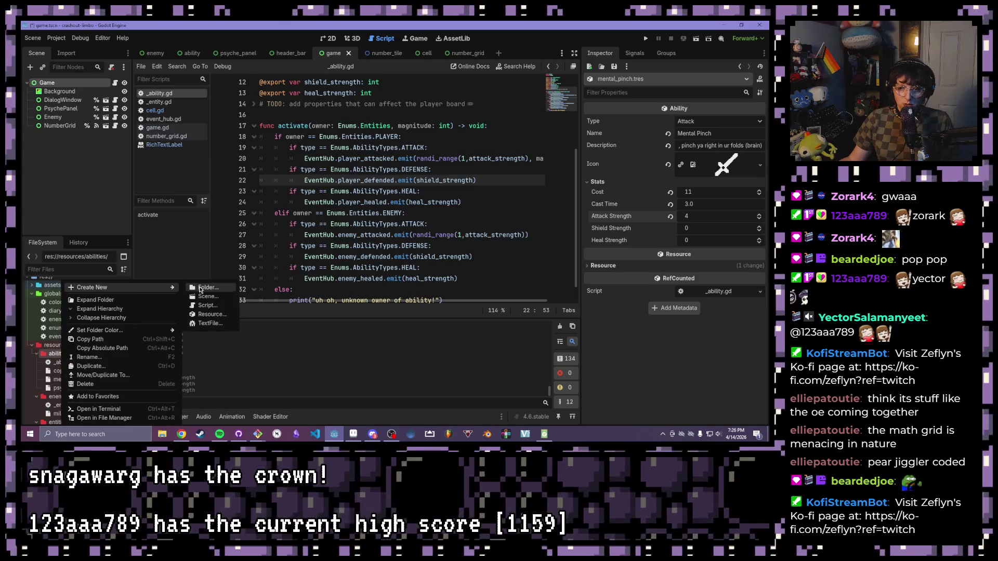
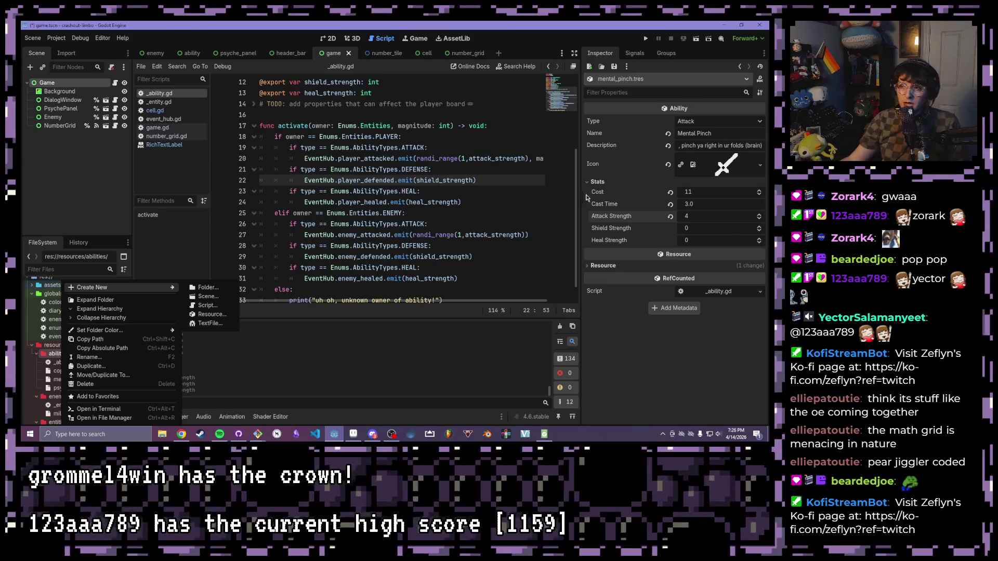
- Select and inspect lines 18–21: the PLAYER owner condition and its ATTACK and DEFENSE type checks
{"action": "left_click", "coordinate": [377, 147]}
{"action": "mouse_move", "coordinate": [274, 136]}
{"action": "left_mouse_down"}
{"action": "mouse_move", "coordinate": [411, 149]}
{"action": "mouse_move", "coordinate": [421, 138]}
{"action": "left_mouse_up"}
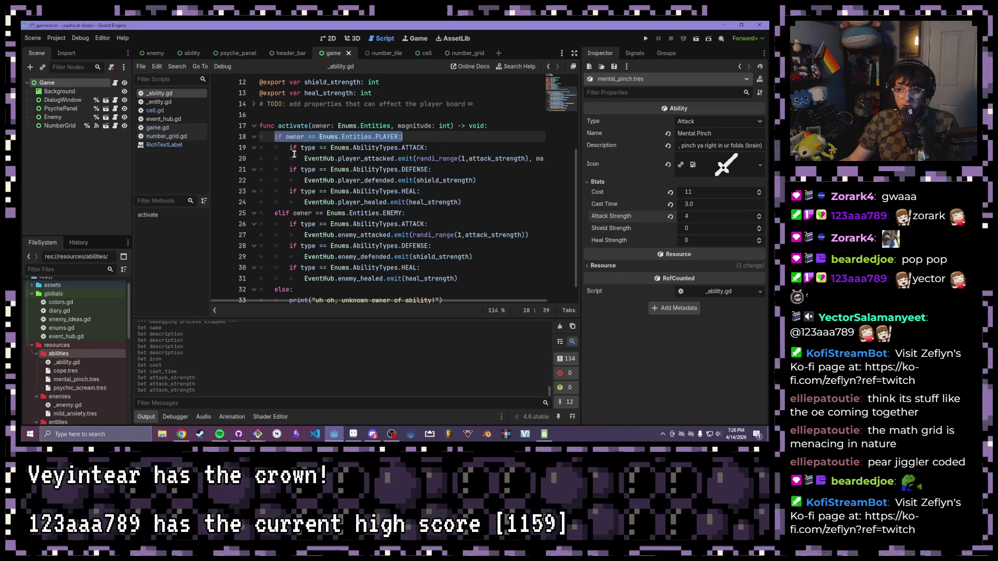
{"action": "left_click_drag", "start_coordinate": [292, 151], "coordinate": [455, 165]}
{"action": "left_click", "coordinate": [455, 164]}
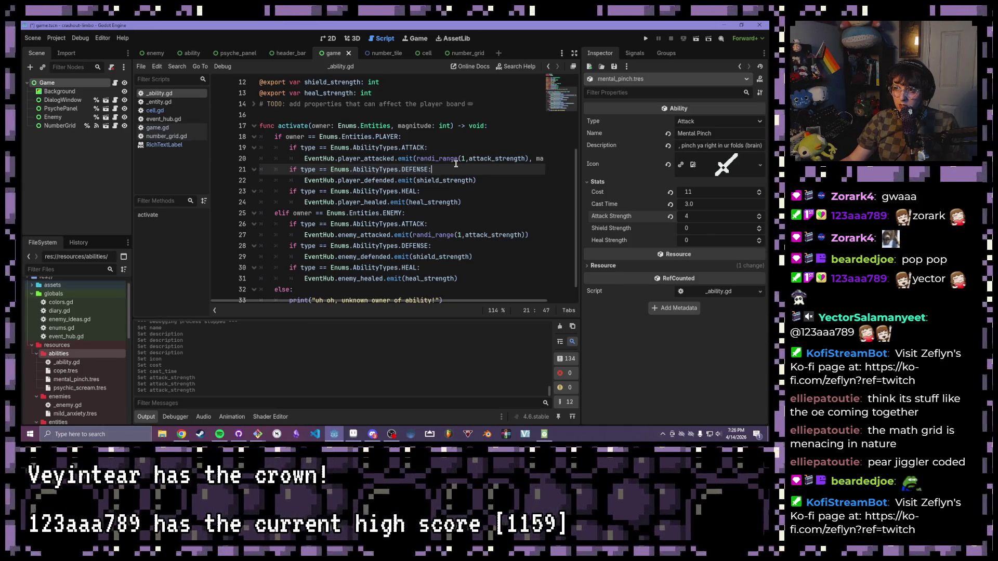
{"action": "left_click_drag", "start_coordinate": [442, 149], "coordinate": [286, 148]}
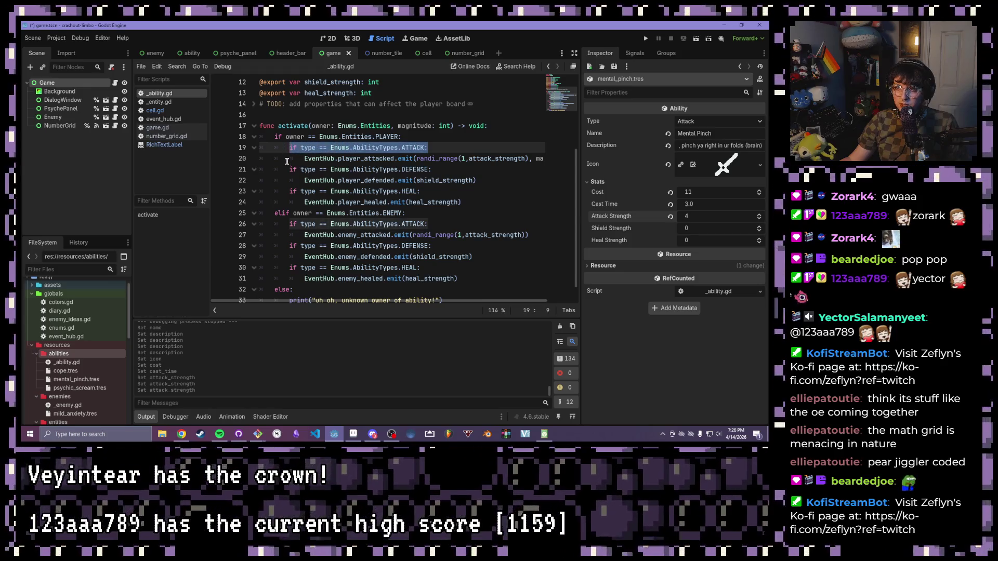
{"action": "scroll", "coordinate": [288, 165], "scroll_direction": "down", "scroll_amount": 1}
{"action": "scroll", "coordinate": [287, 166], "scroll_direction": "up", "scroll_amount": 1}
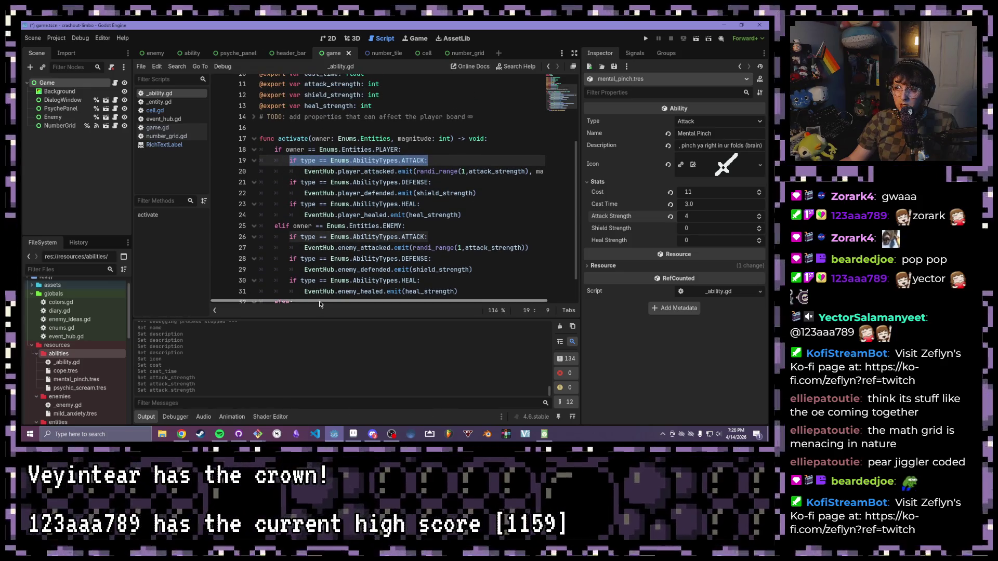
{"action": "left_click", "coordinate": [445, 160]}
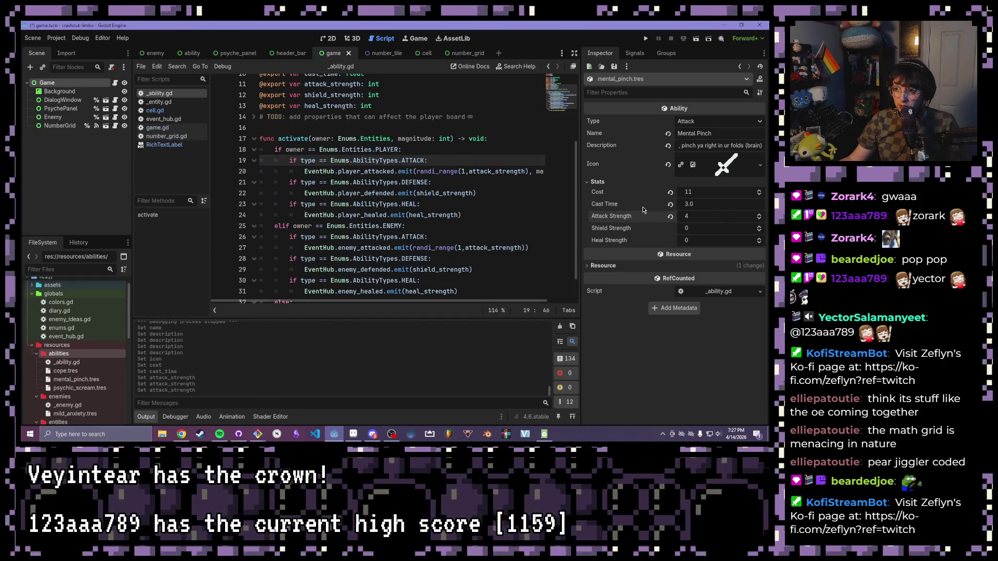
{"action": "mouse_move", "coordinate": [456, 162]}
{"action": "left_mouse_down"}
{"action": "mouse_move", "coordinate": [341, 160]}
{"action": "mouse_move", "coordinate": [326, 173]}
{"action": "mouse_move", "coordinate": [486, 174]}
{"action": "left_mouse_up"}
{"action": "left_click", "coordinate": [287, 162], "text": "shift"}
{"action": "left_click", "coordinate": [287, 163]}
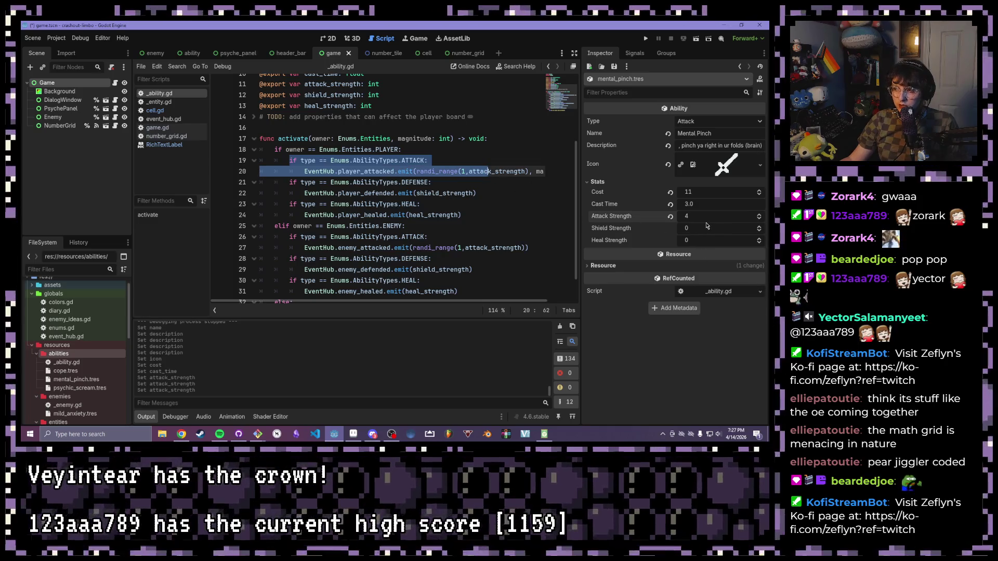
{"action": "key", "text": "Up"}
{"action": "key", "text": "Up"}
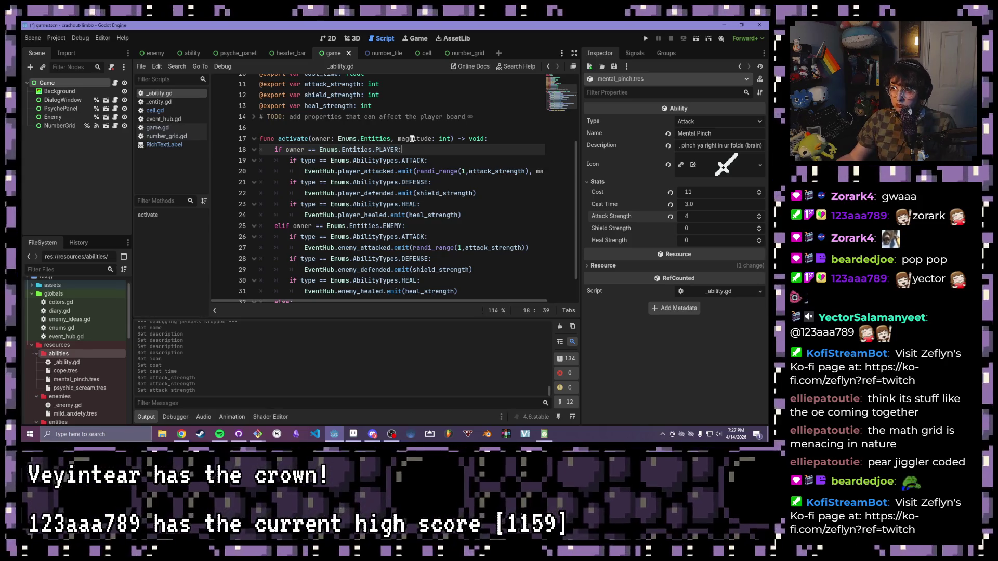
{"action": "key", "text": "Return"}
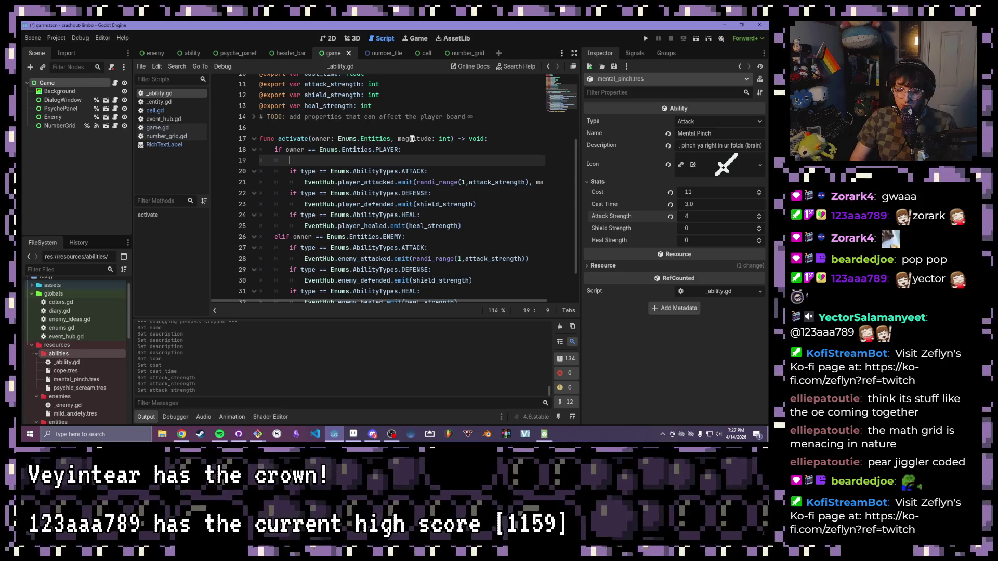
- Add an 'if attack_strength:' check under PLAYER whose body emits player_attacked
{"action": "type", "text": "if"}
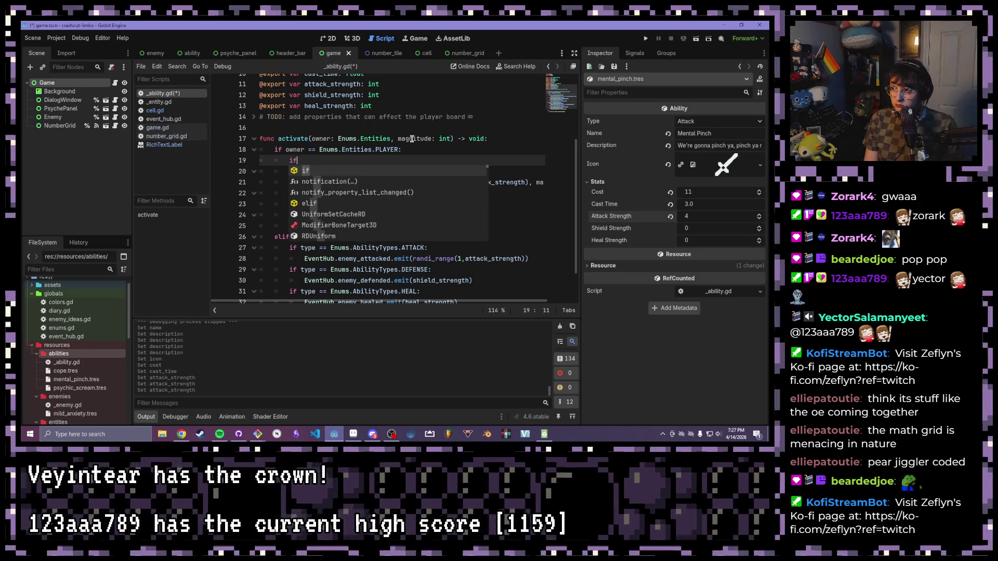
{"action": "type", "text": " Att"}
{"action": "key", "text": "BackSpace"}
{"action": "key", "text": "BackSpace"}
{"action": "key", "text": "BackSpace"}
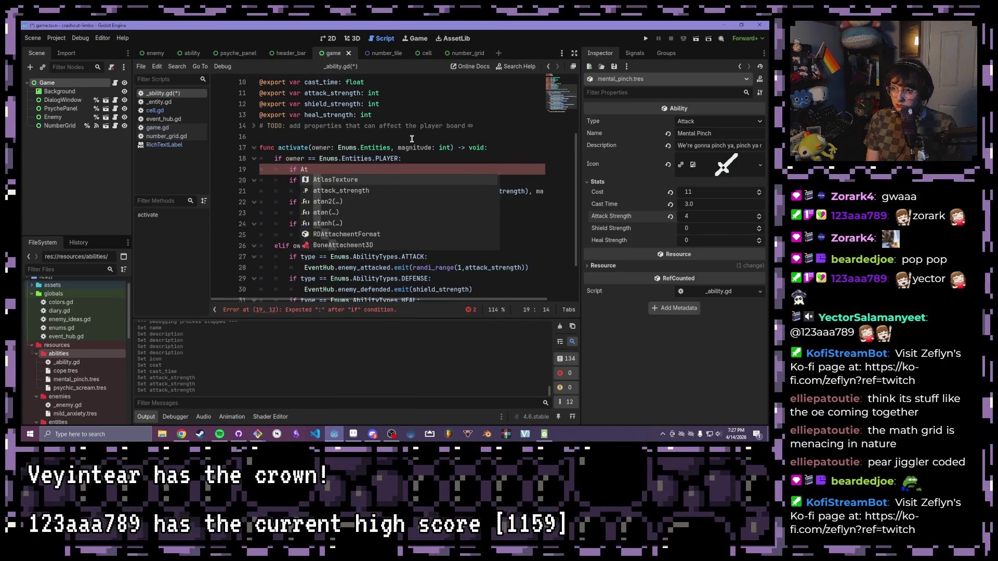
{"action": "type", "text": "att"}
{"action": "key", "text": "Return"}
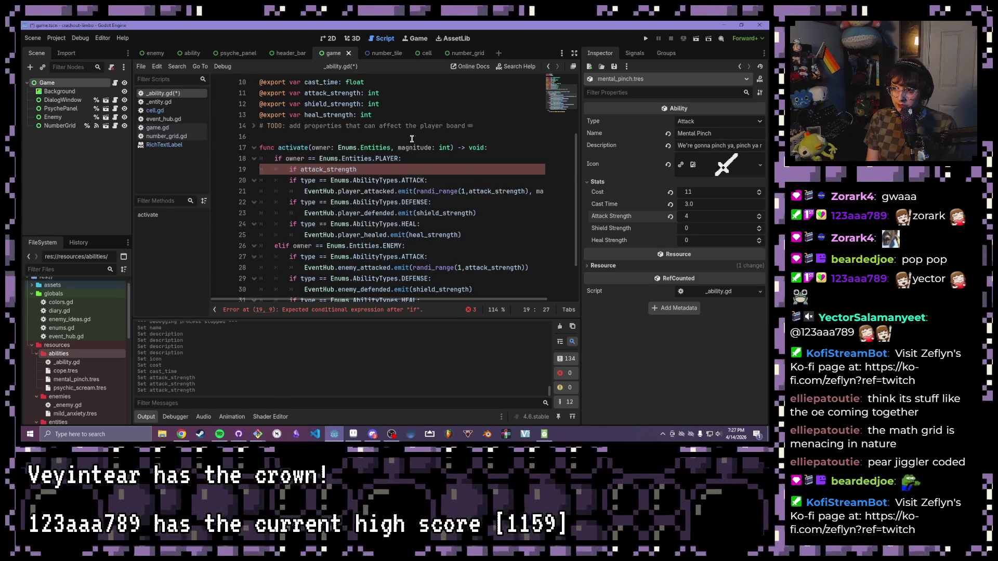
{"action": "key", "text": "Return"}
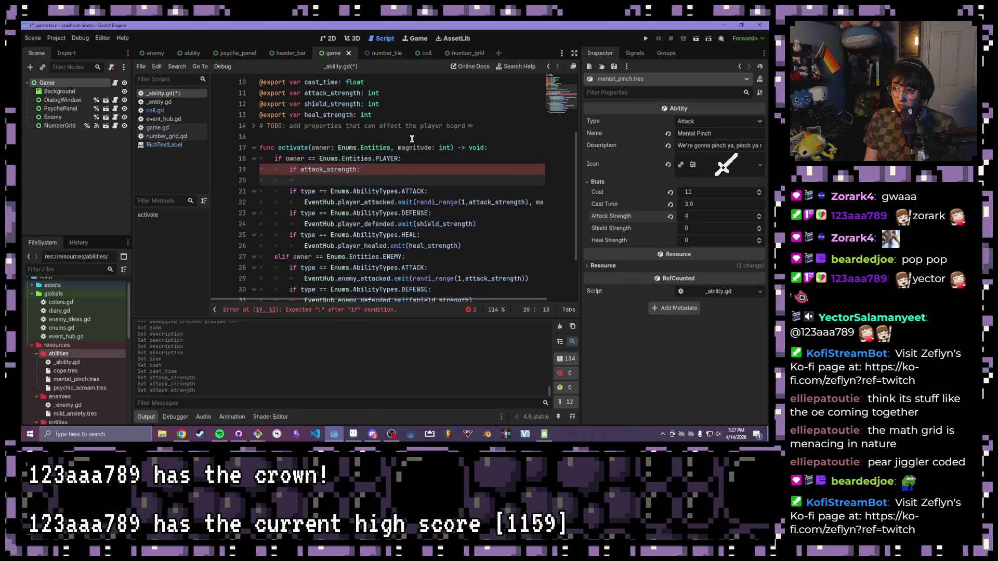
{"action": "left_click_drag", "start_coordinate": [305, 202], "coordinate": [571, 202]}
{"action": "key", "text": "ctrl+c"}
{"action": "left_click", "coordinate": [343, 182]}
{"action": "key", "text": "ctrl+v"}
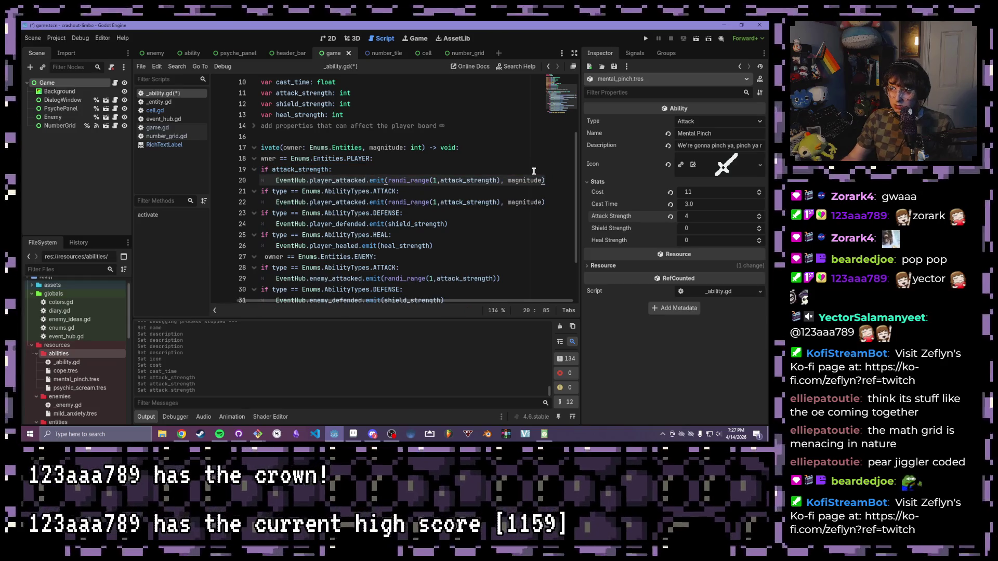
{"action": "key", "text": "Return"}
- Add an 'if shield_strength:' check whose body emits the copied player_defended call
{"action": "type", "text": "f"}
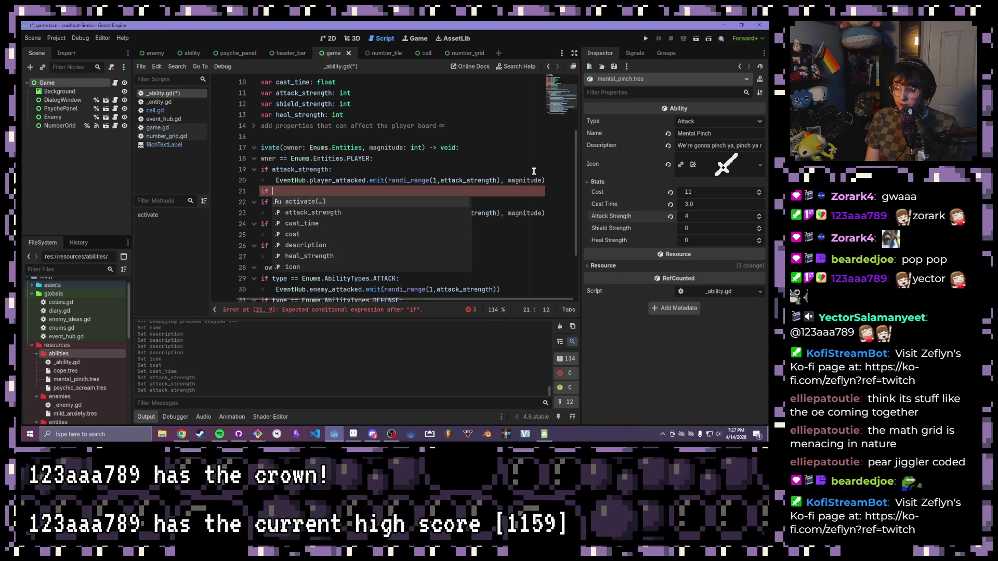
{"action": "type", "text": " shield_strength:"}
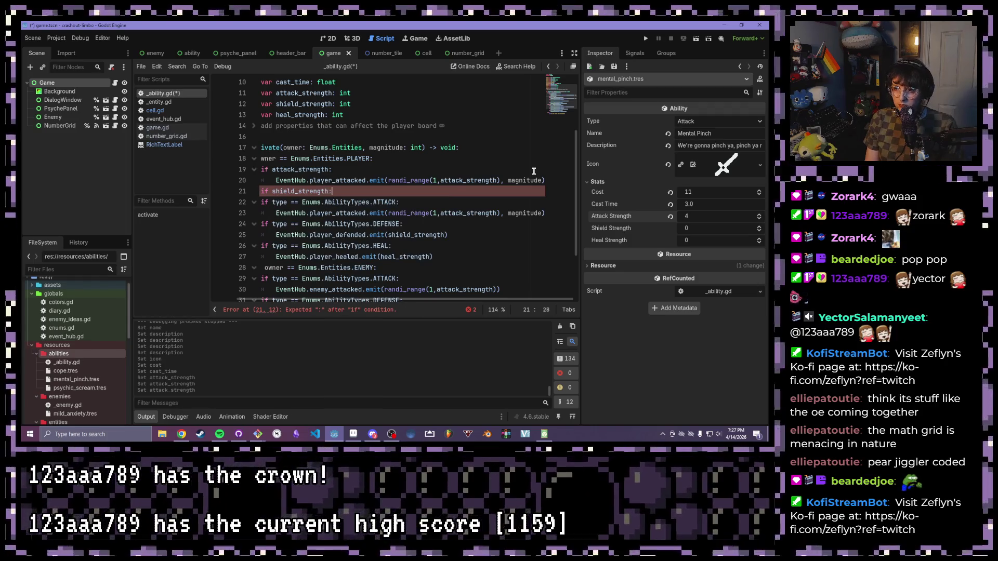
{"action": "key", "text": "Return"}
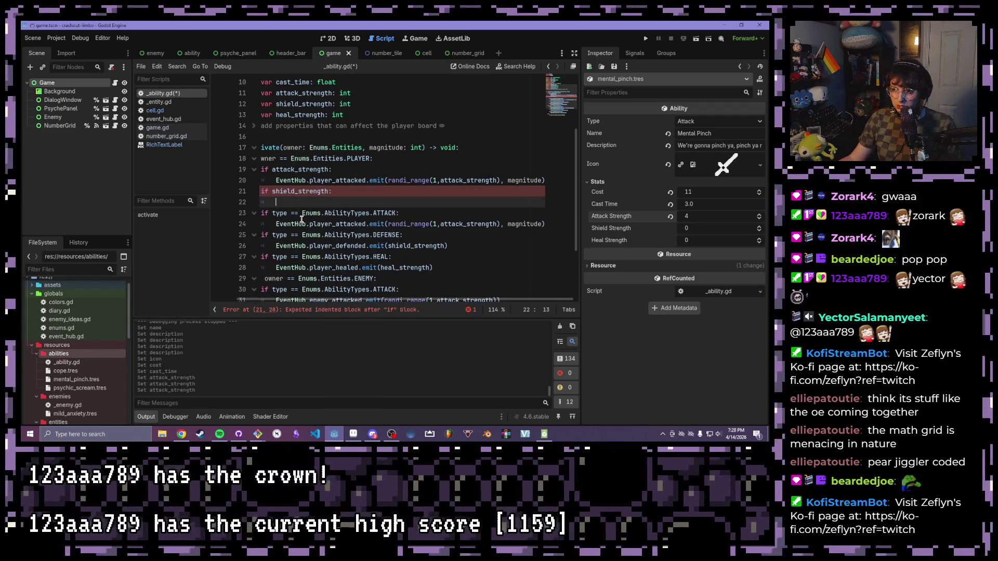
{"action": "left_click_drag", "start_coordinate": [275, 249], "coordinate": [463, 244]}
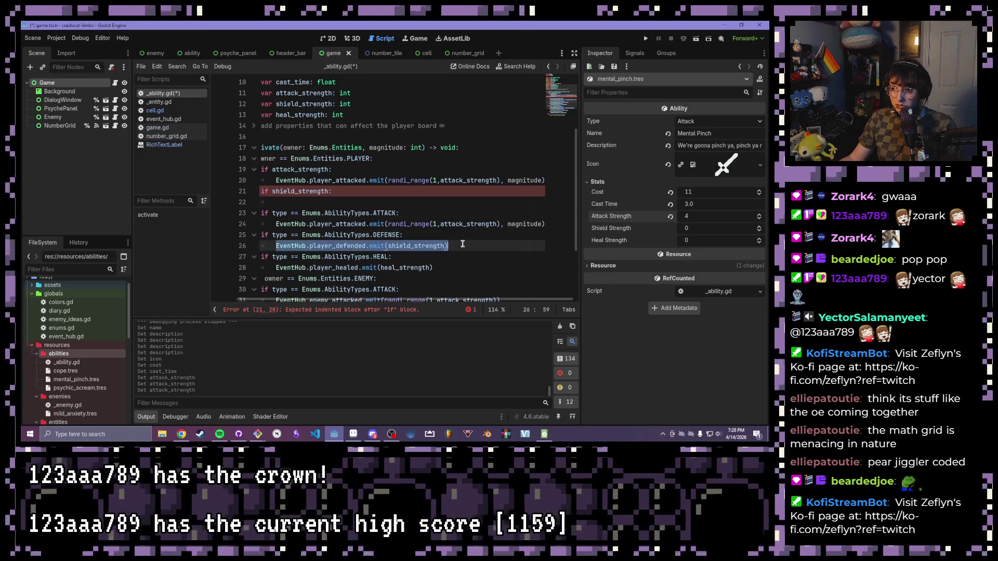
{"action": "key", "text": "ctrl+c"}
{"action": "left_click", "coordinate": [328, 201]}
{"action": "key", "text": "ctrl+v"}
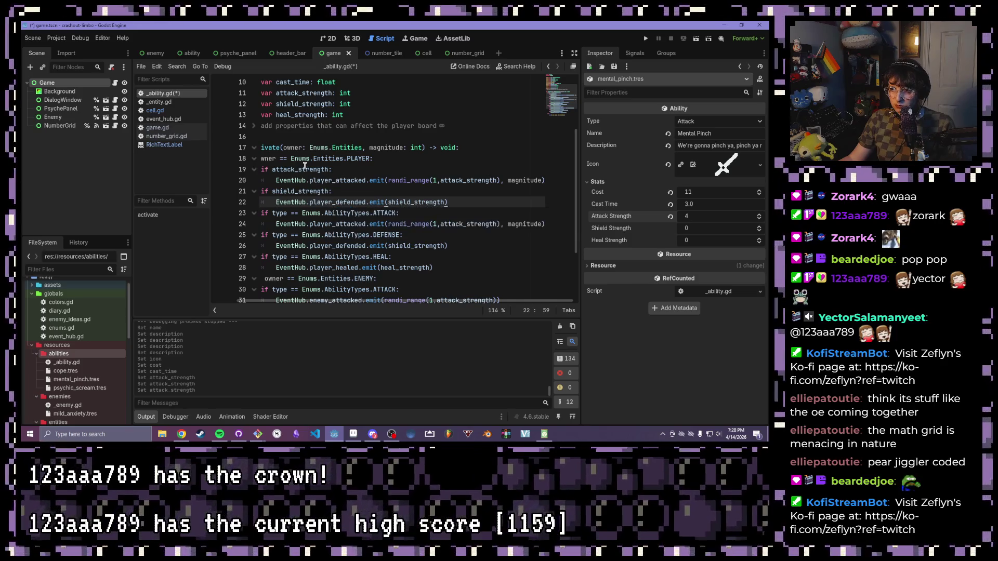
{"action": "left_click_drag", "start_coordinate": [260, 214], "coordinate": [400, 210]}
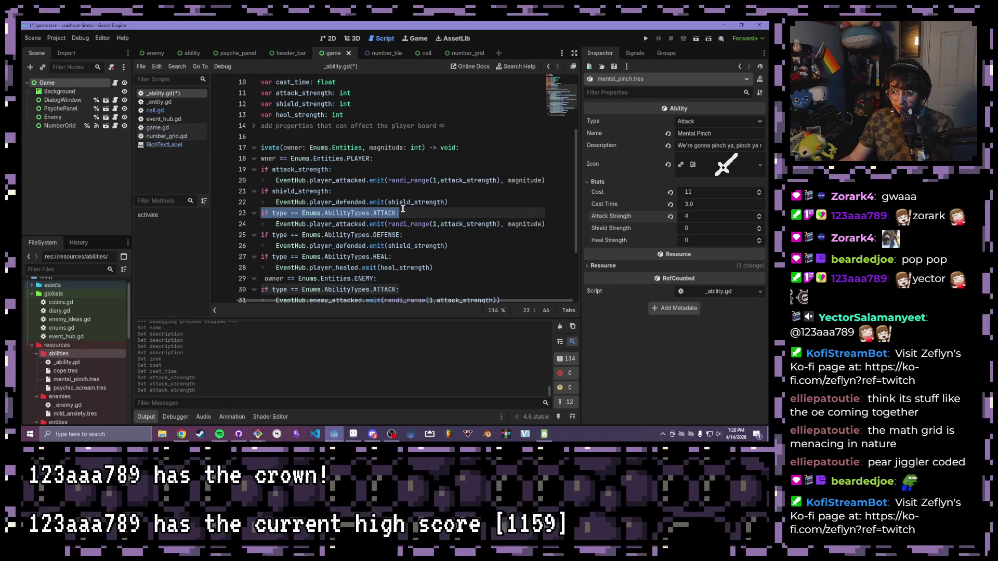
- Delete the old ATTACK type check and its player_attacked emit line from the player branch
{"action": "left_click", "coordinate": [407, 208]}
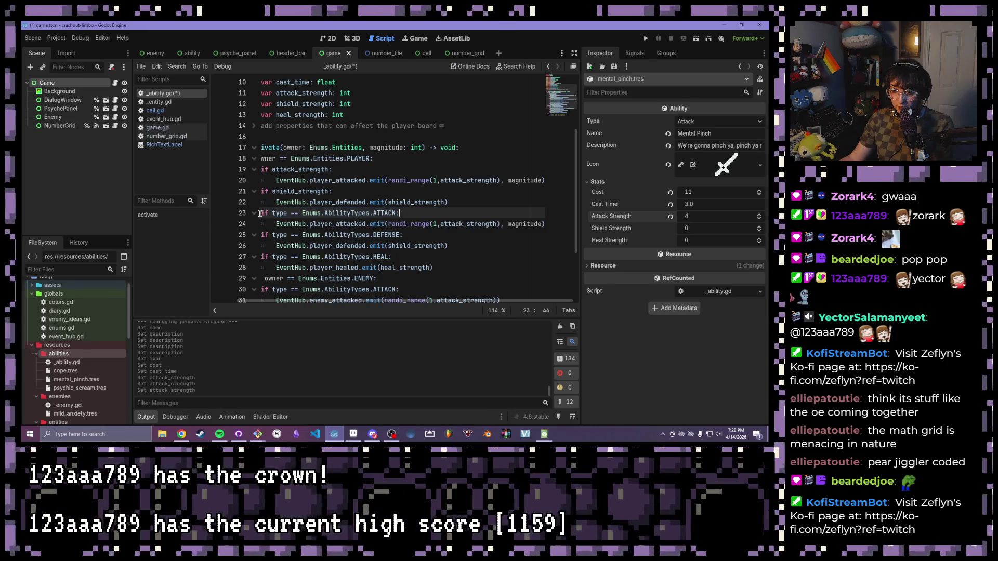
{"action": "left_click_drag", "start_coordinate": [260, 214], "coordinate": [420, 213]}
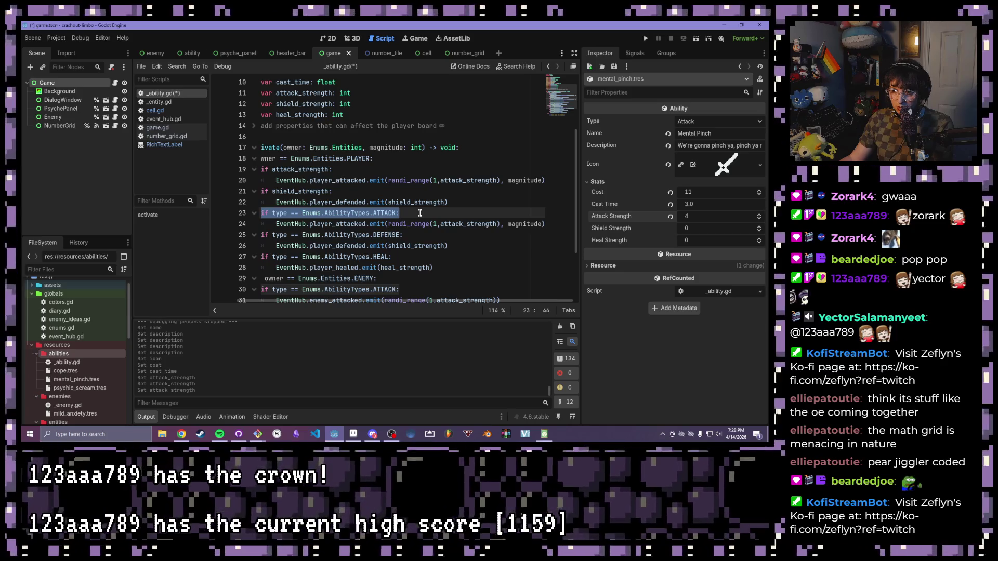
{"action": "key", "text": "BackSpace"}
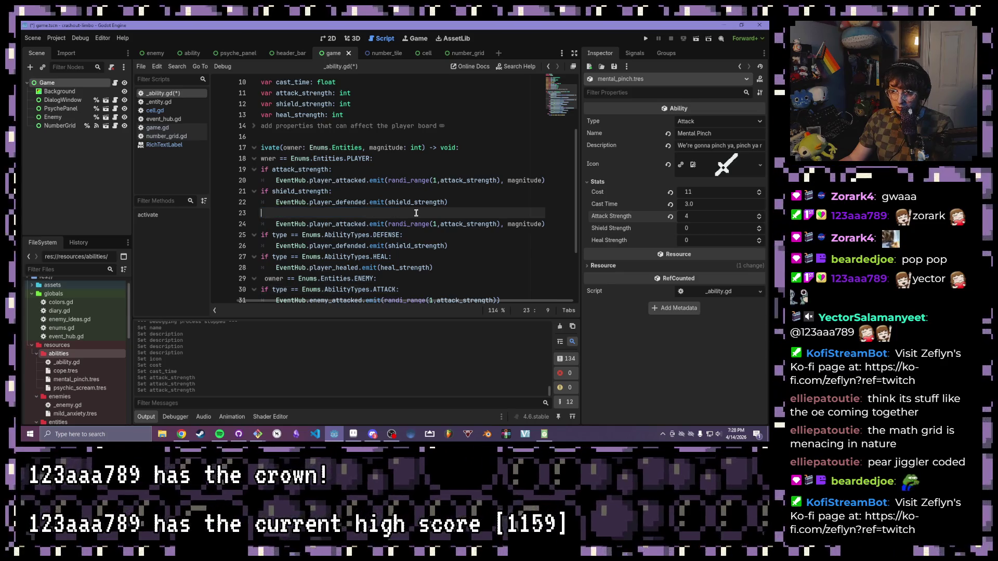
{"action": "key", "text": "BackSpace"}
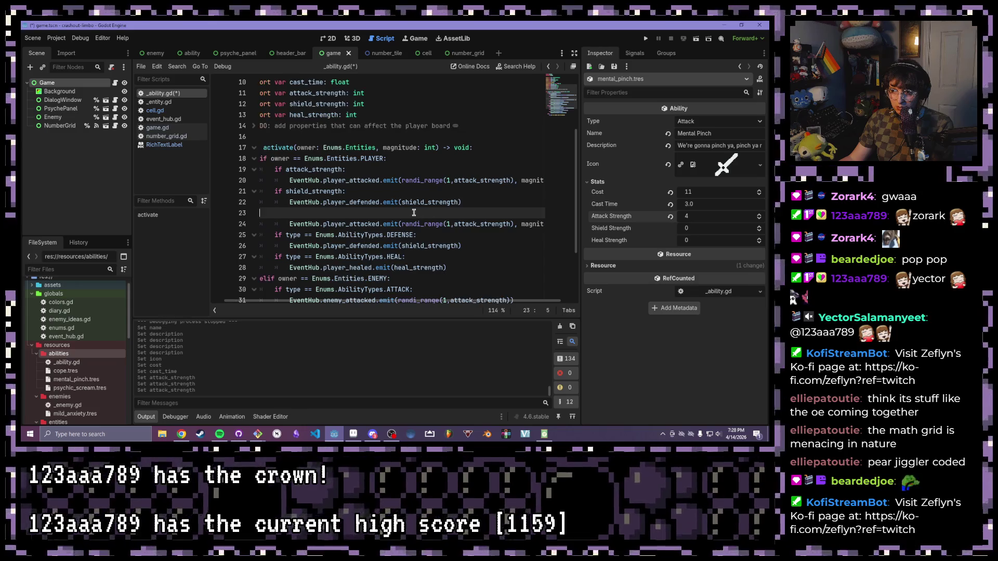
{"action": "triple_click", "coordinate": [288, 224]}
{"action": "key", "text": "BackSpace"}
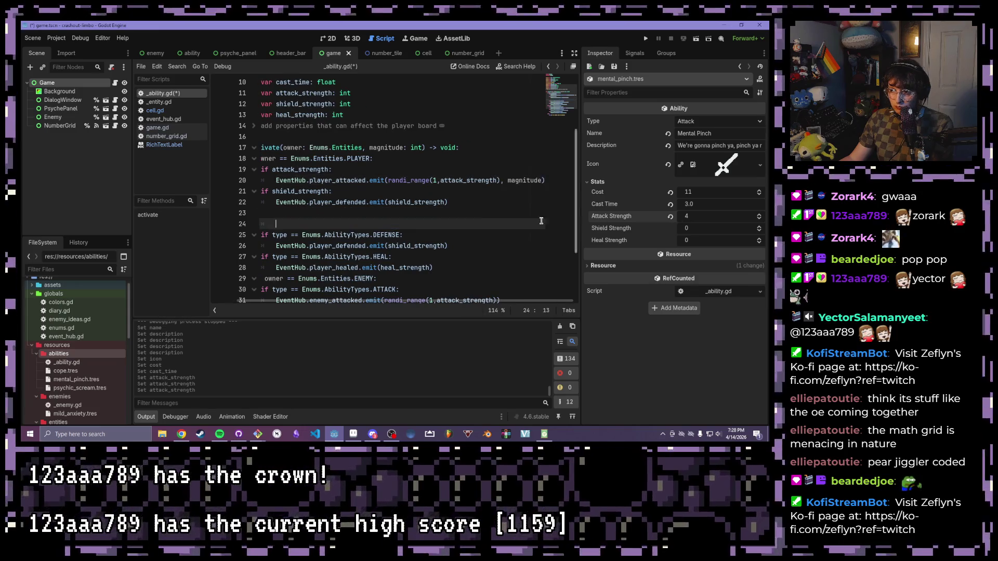
{"action": "key", "text": "BackSpace"}
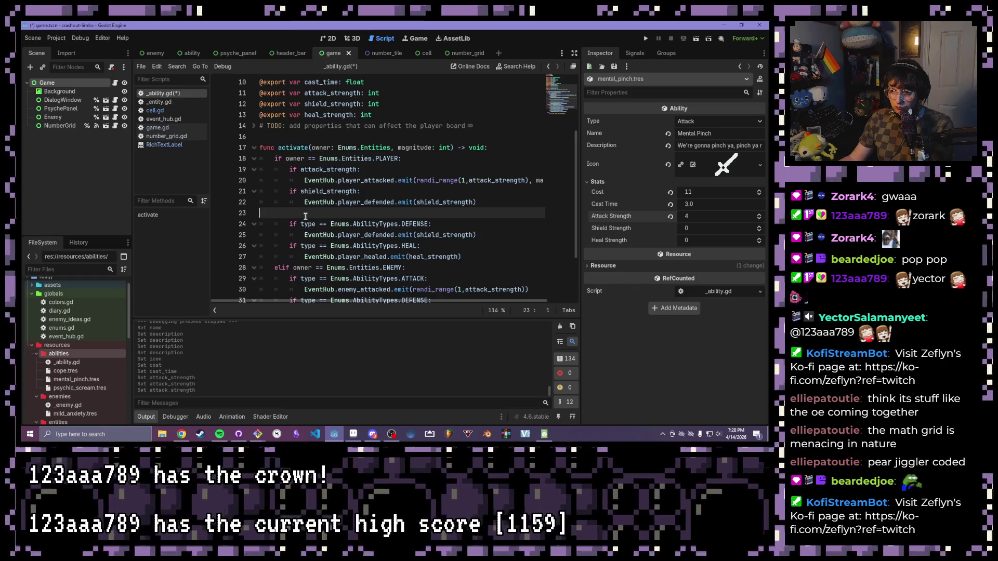
{"action": "key", "text": "Delete"}
- Remove the old DEFENSE type check and the duplicate player_defended emit call
{"action": "left_click", "coordinate": [439, 213]}
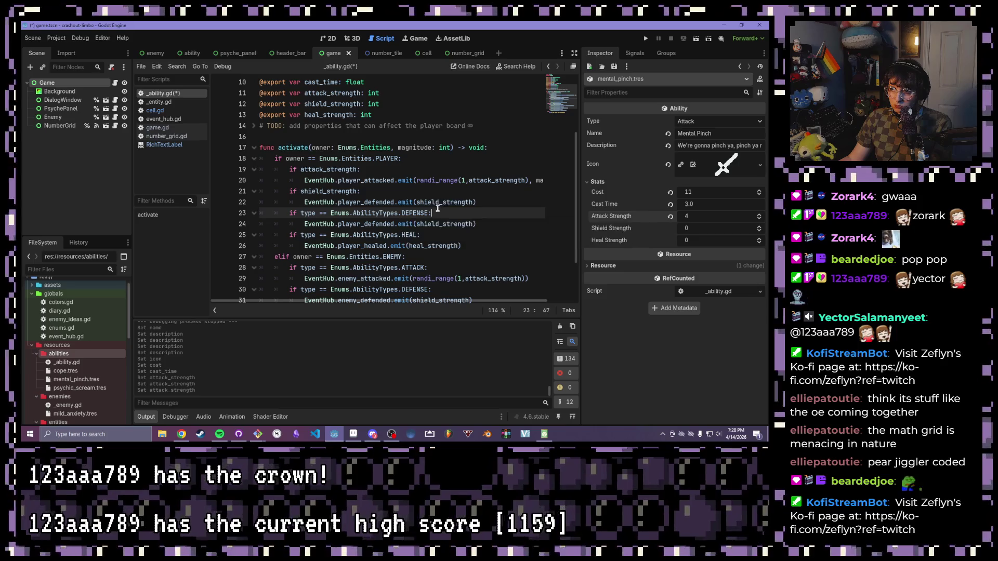
{"action": "left_click_drag", "start_coordinate": [438, 213], "coordinate": [293, 212]}
{"action": "key", "text": "BackSpace"}
{"action": "key", "text": "BackSpace"}
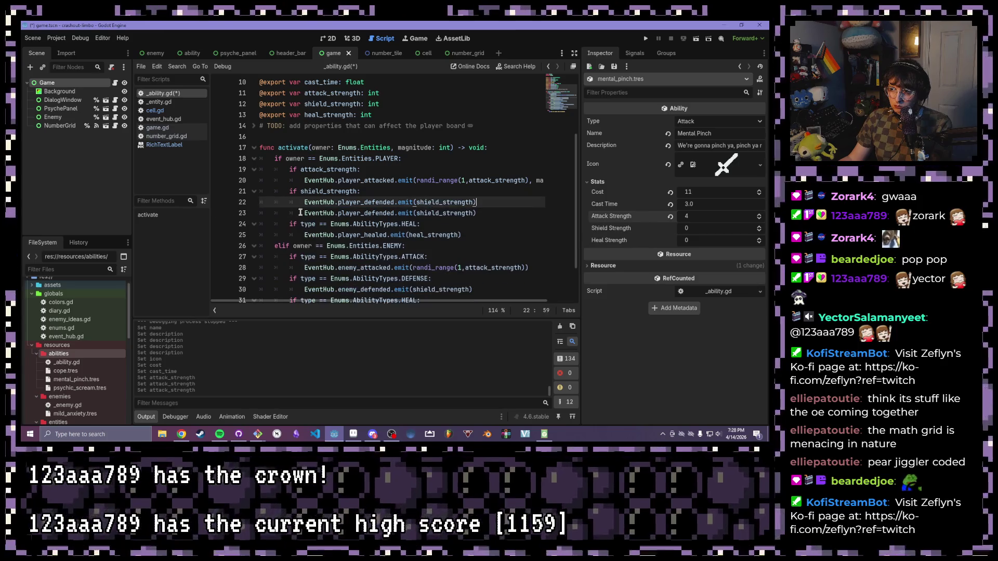
{"action": "left_click", "coordinate": [305, 213]}
{"action": "key", "text": "shift+Tab"}
{"action": "left_click", "coordinate": [491, 202]}
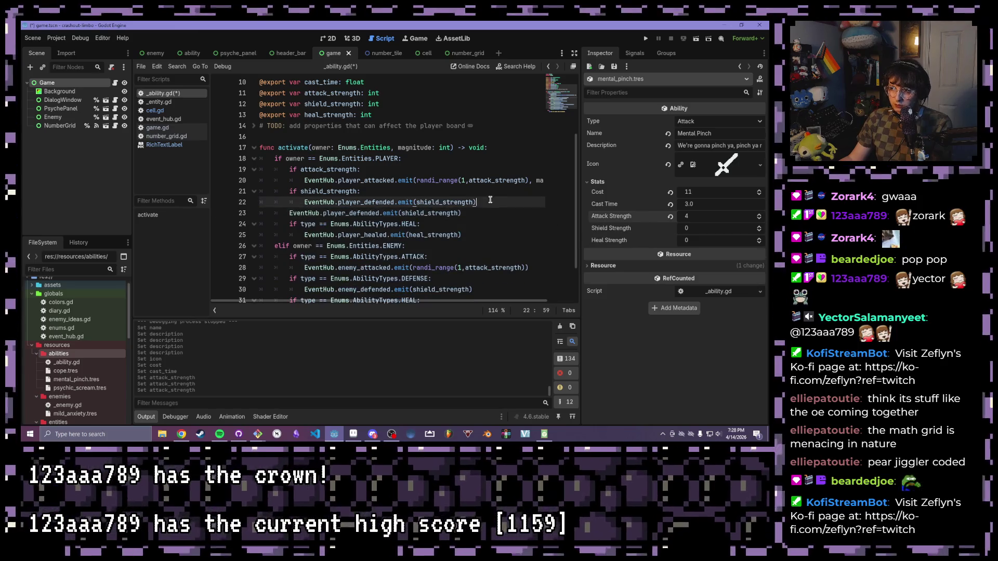
{"action": "key", "text": "Return"}
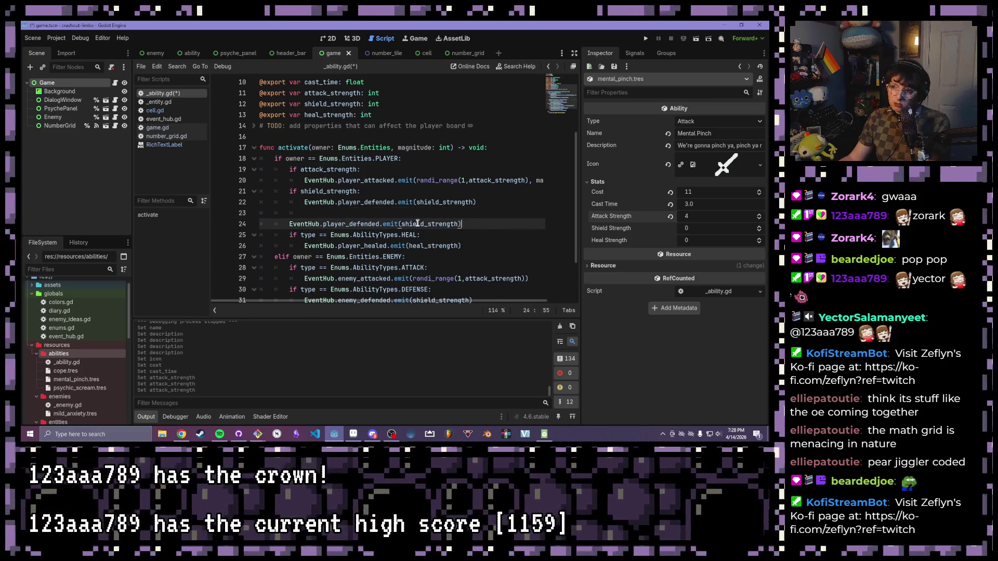
{"action": "left_click_drag", "start_coordinate": [461, 224], "coordinate": [289, 224]}
{"action": "key", "text": "BackSpace"}
{"action": "key", "text": "BackSpace"}
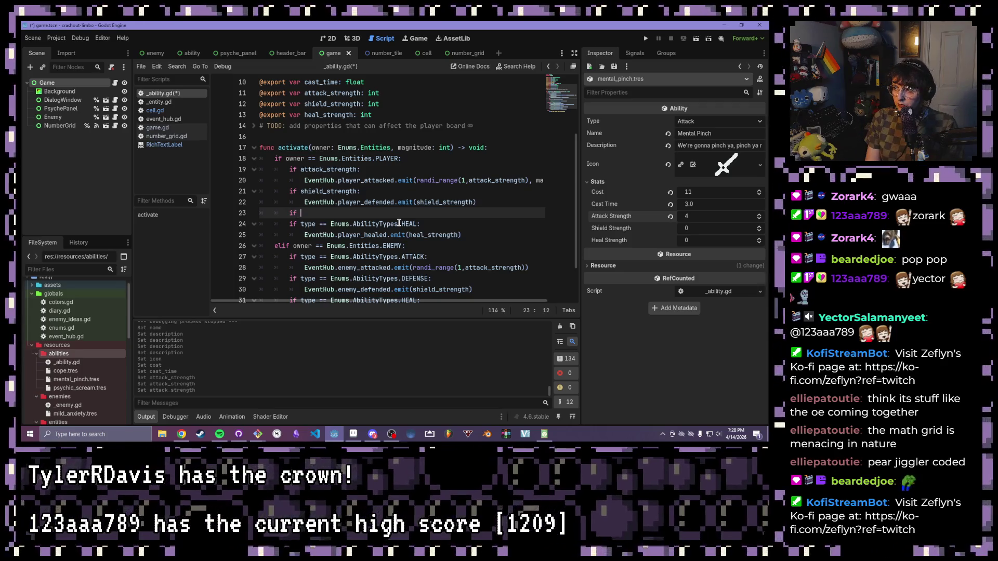
- Add an 'if heal_strength:' check with pass and cut the leftover HEAL type check lines
{"action": "key", "text": "Return"}
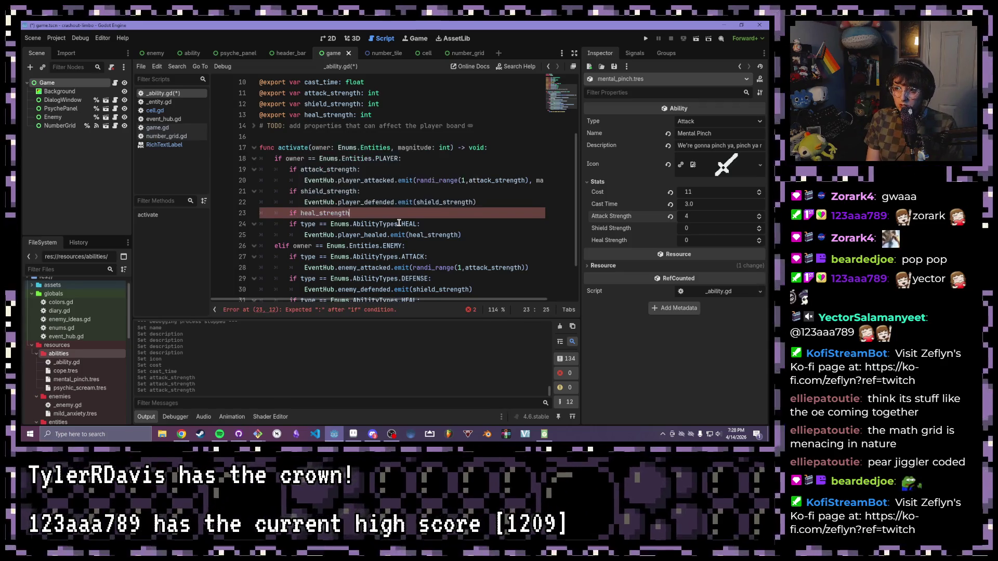
{"action": "key", "text": "Return"}
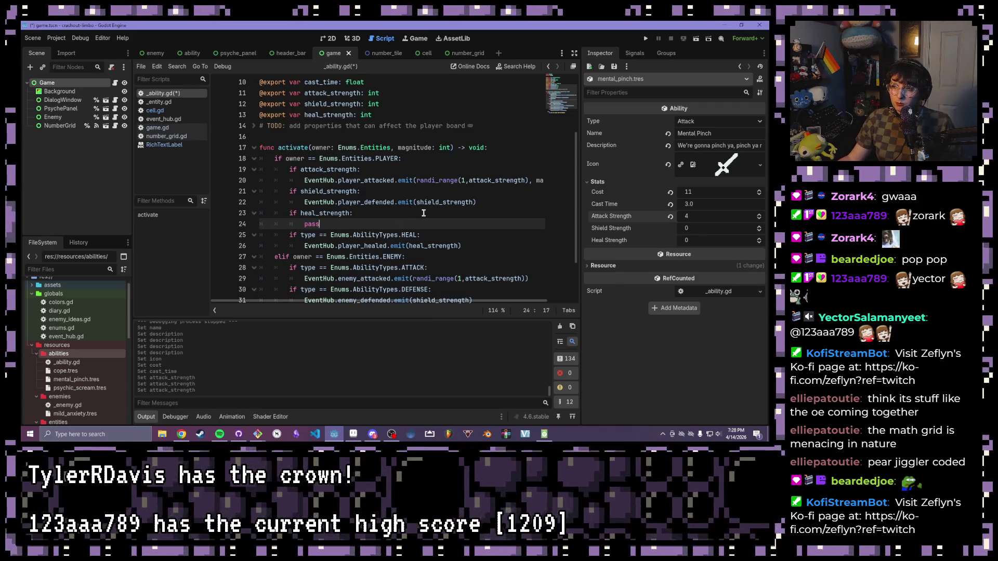
{"action": "left_click", "coordinate": [384, 212]}
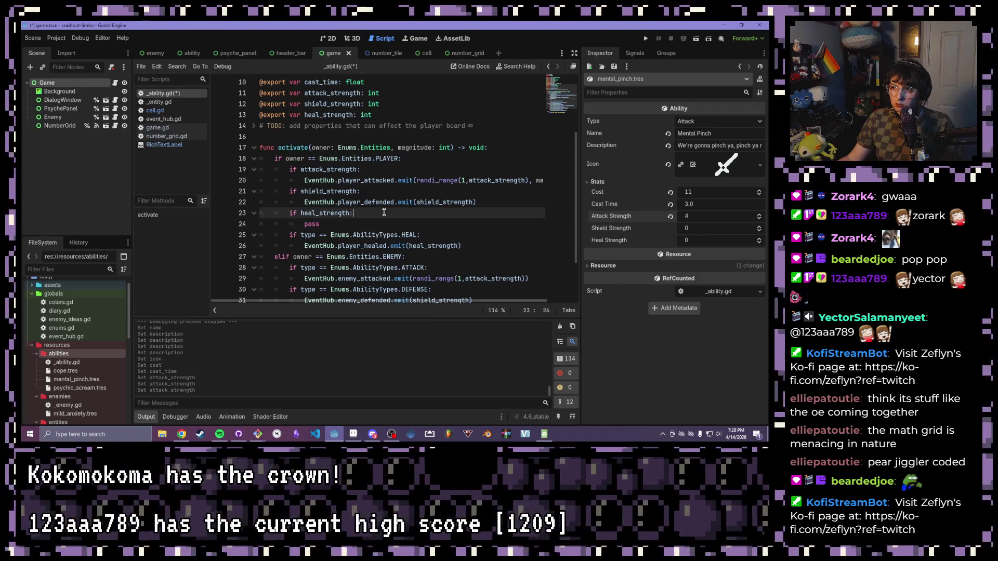
{"action": "left_click", "coordinate": [357, 225]}
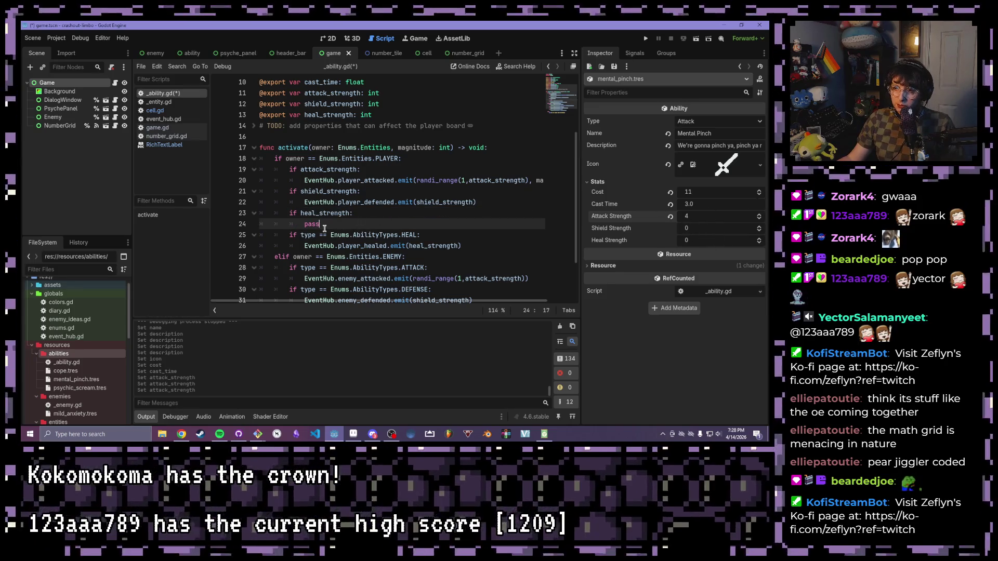
{"action": "left_click_drag", "start_coordinate": [474, 246], "coordinate": [215, 236]}
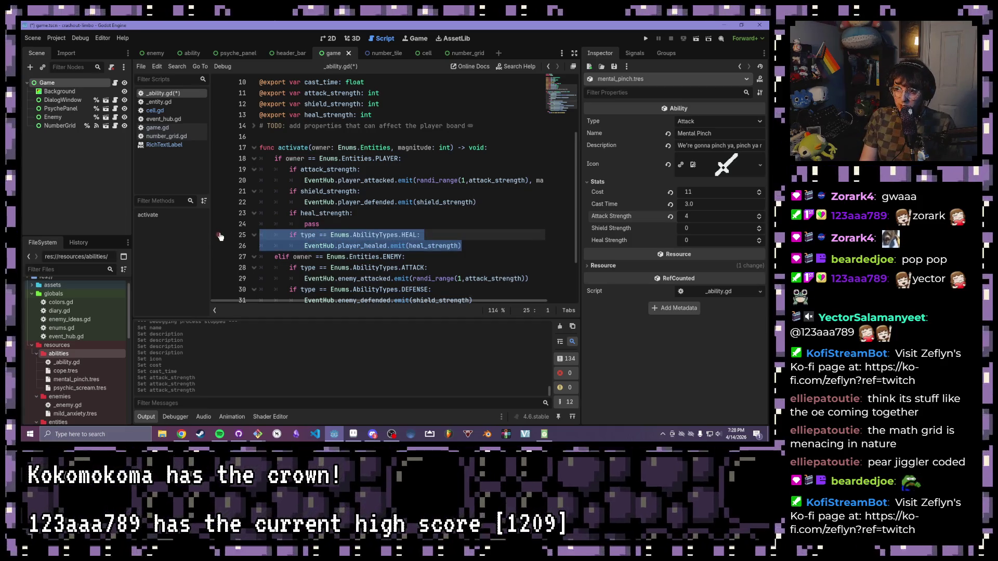
{"action": "key", "text": "ctrl+x"}
{"action": "key", "text": "BackSpace"}
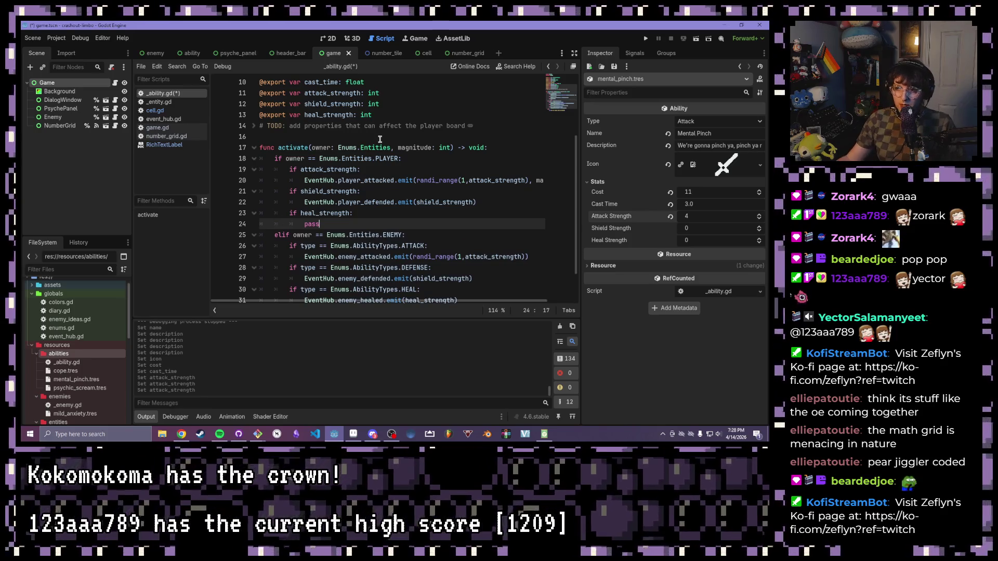
- Replace the enemy ATTACK type check with the player's attack_strength condition
{"action": "scroll", "coordinate": [309, 181], "scroll_direction": "down", "scroll_amount": 1}
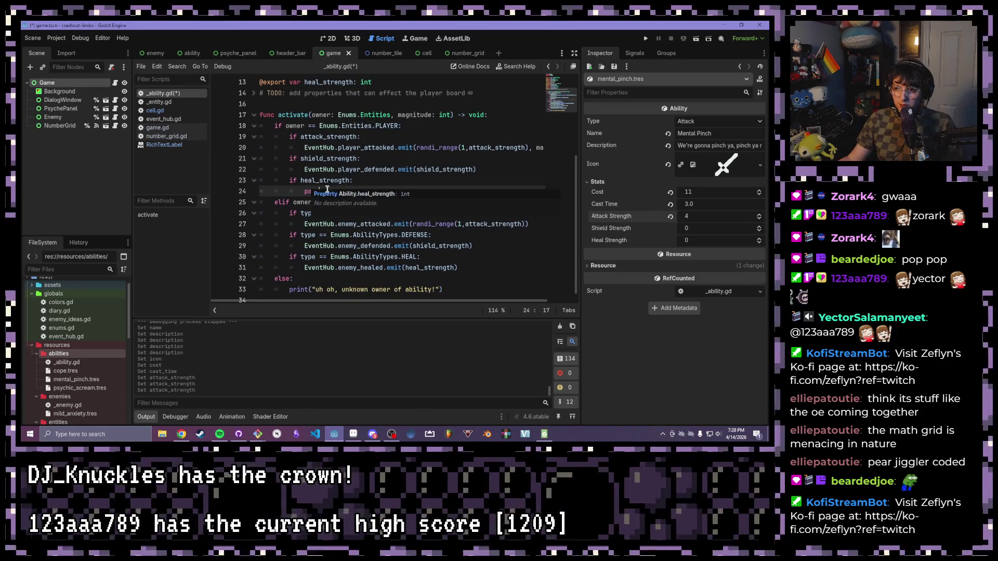
{"action": "left_click", "coordinate": [442, 200]}
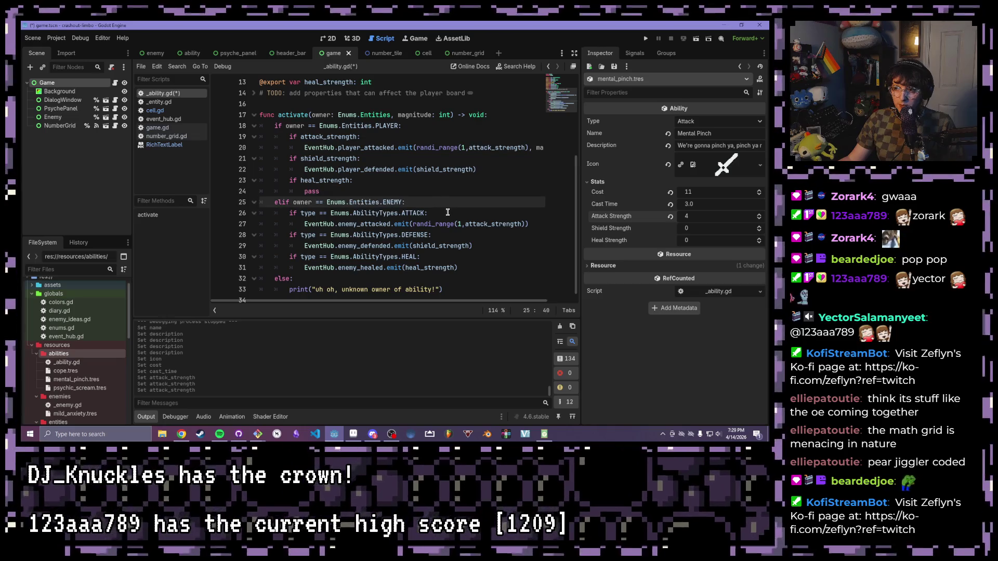
{"action": "left_click", "coordinate": [448, 213]}
{"action": "left_click", "coordinate": [212, 217], "text": "shift"}
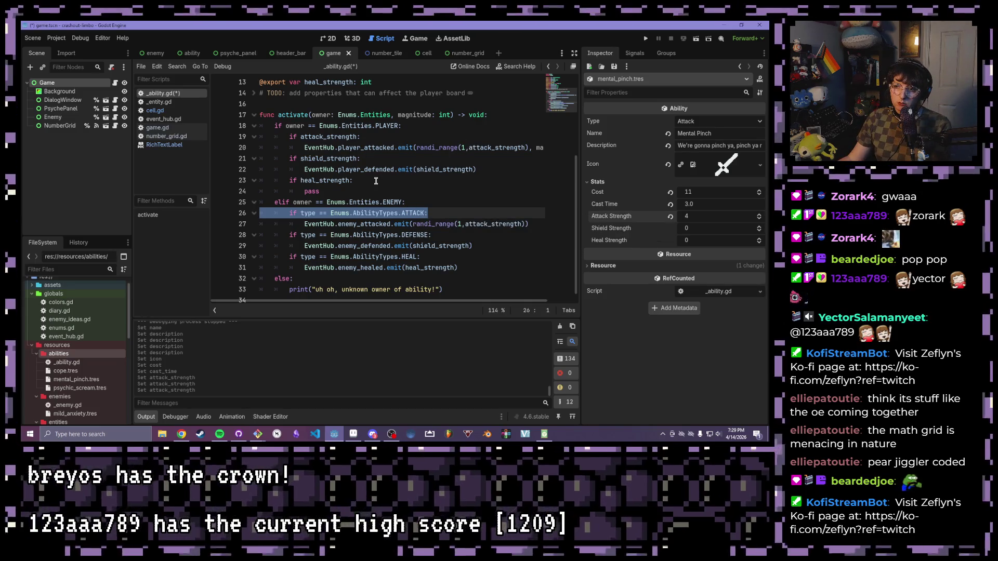
{"action": "left_click_drag", "start_coordinate": [289, 137], "coordinate": [364, 137]}
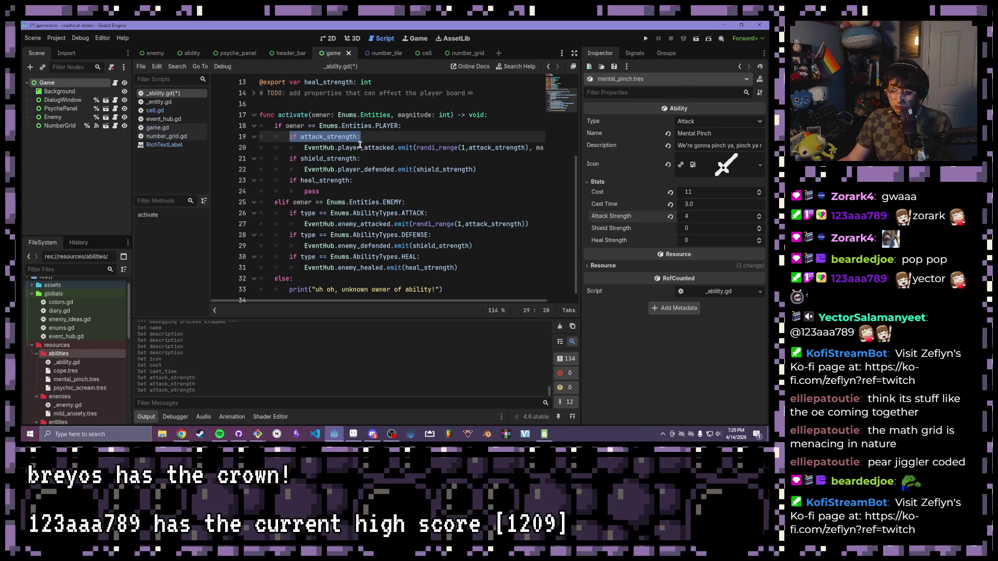
{"action": "left_click_drag", "start_coordinate": [429, 213], "coordinate": [289, 213]}
{"action": "key", "text": "ctrl+v"}
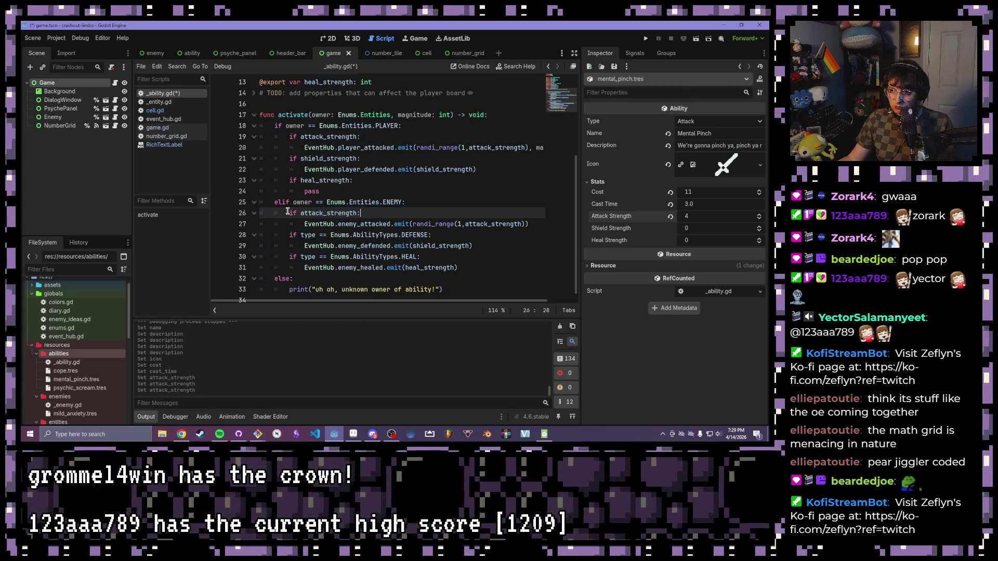
- Replace the enemy DEFENSE and HEAL checks with shield_strength and heal_strength, then save _ability.gd
{"action": "left_click_drag", "start_coordinate": [289, 158], "coordinate": [362, 159]}
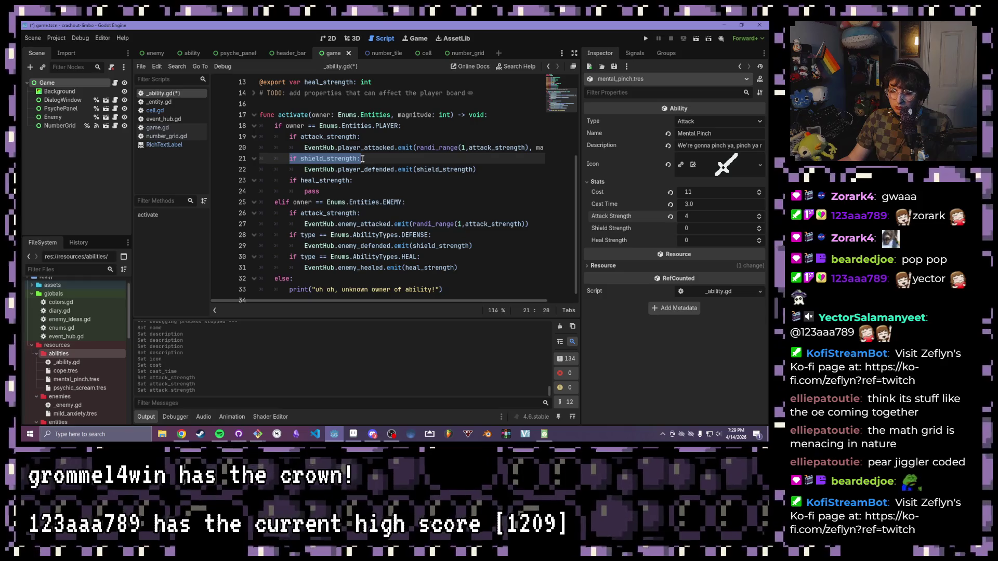
{"action": "left_click_drag", "start_coordinate": [289, 235], "coordinate": [437, 234]}
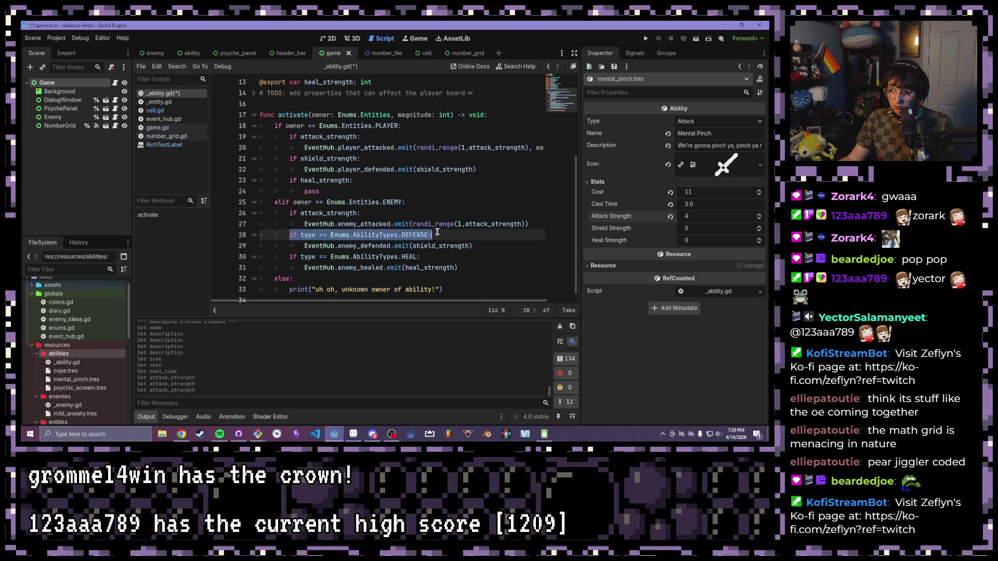
{"action": "key", "text": "ctrl+v"}
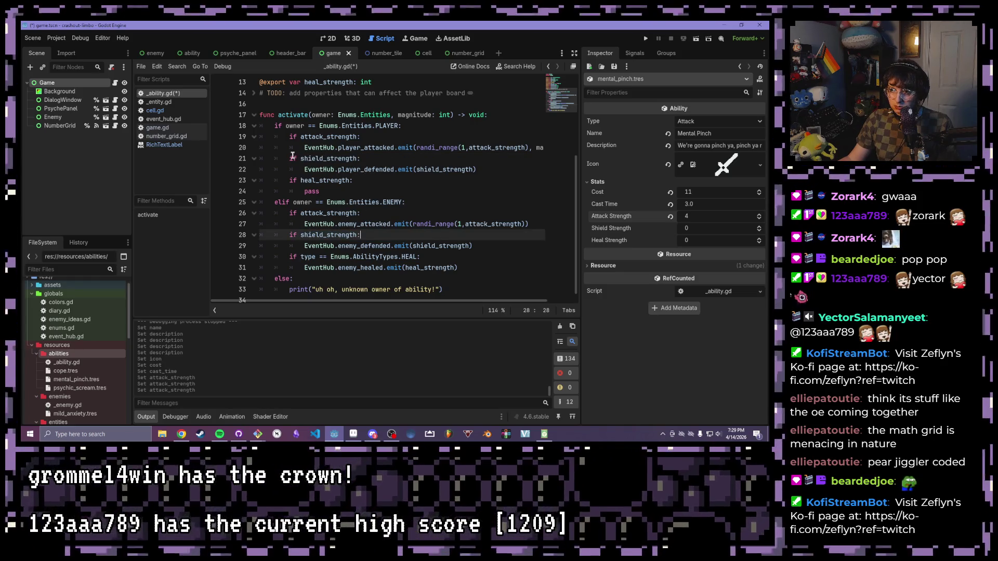
{"action": "mouse_move", "coordinate": [289, 180]}
{"action": "left_mouse_down"}
{"action": "mouse_move", "coordinate": [353, 190]}
{"action": "mouse_move", "coordinate": [374, 181]}
{"action": "left_mouse_up"}
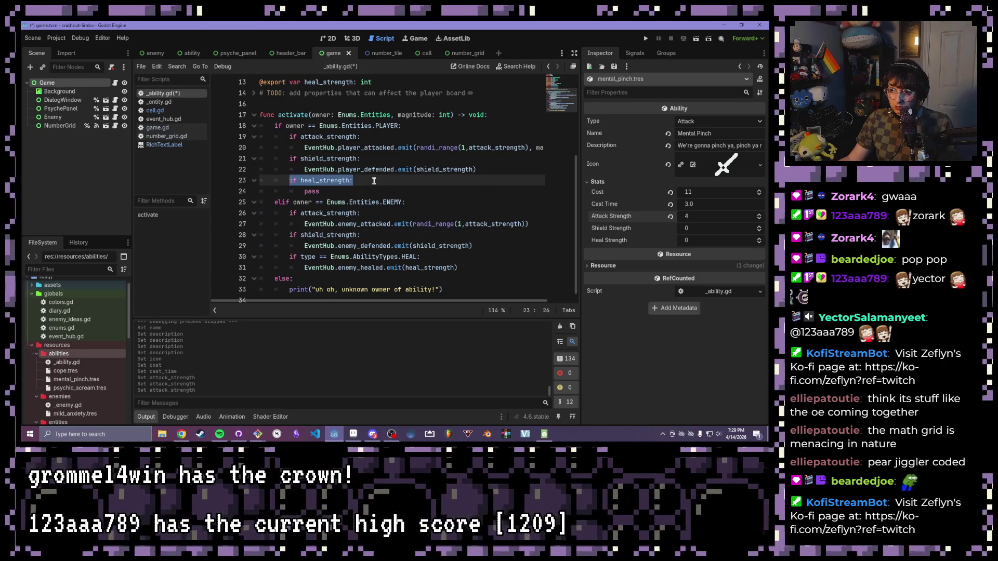
{"action": "left_click_drag", "start_coordinate": [289, 257], "coordinate": [422, 255]}
{"action": "key", "text": "ctrl+v"}
{"action": "key", "text": "ctrl+s"}
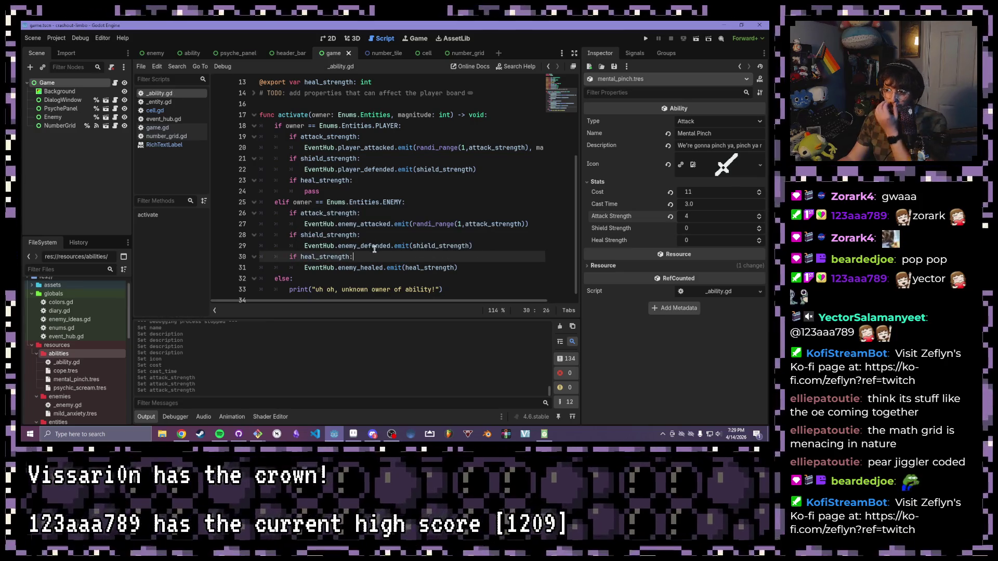
{"action": "scroll", "coordinate": [343, 257], "scroll_direction": "down", "scroll_amount": 1}
{"action": "left_click", "coordinate": [316, 265]}
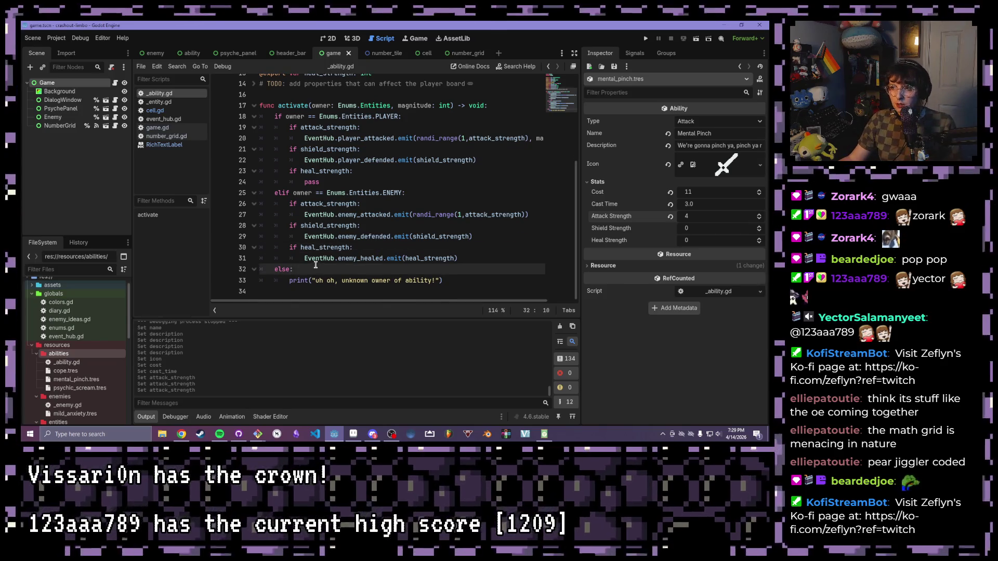
{"action": "scroll", "coordinate": [316, 265], "scroll_direction": "up", "scroll_amount": 3}
{"action": "scroll", "coordinate": [315, 265], "scroll_direction": "up", "scroll_amount": 1}
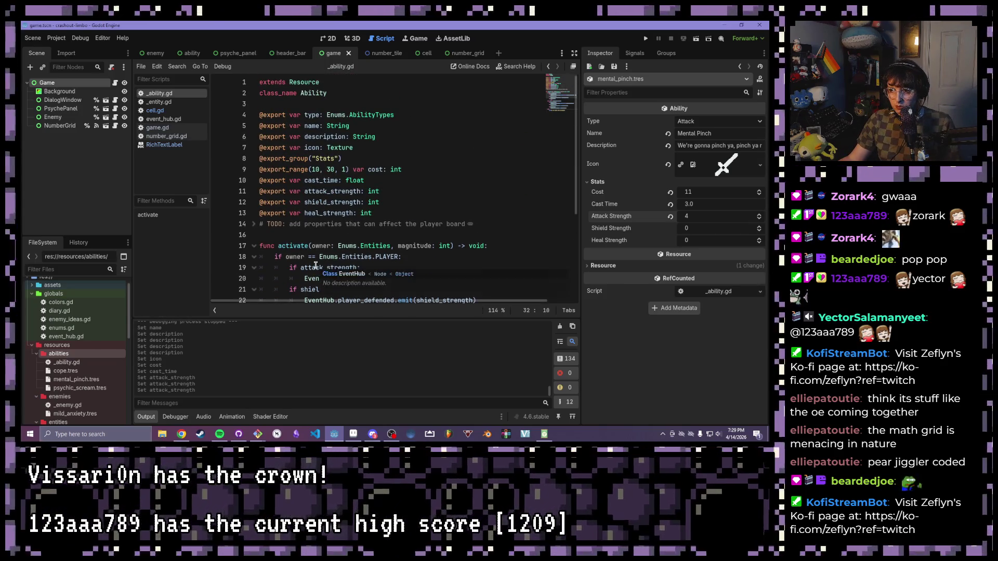
{"action": "scroll", "coordinate": [315, 266], "scroll_direction": "down", "scroll_amount": 3}
{"action": "left_click", "coordinate": [338, 221]}
{"action": "left_click_drag", "start_coordinate": [337, 221], "coordinate": [259, 159]}
{"action": "left_click", "coordinate": [342, 213]}
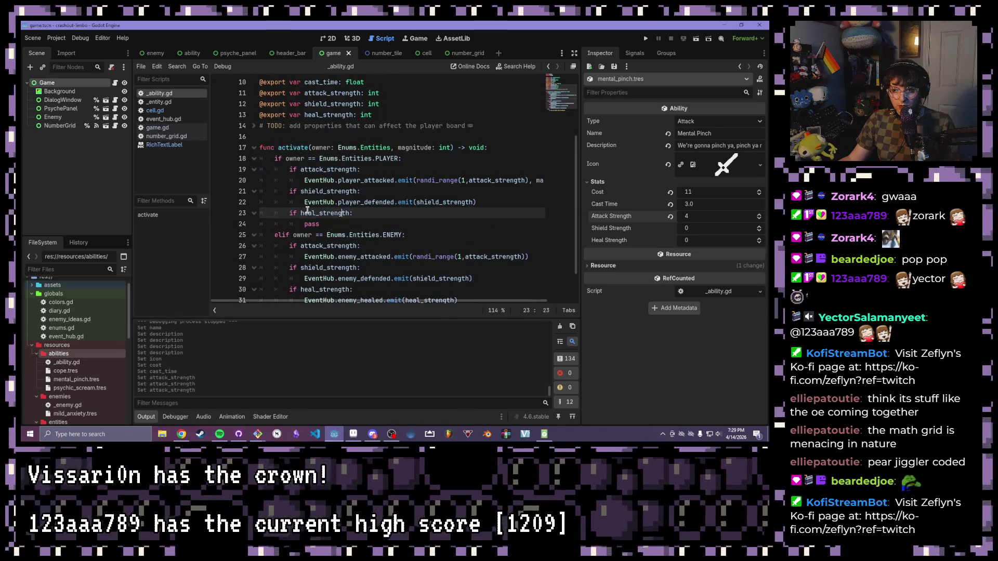
{"action": "left_click", "coordinate": [312, 202]}
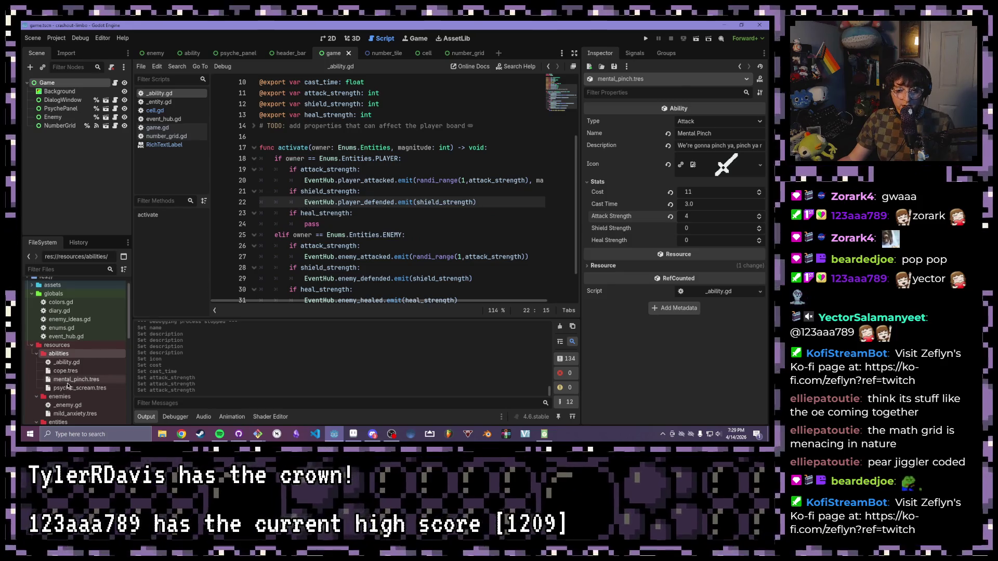
{"action": "mouse_move", "coordinate": [68, 381]}
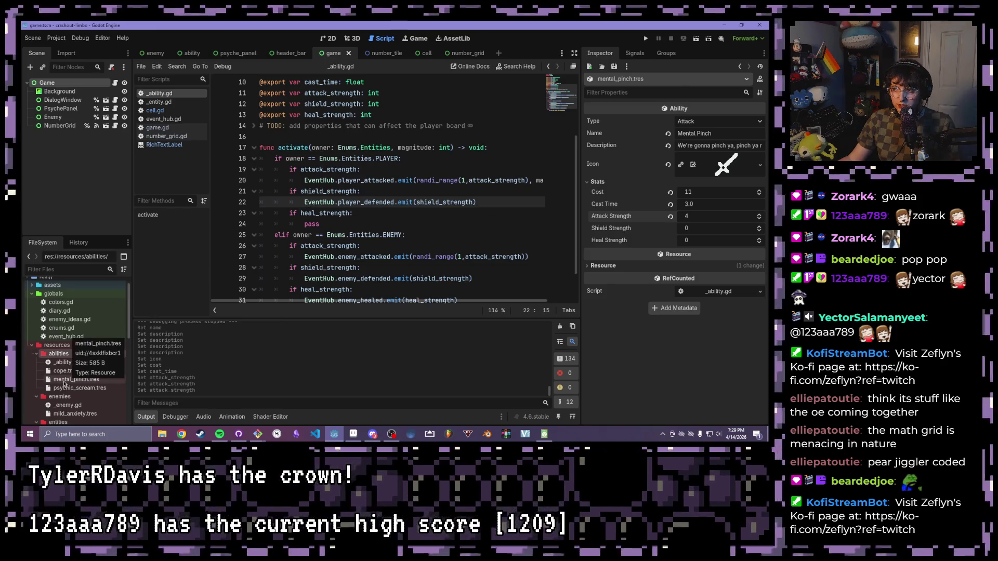
{"action": "scroll", "coordinate": [395, 156], "scroll_direction": "up", "scroll_amount": 3}
{"action": "left_click", "coordinate": [400, 115]}
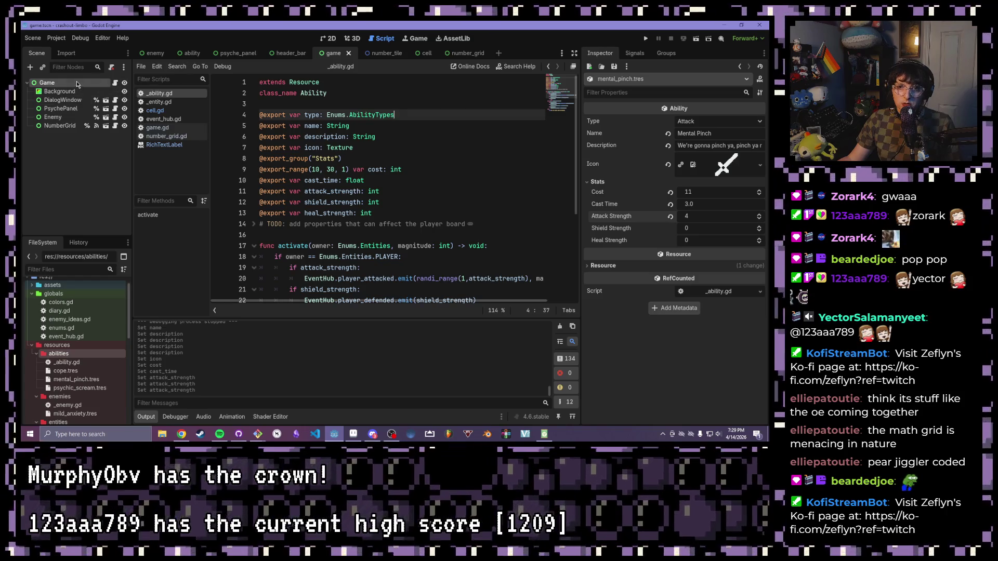
{"action": "left_click", "coordinate": [177, 66]}
- Try an in-script search for 'ability.type', then clear the text and close the search bar
{"action": "left_click", "coordinate": [183, 79]}
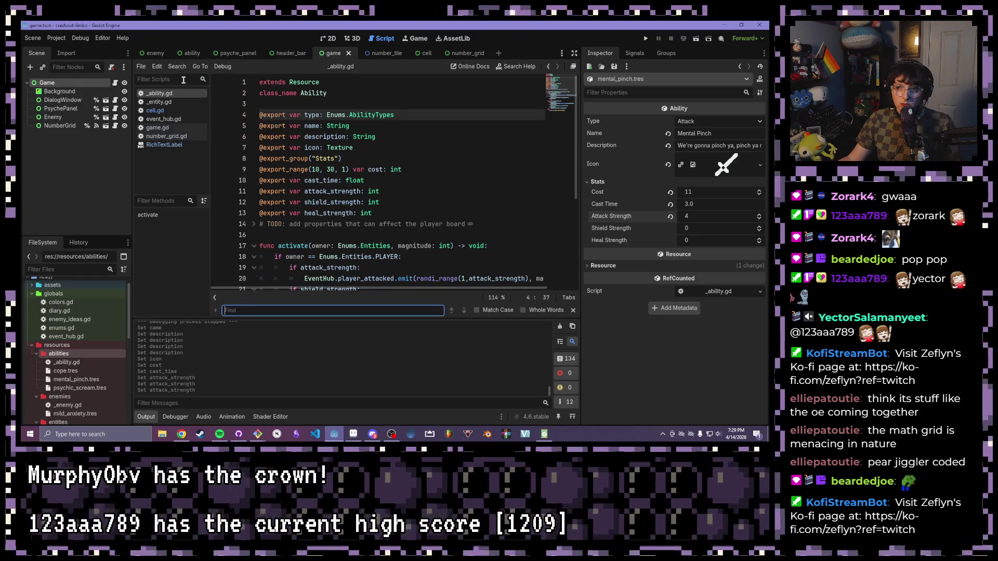
{"action": "type", "text": "abil"}
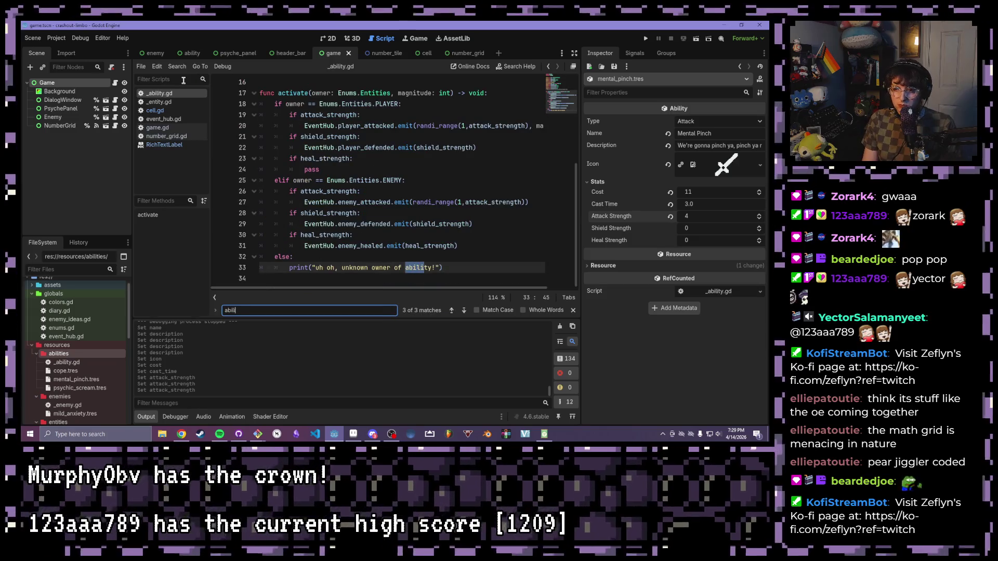
{"action": "type", "text": "ity.type"}
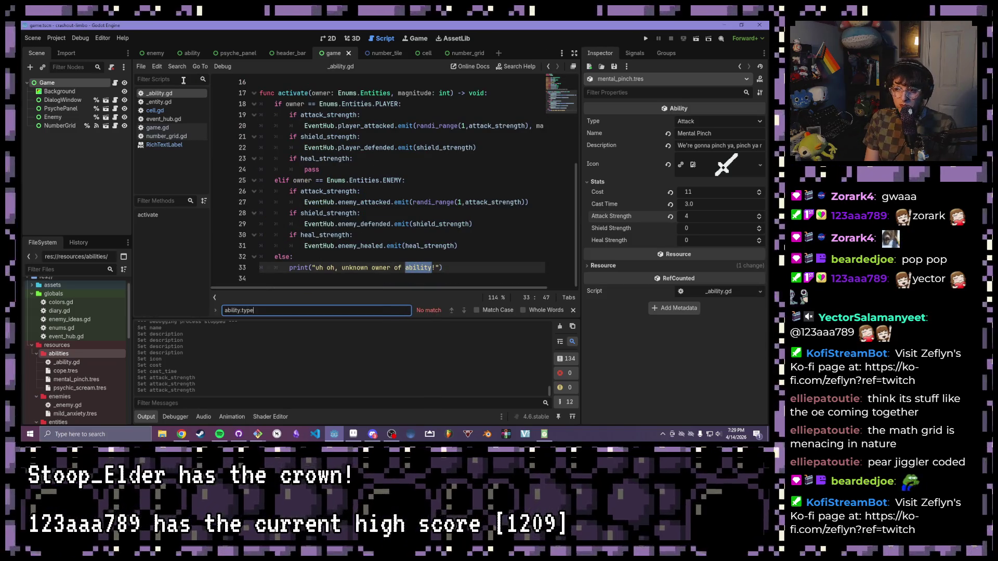
{"action": "left_click", "coordinate": [269, 310]}
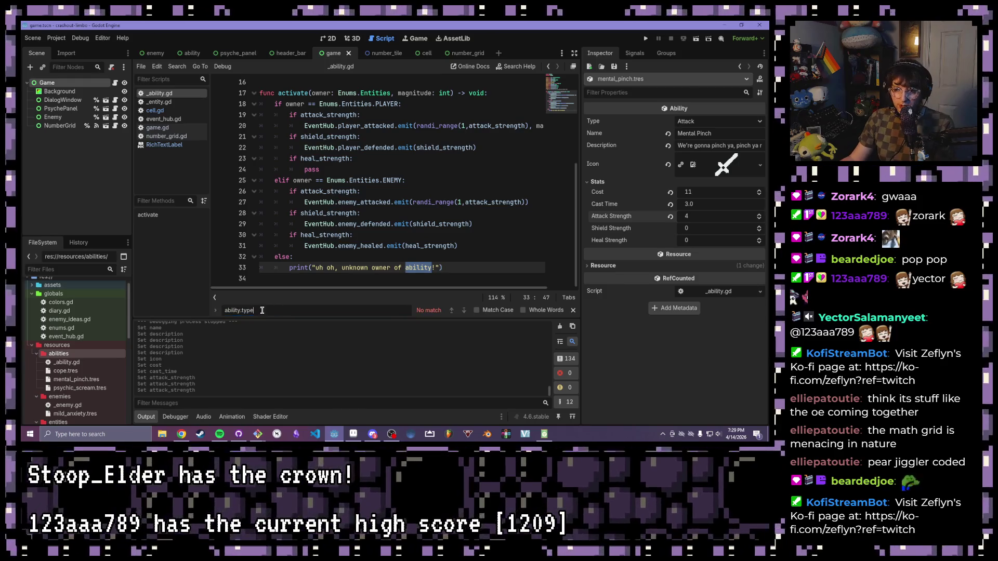
{"action": "key", "text": "ctrl+a"}
{"action": "key", "text": "BackSpace"}
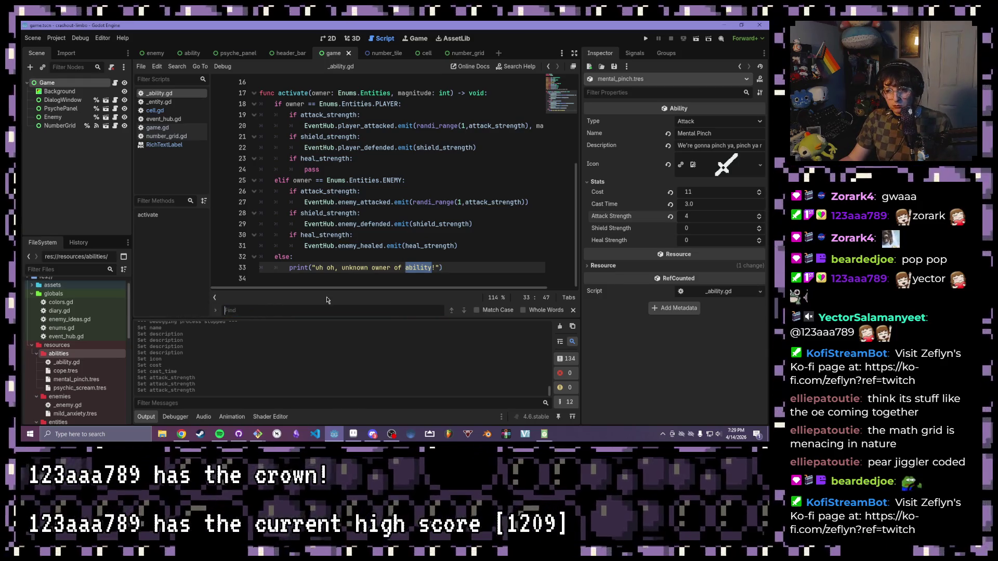
{"action": "key", "text": "Escape"}
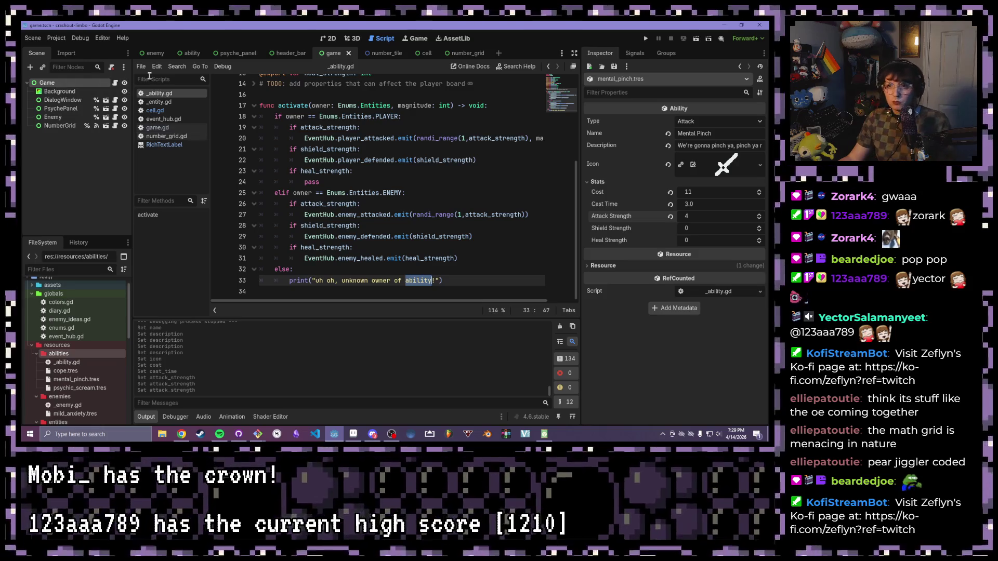
- Run Find in Files for 'ability.type' across the project, which returns 0 matches
{"action": "left_click", "coordinate": [176, 66]}
{"action": "left_click", "coordinate": [199, 134]}
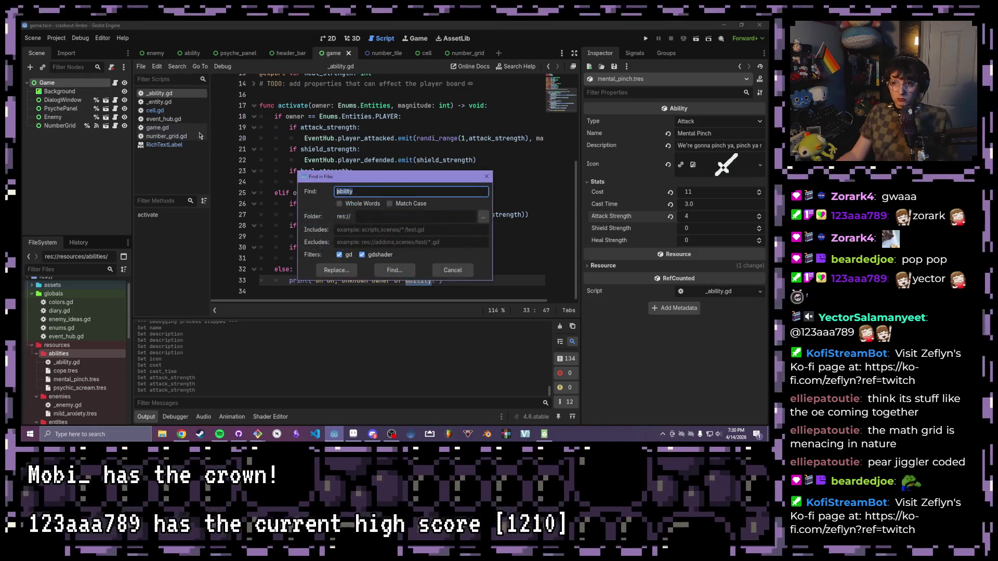
{"action": "type", "text": "ability.type"}
{"action": "key", "text": "Return"}
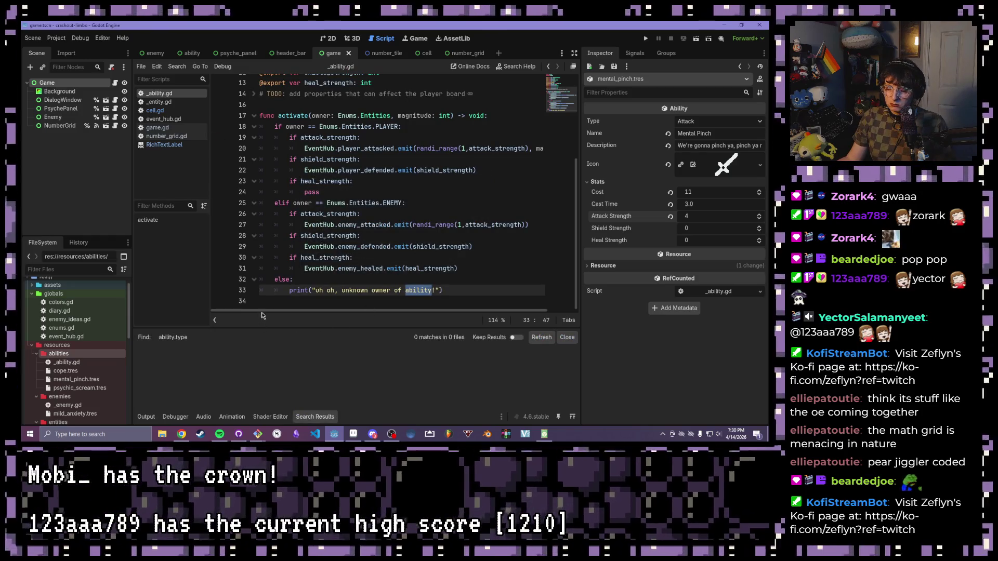
{"action": "scroll", "coordinate": [394, 234], "scroll_direction": "up", "scroll_amount": 4}
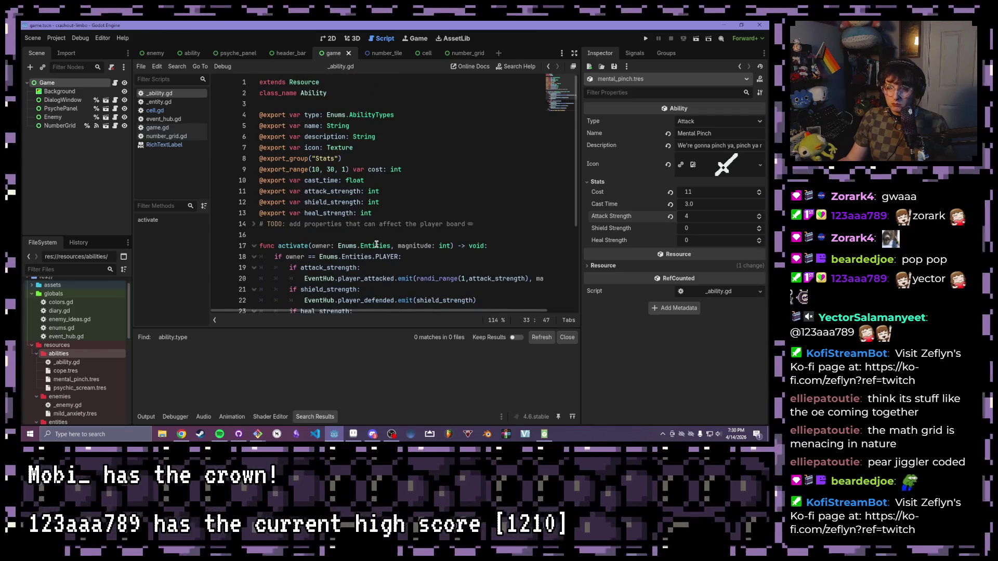
{"action": "mouse_move", "coordinate": [375, 244]}
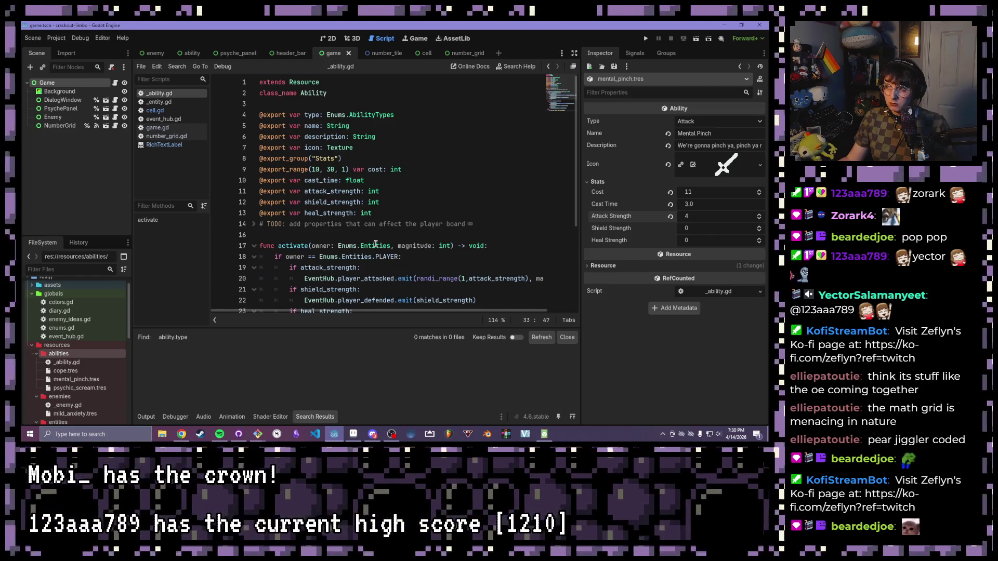
{"action": "scroll", "coordinate": [375, 244], "scroll_direction": "down", "scroll_amount": 1}
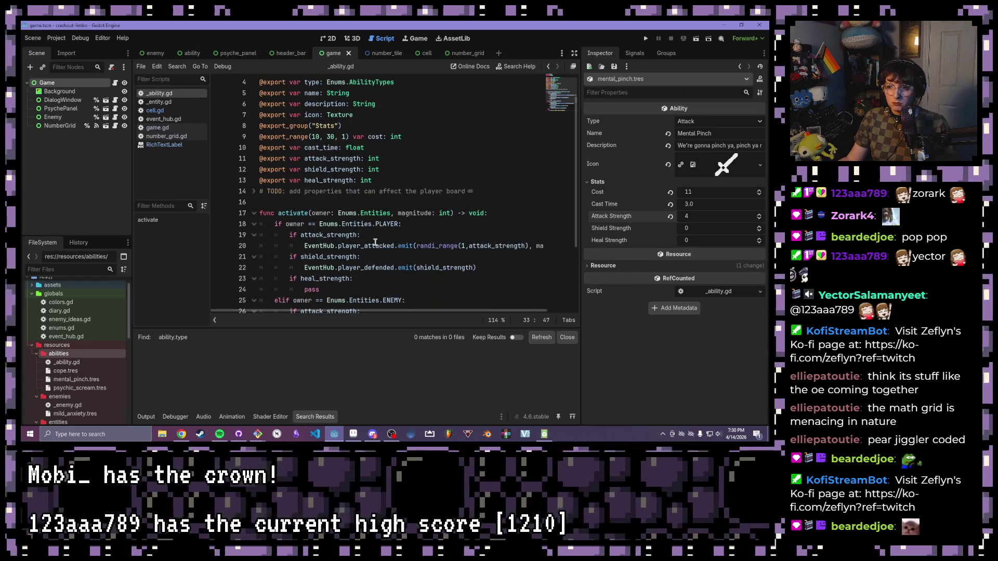